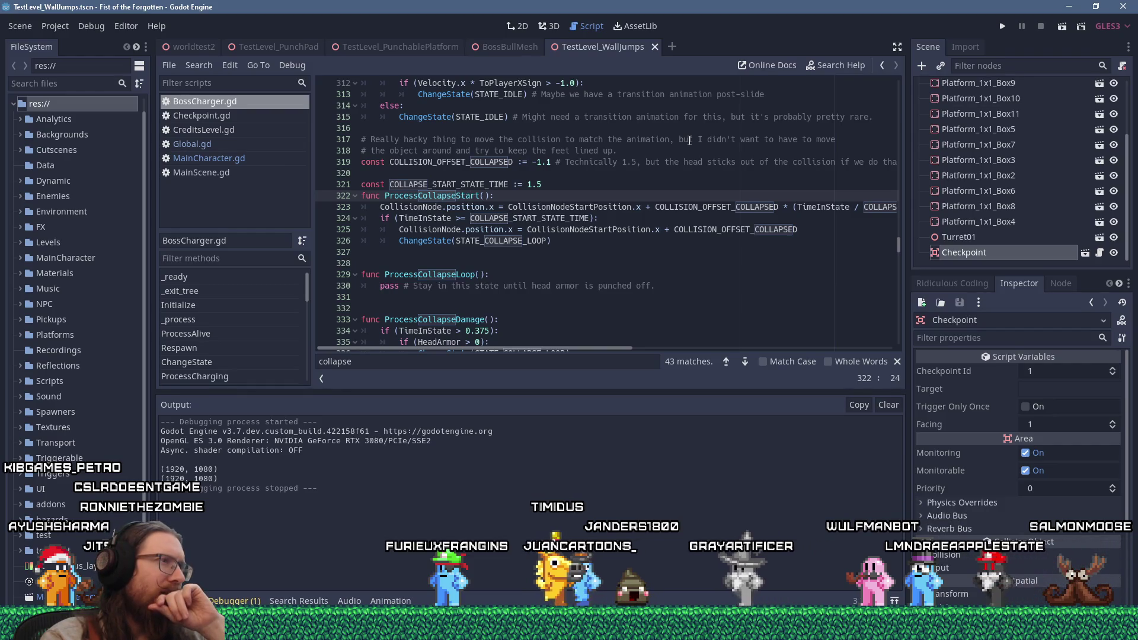
# Scroll BossCharger.gd up to ProcessCollapseStart, then switch over to the Blender bull rig file.
pyautogui.scroll(2, 690, 140)
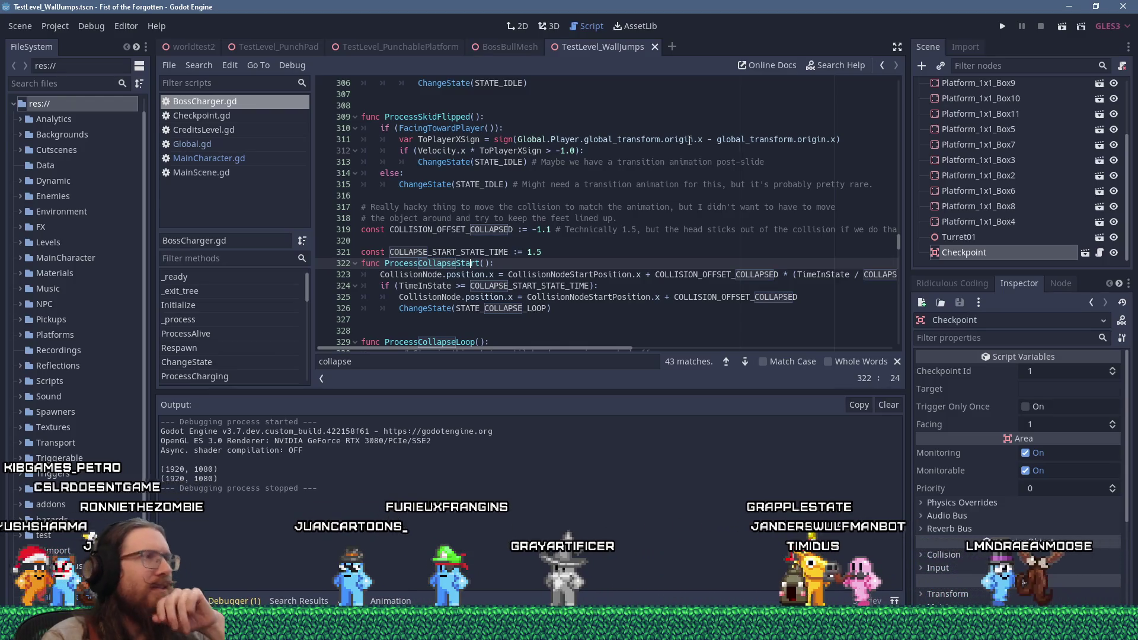
pyautogui.hotkey('alt', 'Tab')
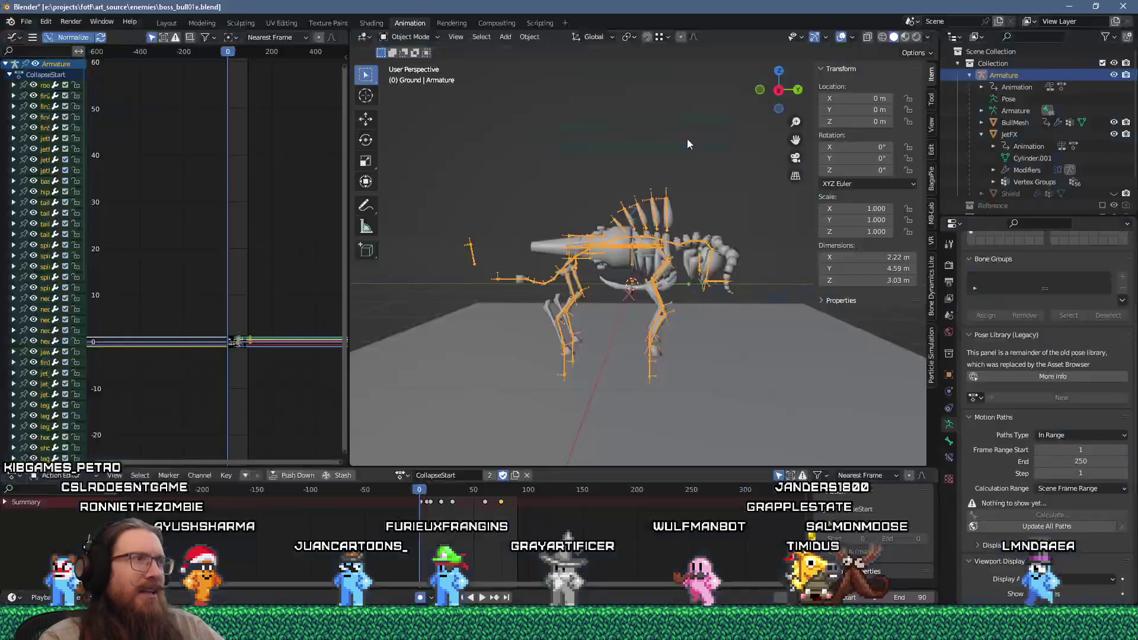
pyautogui.moveTo(430, 491)
pyautogui.mouseDown()
pyautogui.moveTo(517, 500)
pyautogui.moveTo(433, 504)
pyautogui.moveTo(471, 502)
pyautogui.mouseUp()
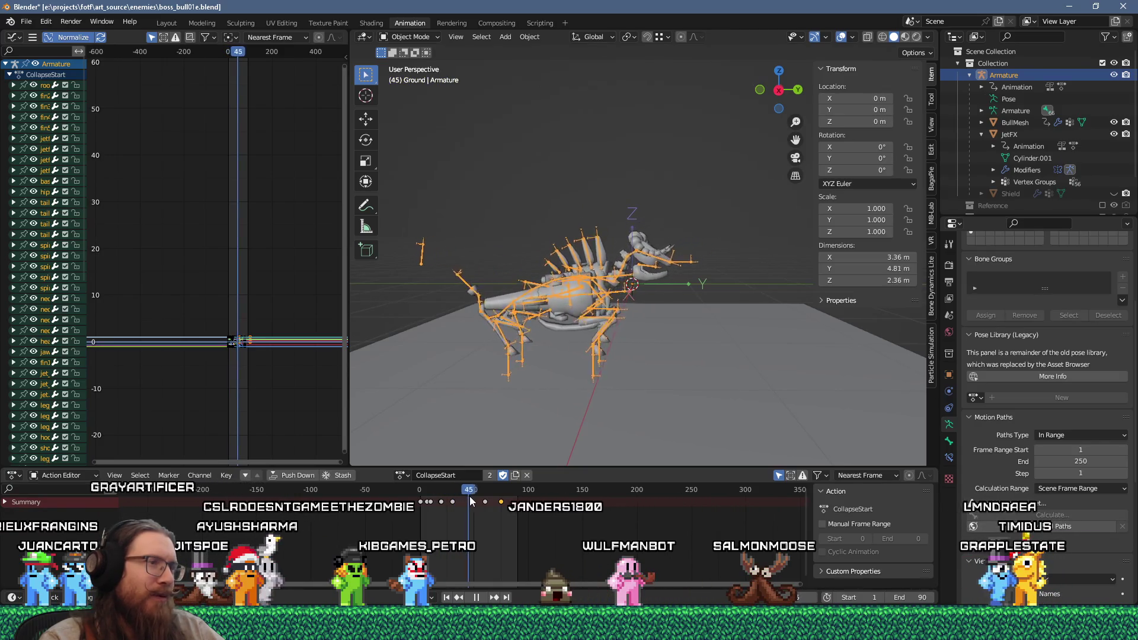
pyautogui.press('Escape')
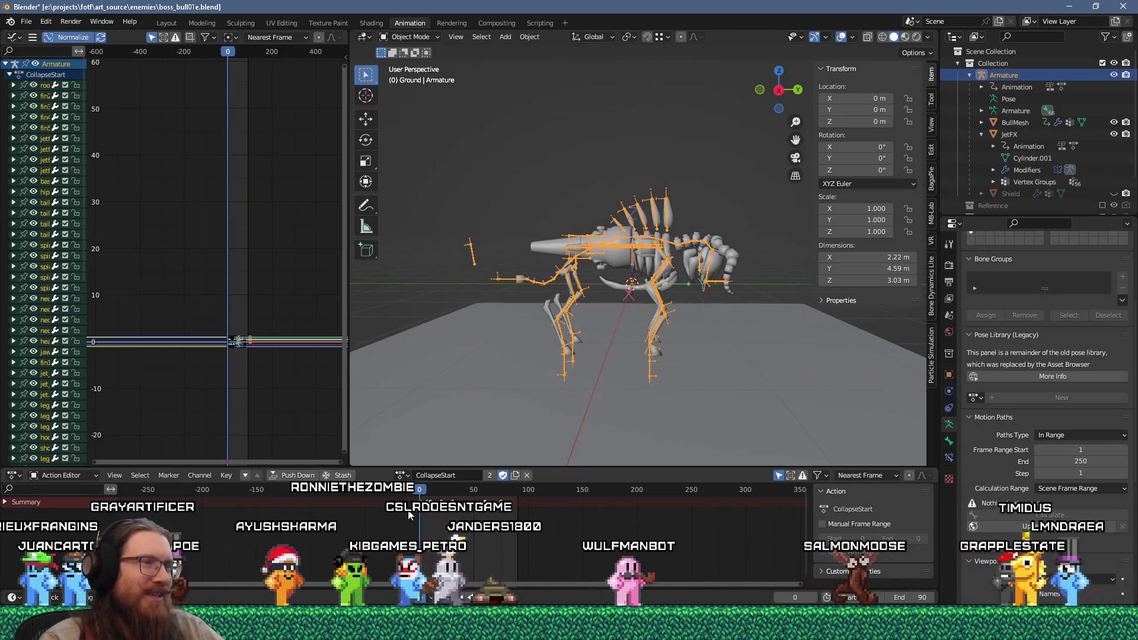
pyautogui.moveTo(673, 381)
pyautogui.mouseDown(button='middle')
pyautogui.moveTo(520, 406)
pyautogui.moveTo(449, 382)
pyautogui.moveTo(486, 353)
pyautogui.moveTo(682, 361)
pyautogui.moveTo(680, 335)
pyautogui.moveTo(603, 336)
pyautogui.mouseUp(button='middle')
# Switch to an orthographic front view and zoom and orbit in close on the bull armature.
pyautogui.press('KP_5')
pyautogui.press('KP_1')
pyautogui.scroll(2, 603, 336)
pyautogui.moveTo(621, 379)
pyautogui.mouseDown(button='middle')
pyautogui.moveTo(602, 397)
pyautogui.moveTo(585, 381)
pyautogui.moveTo(609, 379)
pyautogui.moveTo(604, 405)
pyautogui.mouseUp(button='middle')
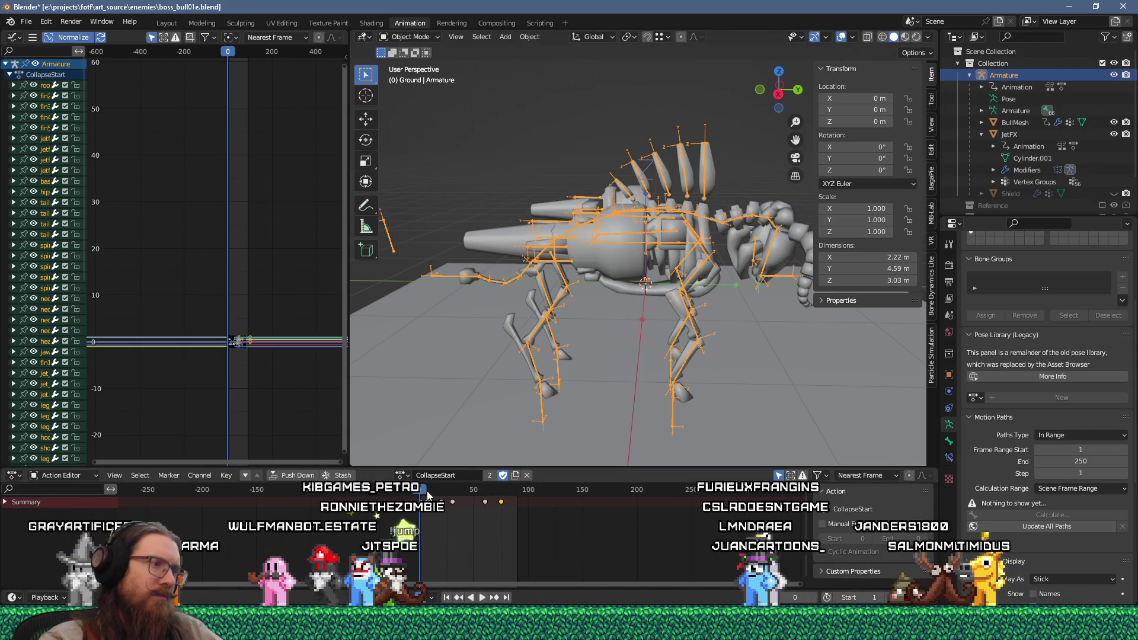
pyautogui.press('space')
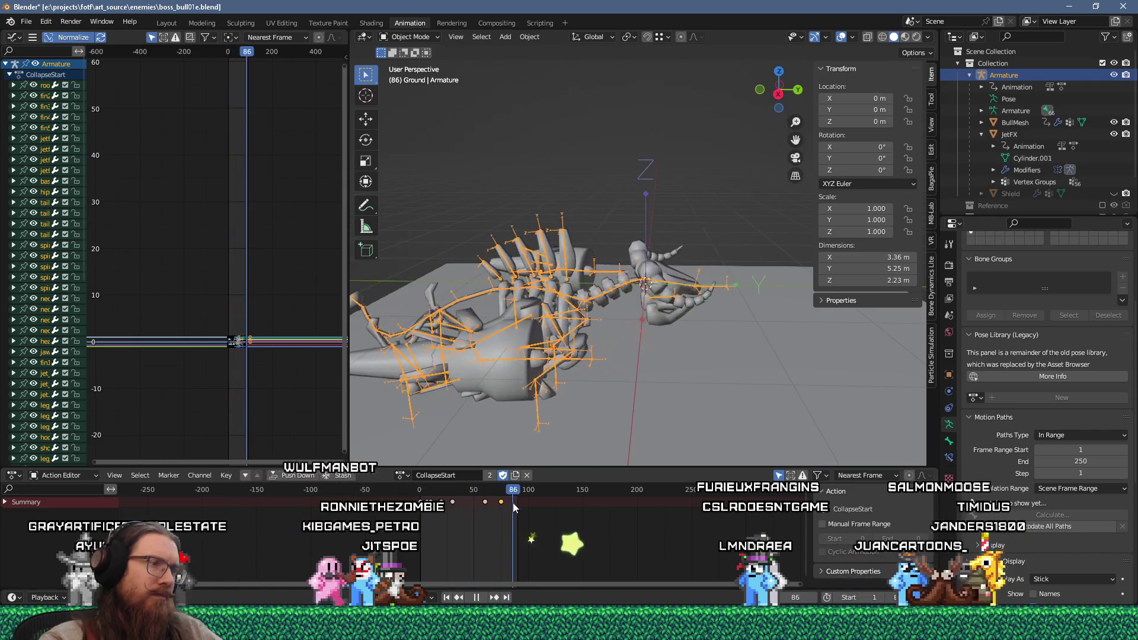
pyautogui.press('Escape')
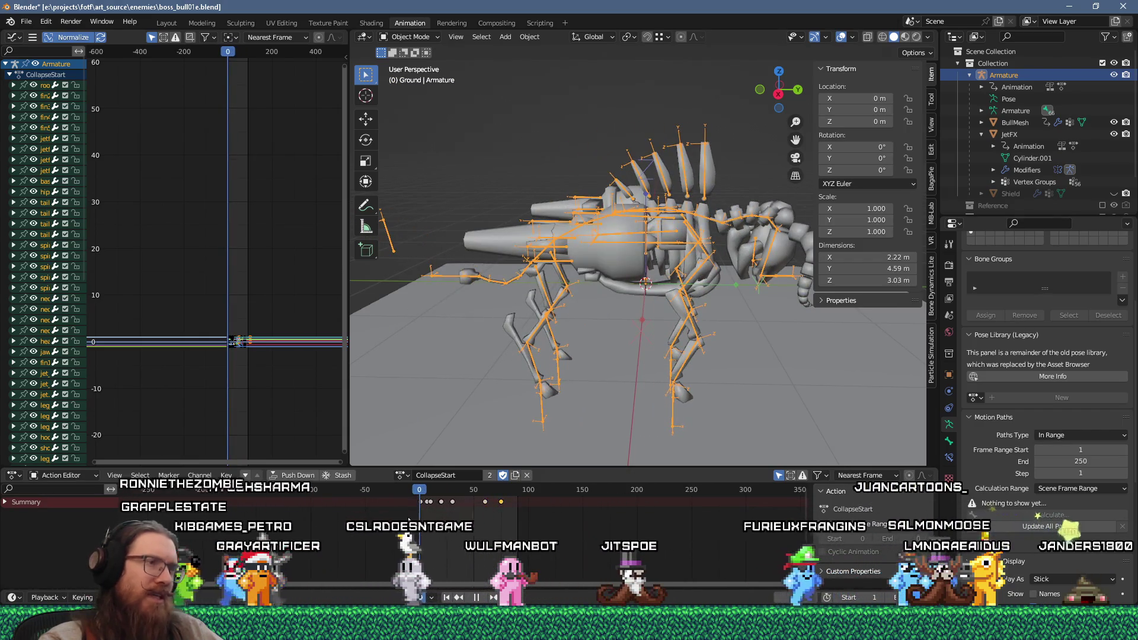
pyautogui.moveTo(418, 517)
pyautogui.mouseDown()
pyautogui.moveTo(506, 521)
pyautogui.moveTo(414, 518)
pyautogui.mouseUp()
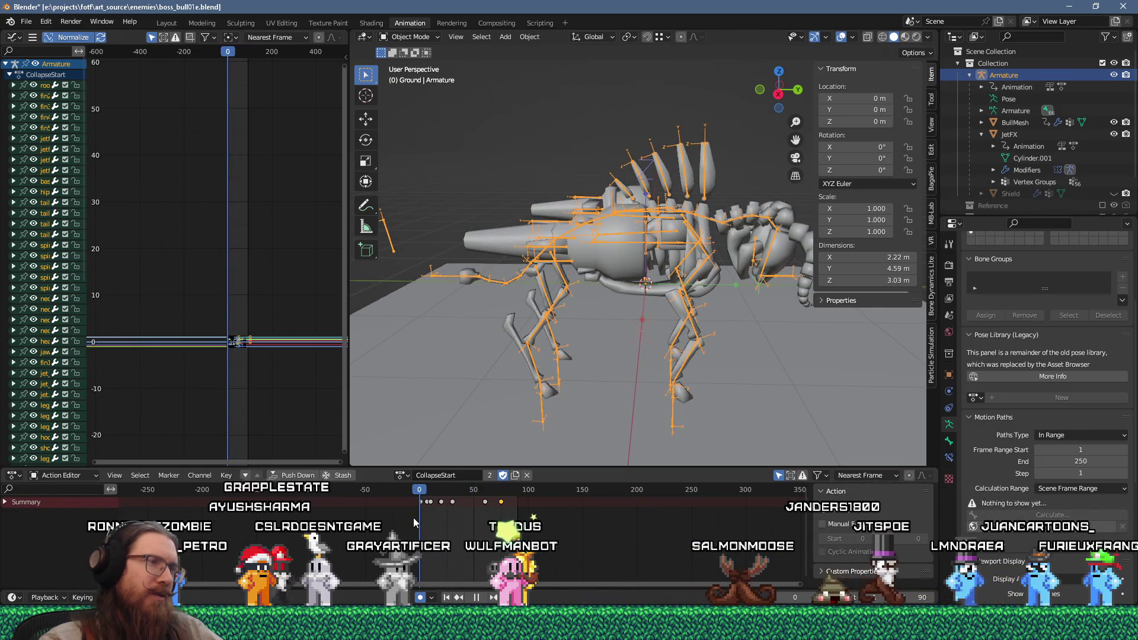
pyautogui.hotkey('alt', 'Tab')
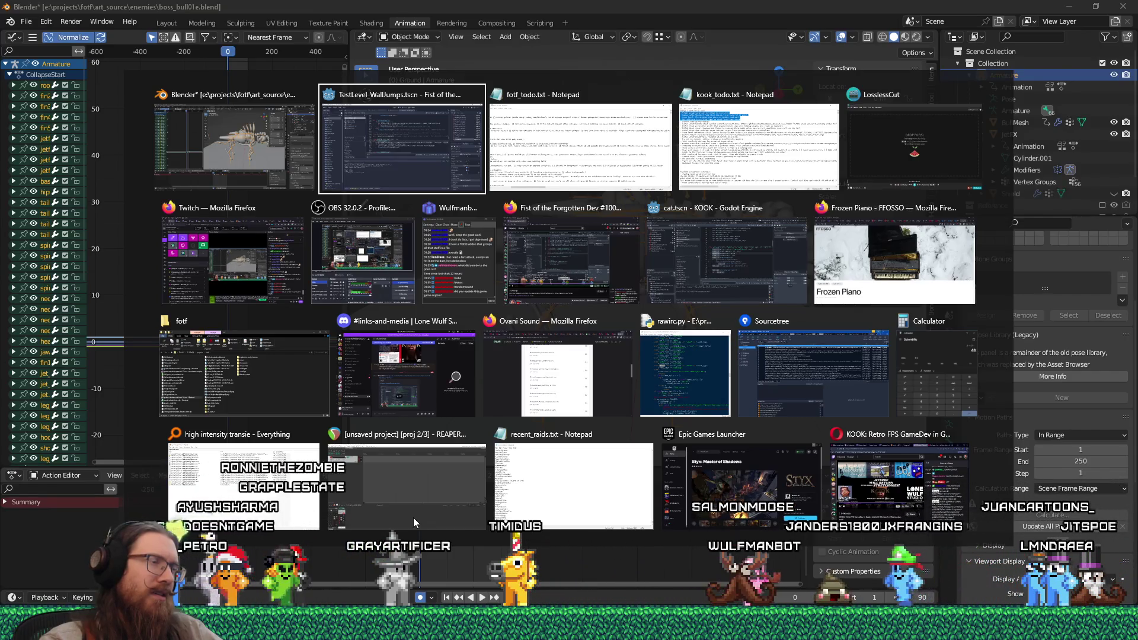
pyautogui.press('Escape')
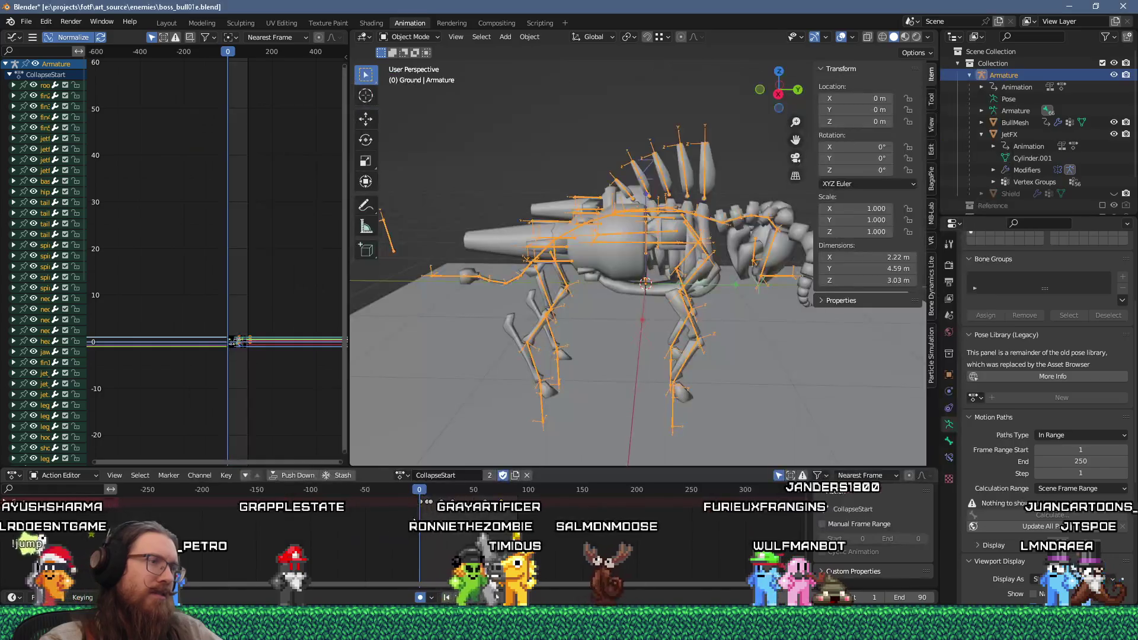
pyautogui.press('space')
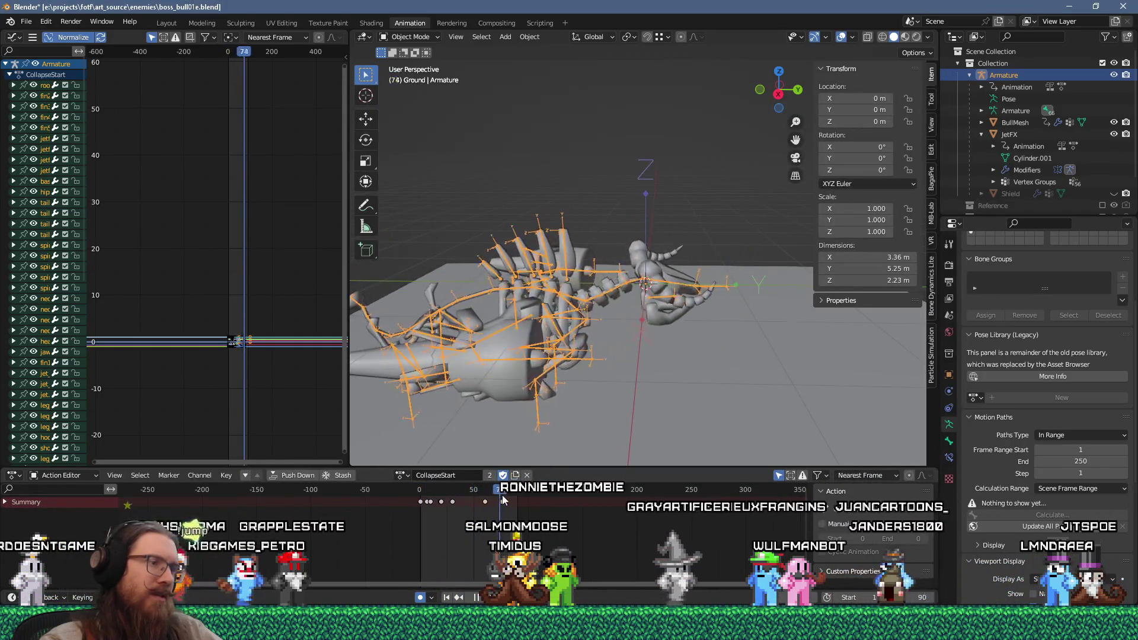
pyautogui.press('Escape')
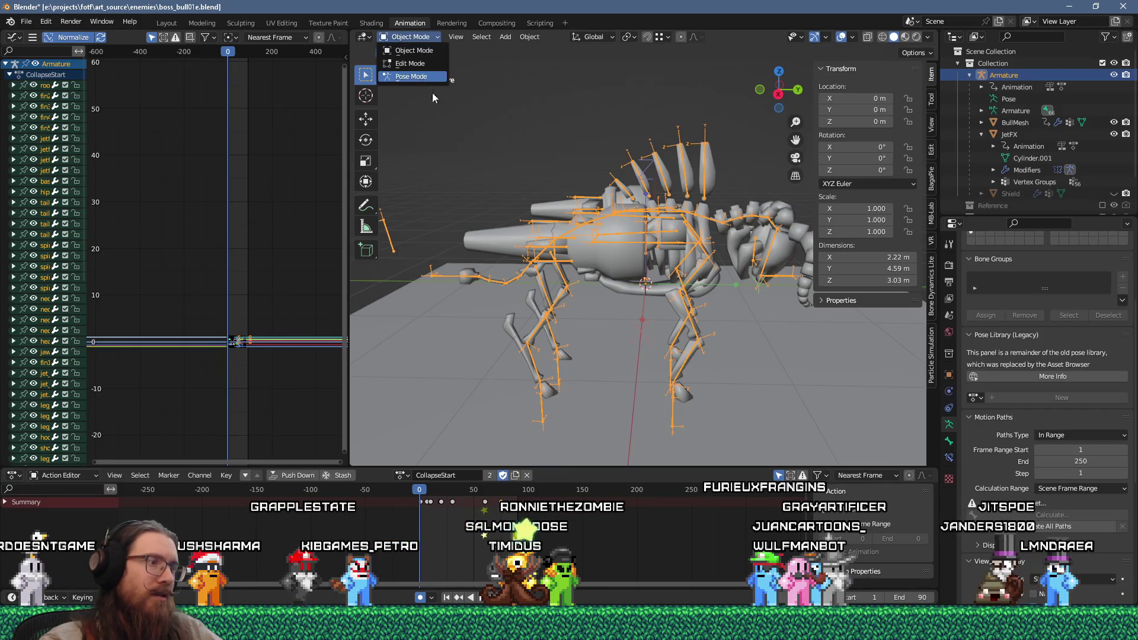
# Enter Pose Mode and select the right front hoof bone, hoof_front.r.
pyautogui.click(411, 75)
pyautogui.click(675, 406)
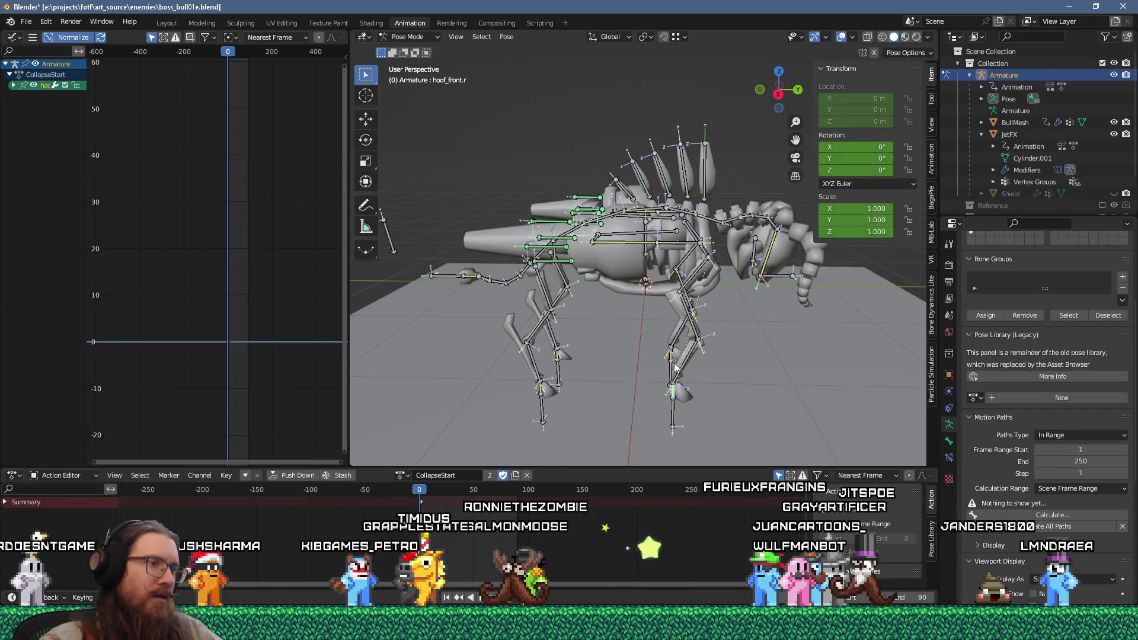
pyautogui.click(674, 415)
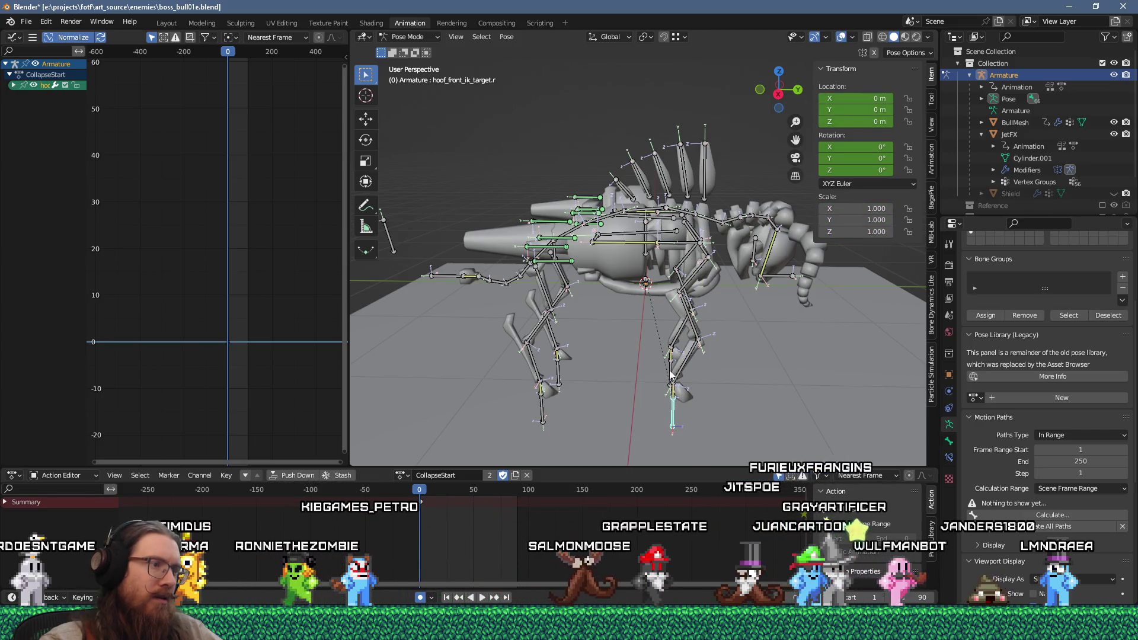
# Play the collapse animation, return to frame 0, and show hoof_front.r's bone properties.
pyautogui.press('space')
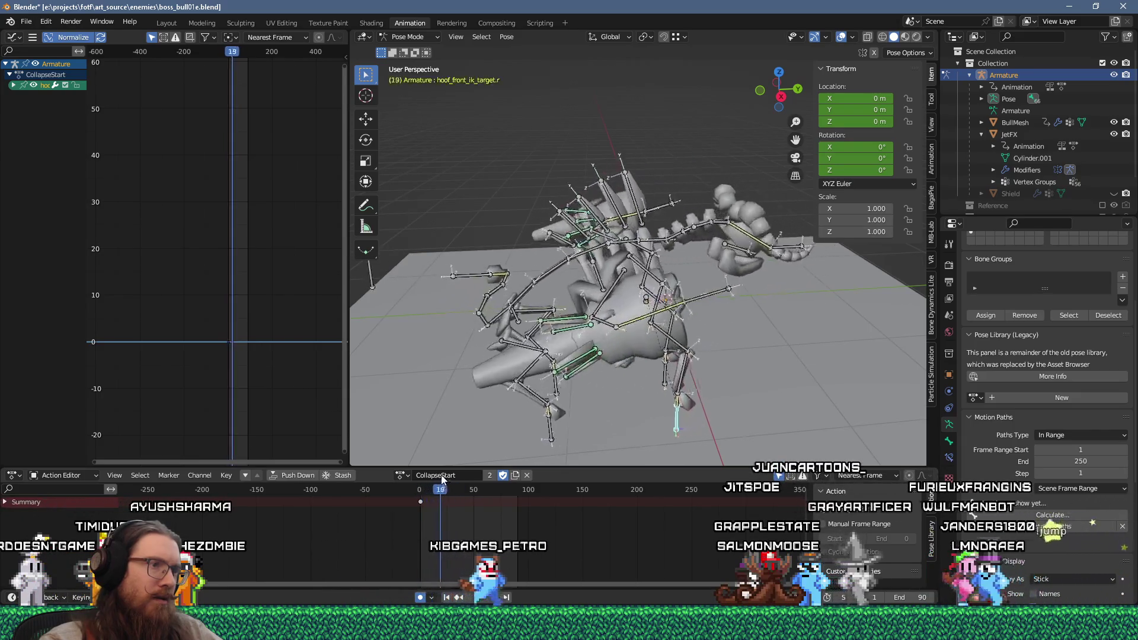
pyautogui.hotkey('shift', 'Left')
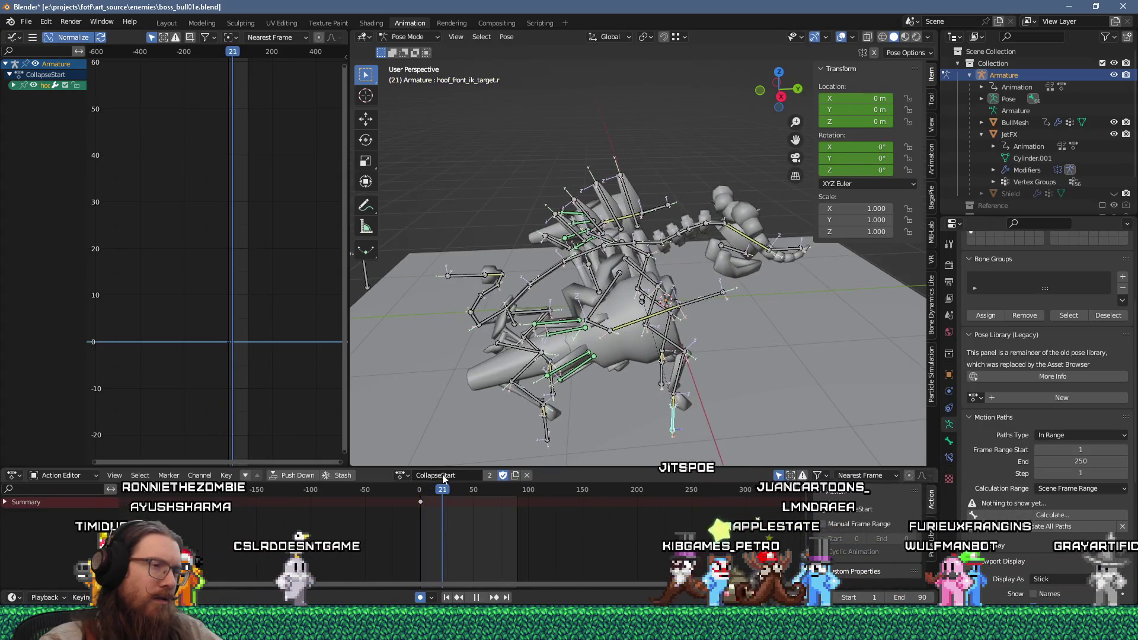
pyautogui.click(419, 488)
pyautogui.press('space')
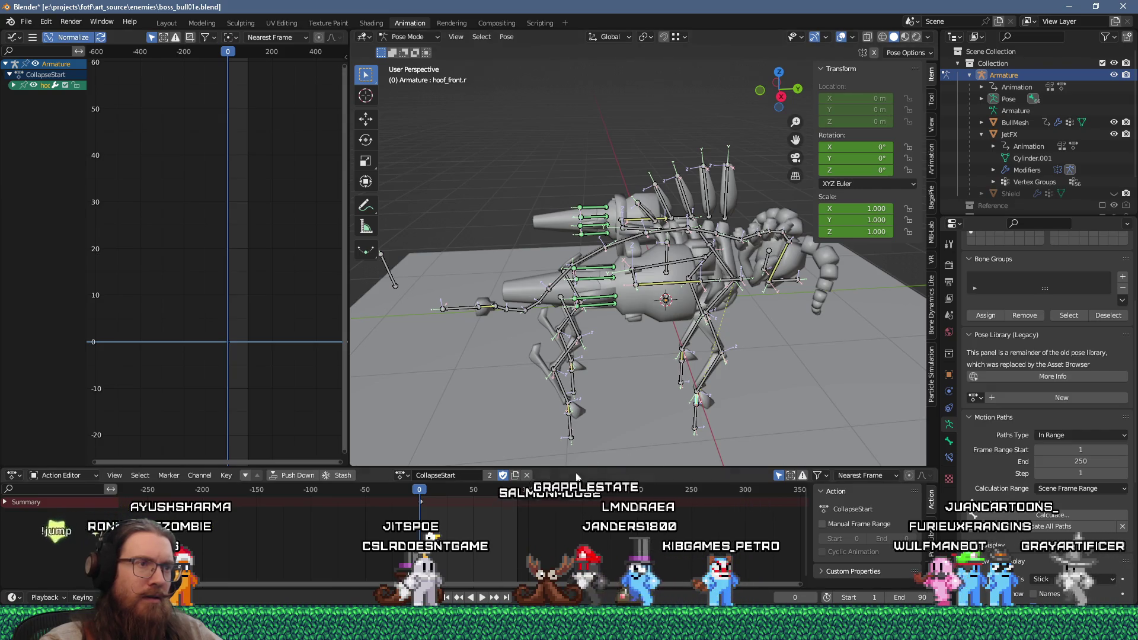
pyautogui.moveTo(418, 490)
pyautogui.mouseDown()
pyautogui.moveTo(451, 492)
pyautogui.moveTo(382, 496)
pyautogui.mouseUp()
pyautogui.click(950, 441)
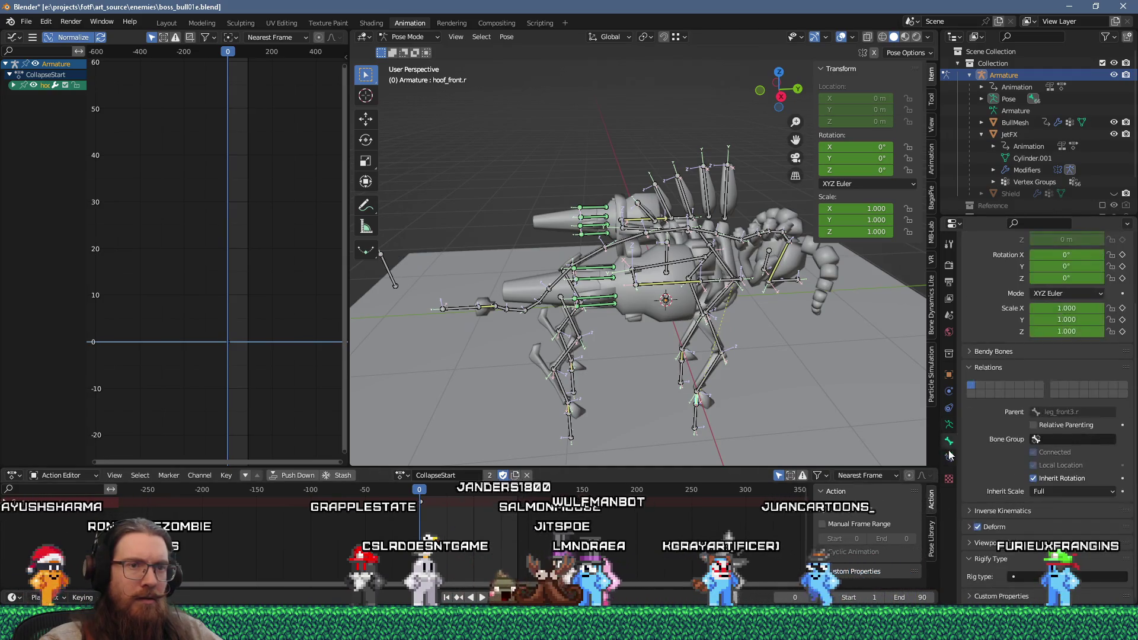
# Check hoof_front.r's IK constraint, then the IK target's armature and bone properties.
pyautogui.click(949, 459)
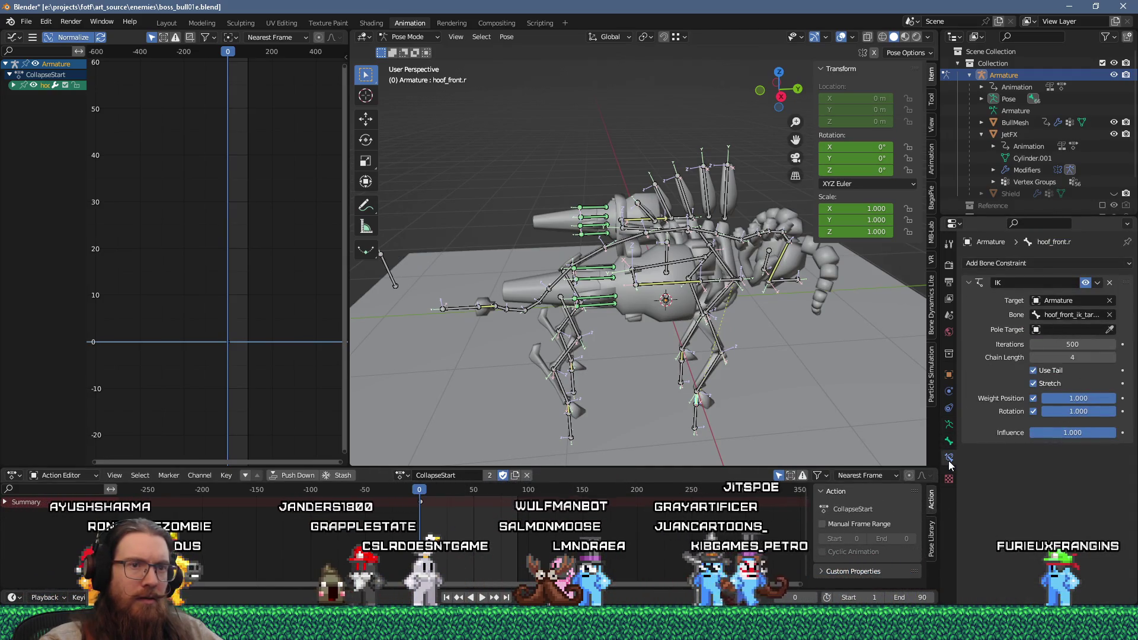
pyautogui.click(695, 426)
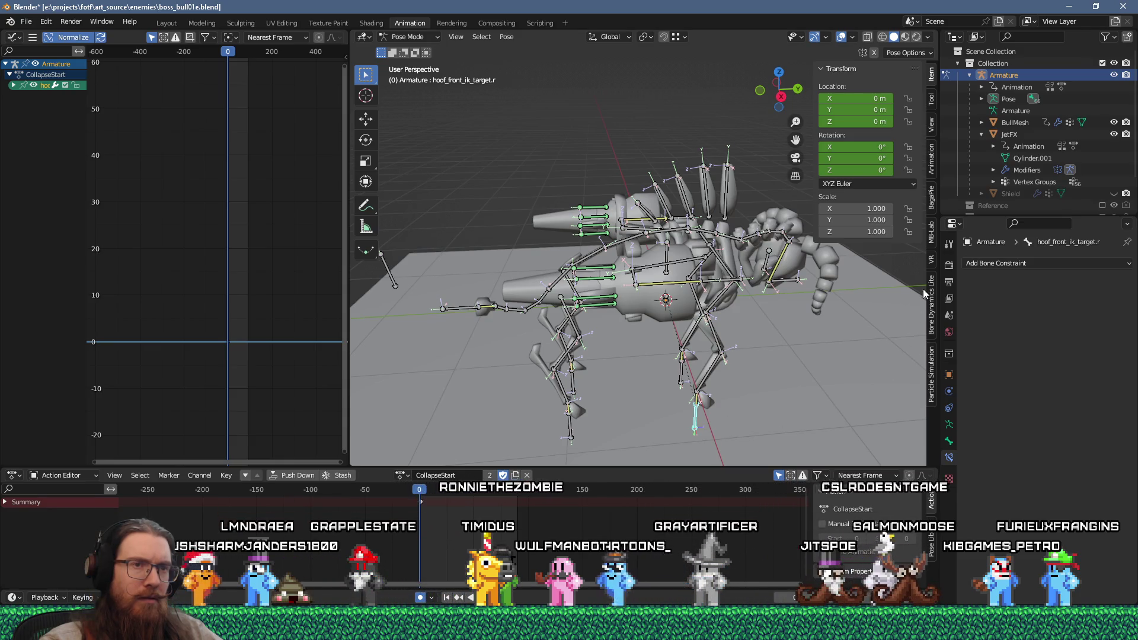
pyautogui.click(947, 427)
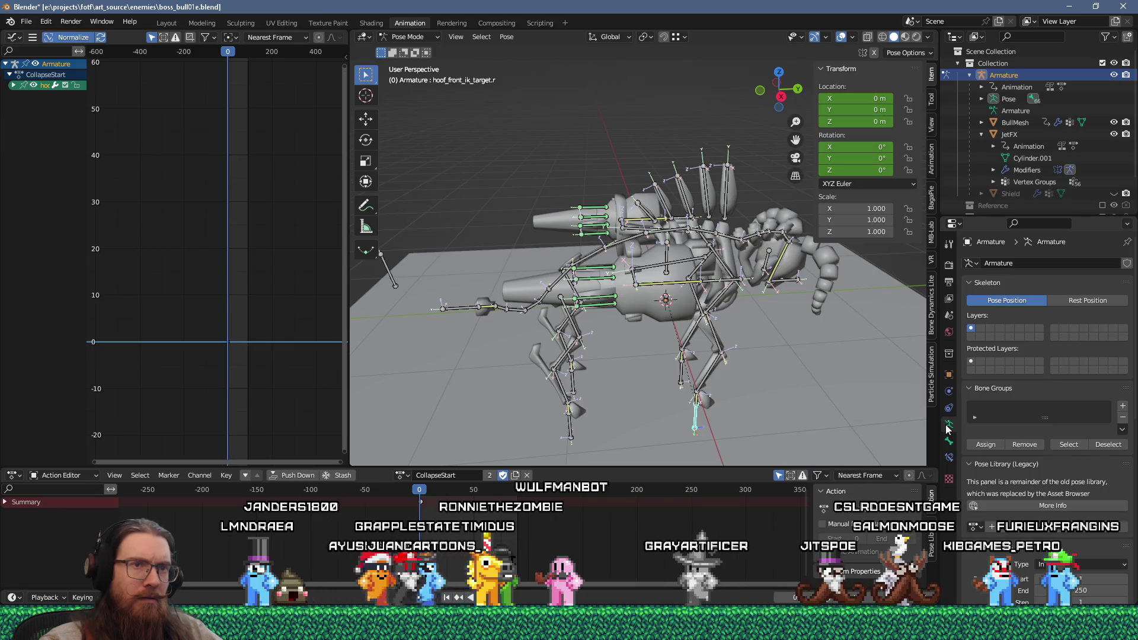
pyautogui.scroll(-10, 1011, 463)
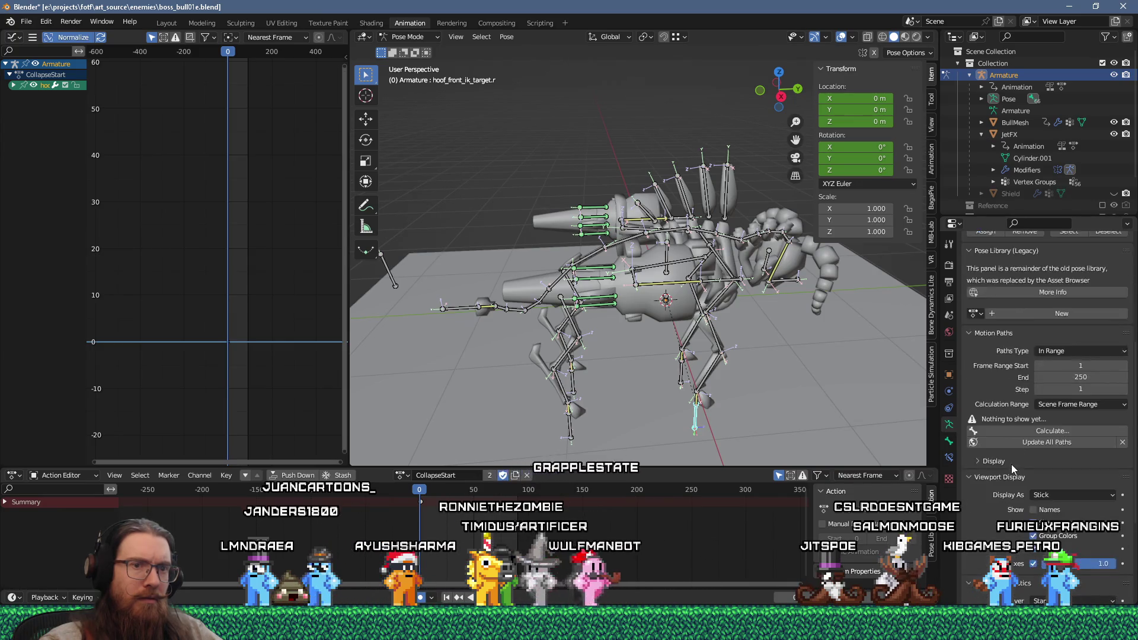
pyautogui.click(949, 443)
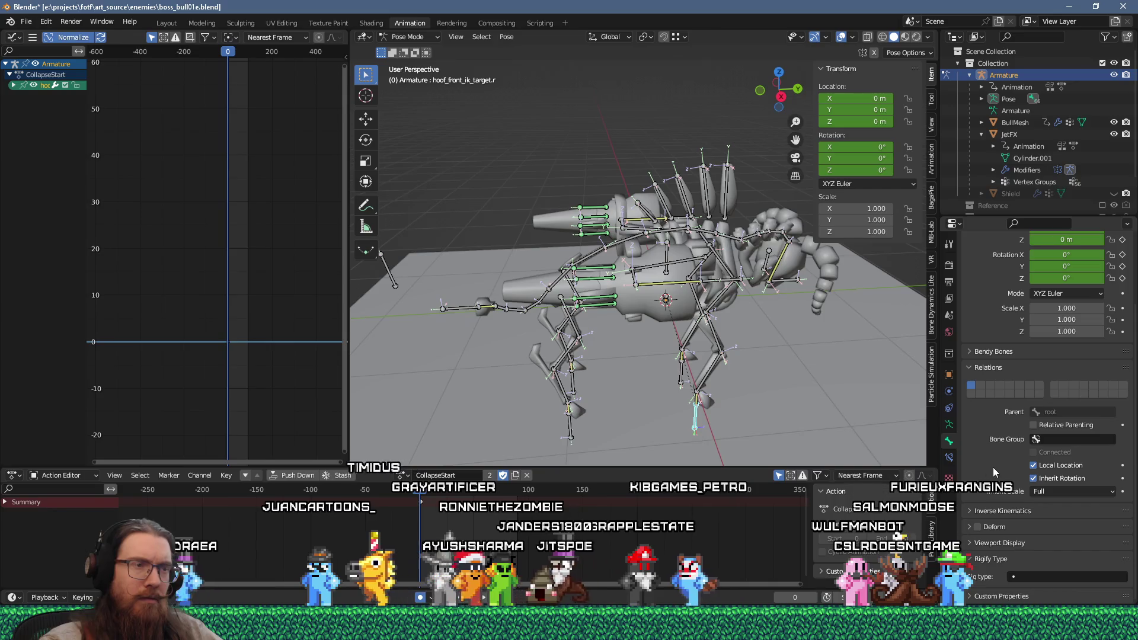
# Scrub to frame 7 and back to frame 0, then select the base bone.
pyautogui.click(427, 493)
pyautogui.moveTo(427, 493); pyautogui.dragTo(414, 501)
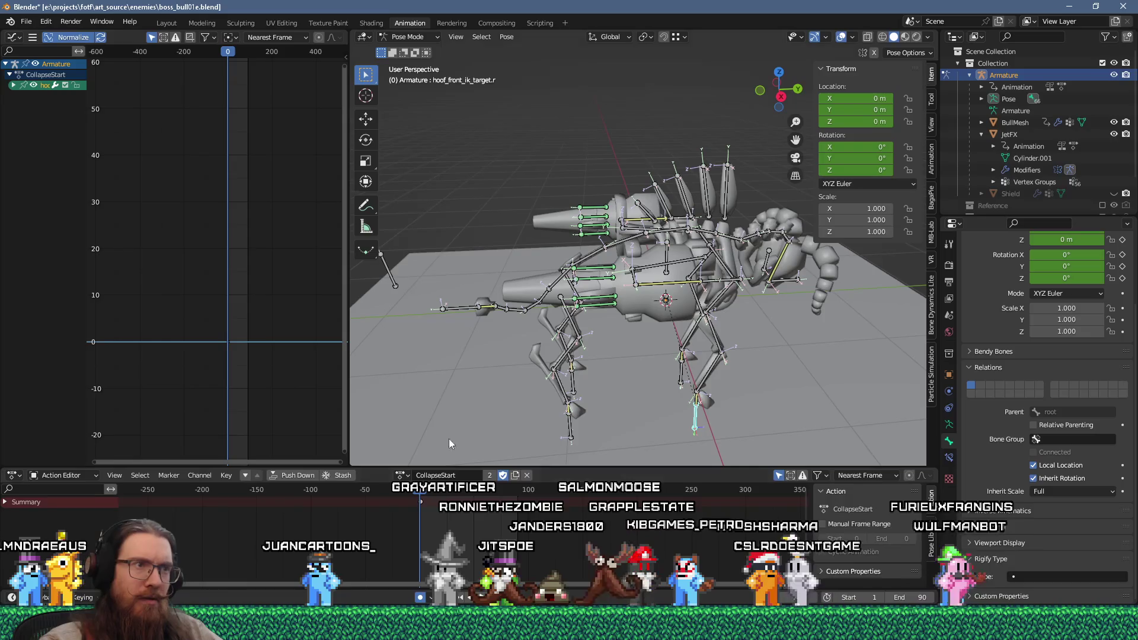
pyautogui.click(667, 255)
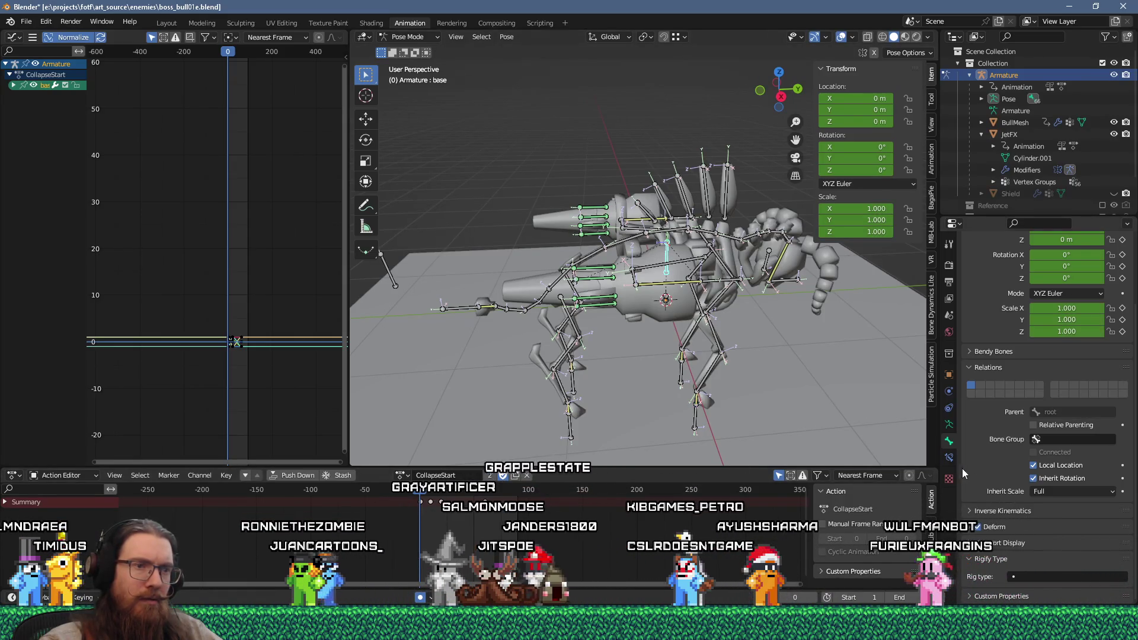
pyautogui.scroll(4, 1023, 483)
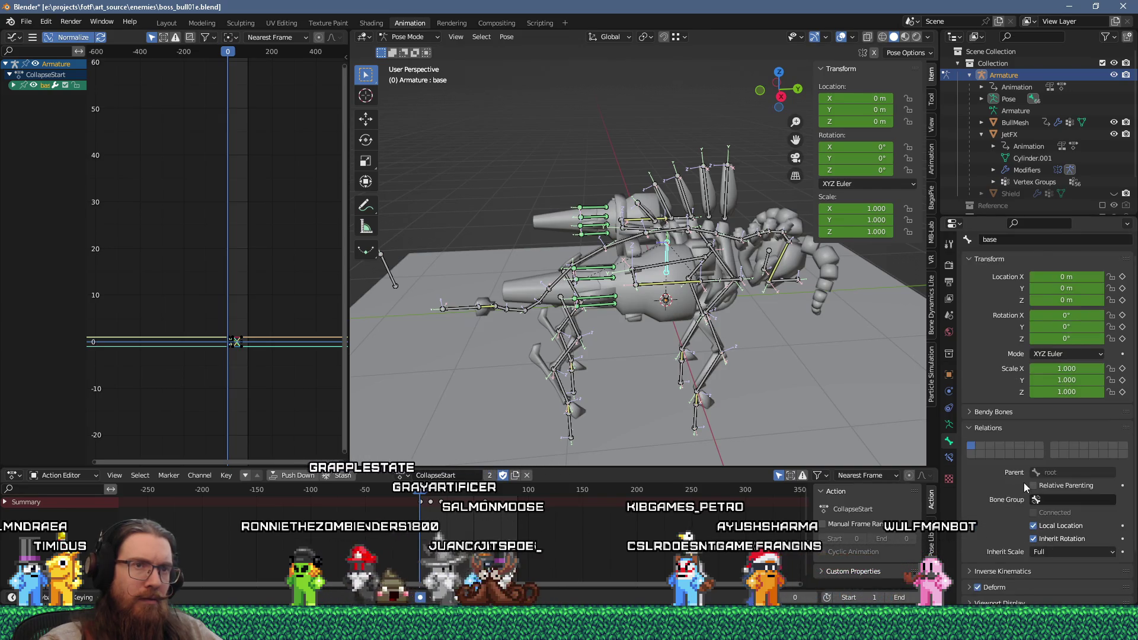
pyautogui.moveTo(420, 493)
pyautogui.mouseDown()
pyautogui.moveTo(437, 493)
pyautogui.moveTo(422, 504)
pyautogui.mouseUp()
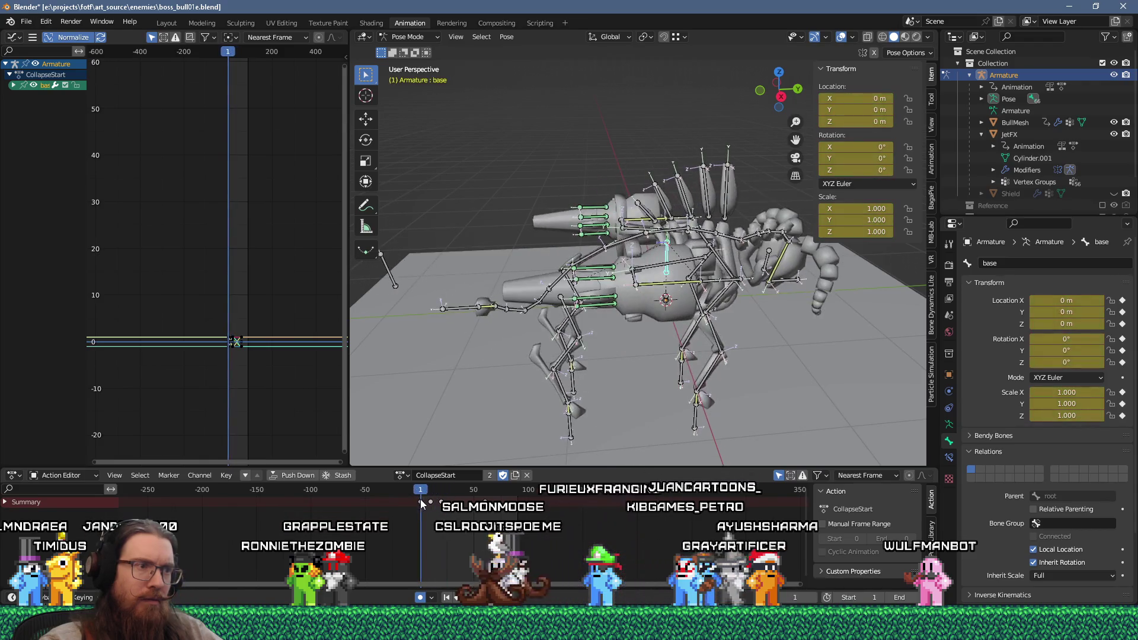
pyautogui.click(697, 425)
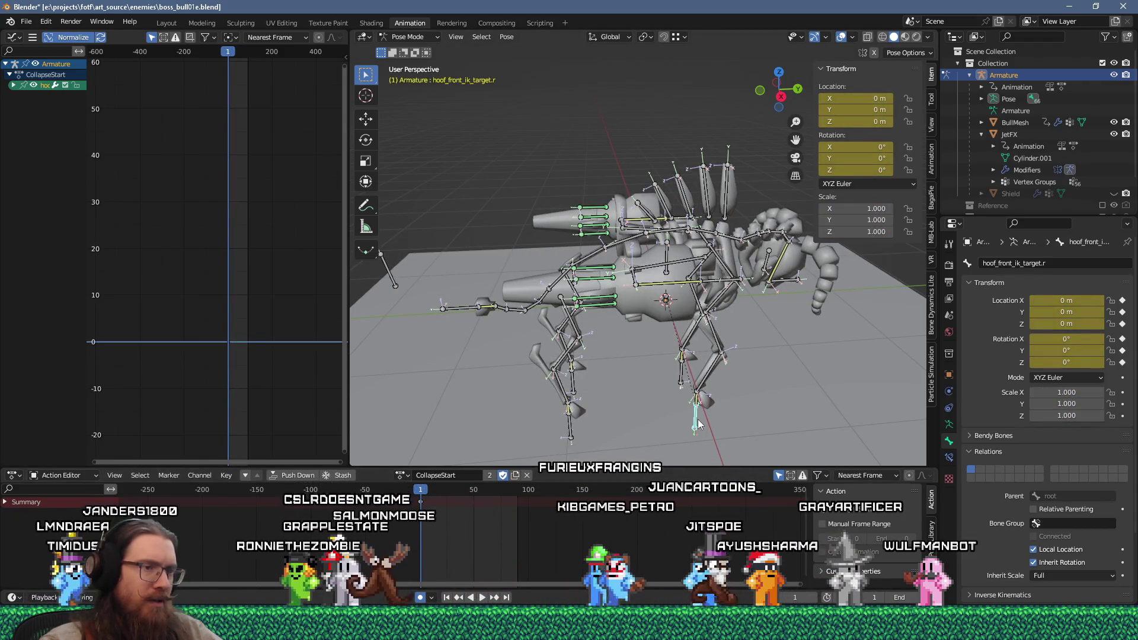
pyautogui.click(439, 493)
pyautogui.moveTo(439, 492)
pyautogui.mouseDown()
pyautogui.moveTo(405, 504)
pyautogui.moveTo(460, 501)
pyautogui.moveTo(417, 503)
pyautogui.mouseUp()
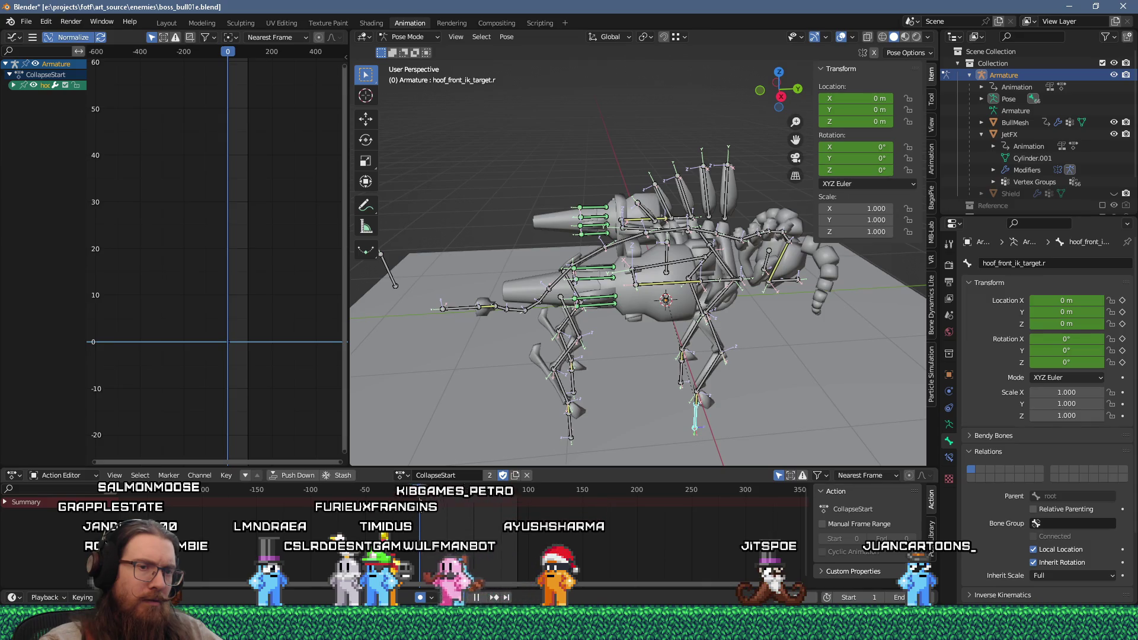
pyautogui.moveTo(419, 503)
pyautogui.mouseDown()
pyautogui.moveTo(517, 495)
pyautogui.moveTo(419, 491)
pyautogui.mouseUp()
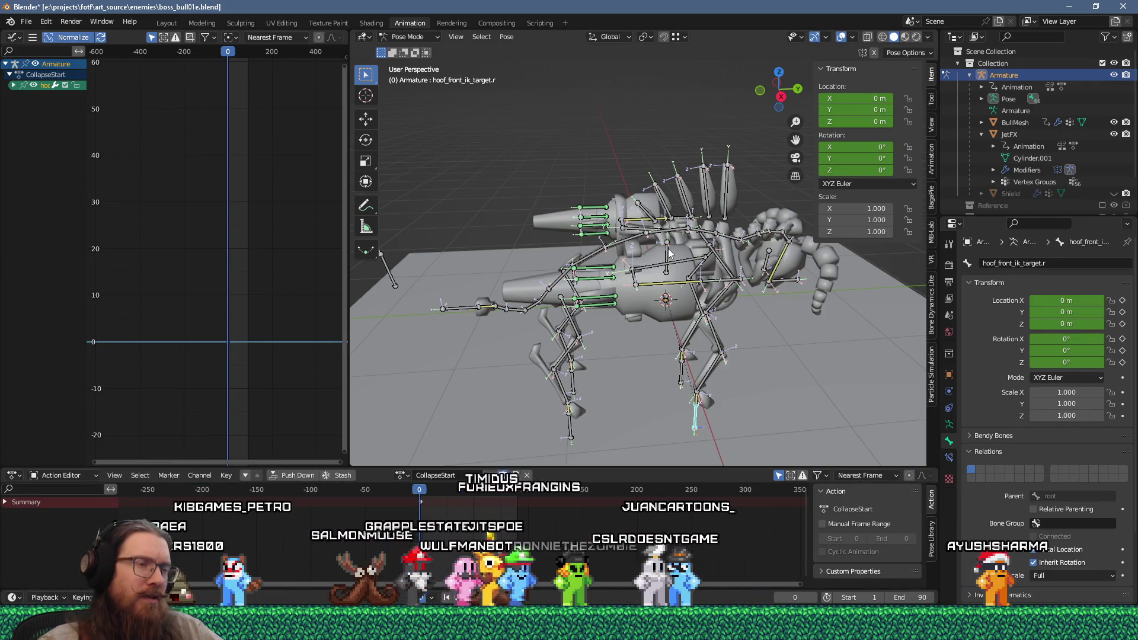
pyautogui.click(425, 491)
pyautogui.moveTo(427, 492)
pyautogui.mouseDown()
pyautogui.moveTo(464, 492)
pyautogui.moveTo(429, 497)
pyautogui.mouseUp()
pyautogui.moveTo(471, 490); pyautogui.dragTo(401, 504)
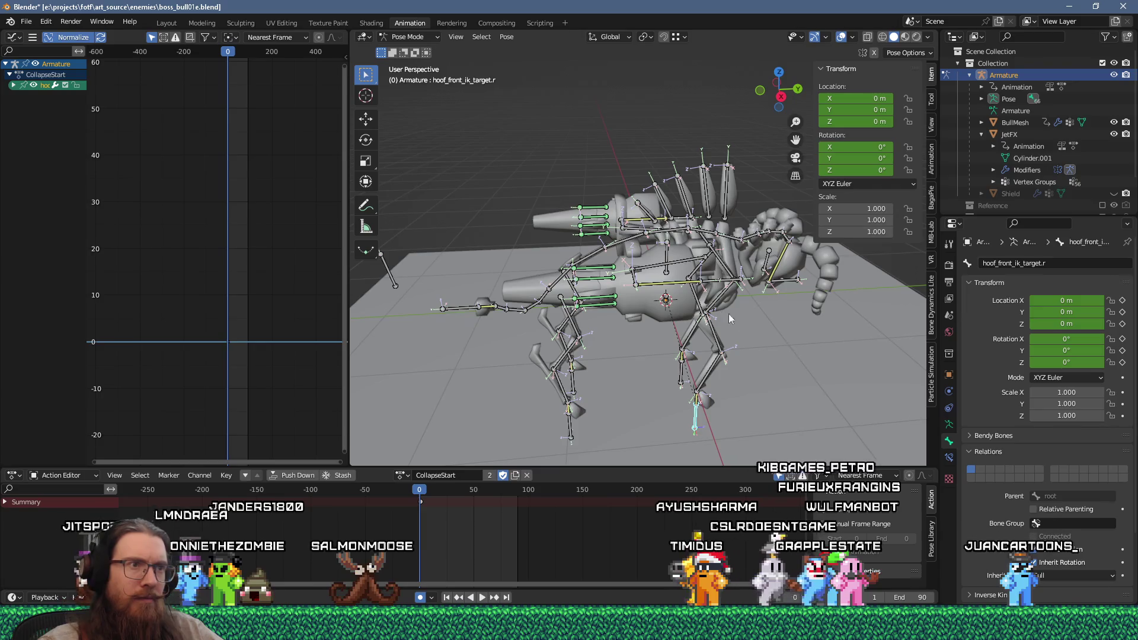
pyautogui.click(670, 303)
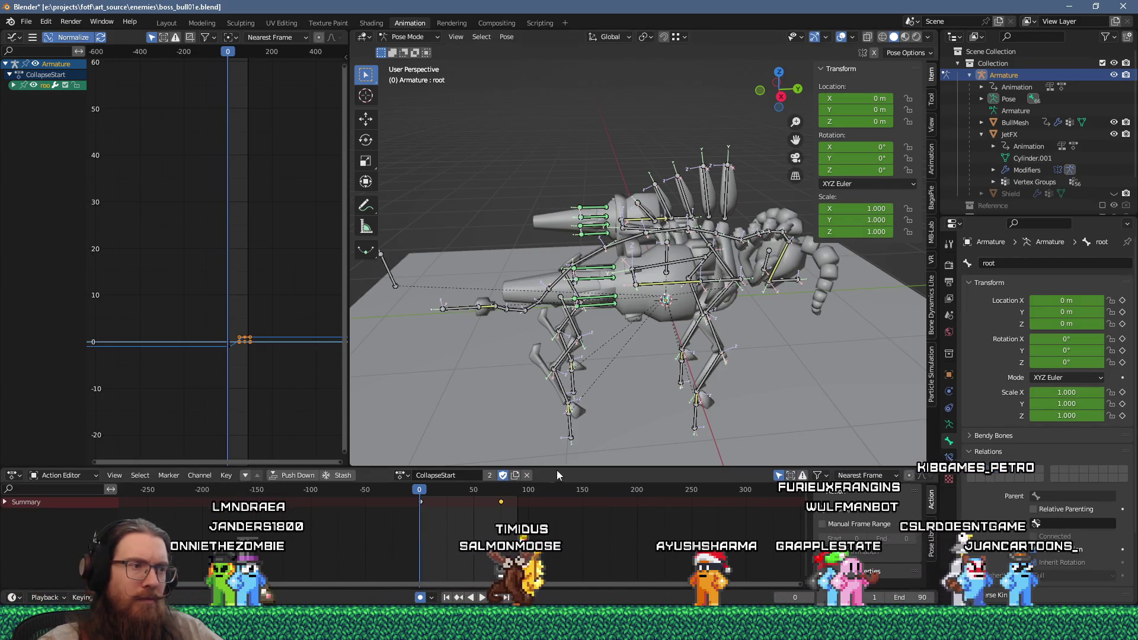
# Preview CollapseStart, then delete the root bone's frame-0 keyframes.
pyautogui.moveTo(462, 489)
pyautogui.mouseDown()
pyautogui.moveTo(479, 490)
pyautogui.moveTo(407, 499)
pyautogui.moveTo(474, 500)
pyautogui.moveTo(432, 510)
pyautogui.moveTo(491, 504)
pyautogui.mouseUp()
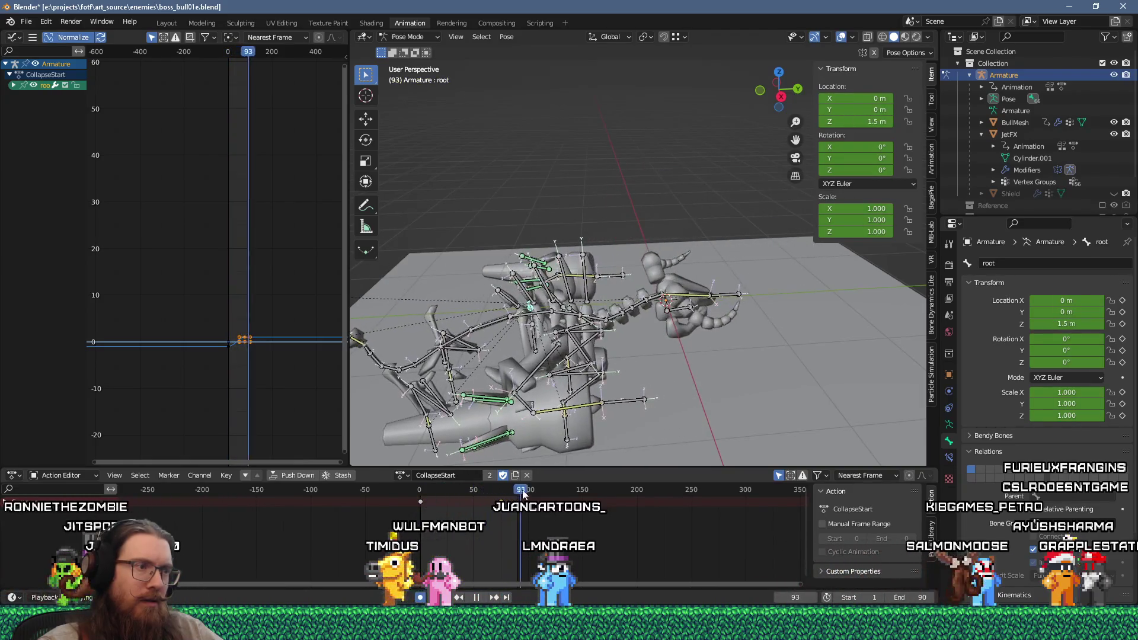
pyautogui.press('Escape')
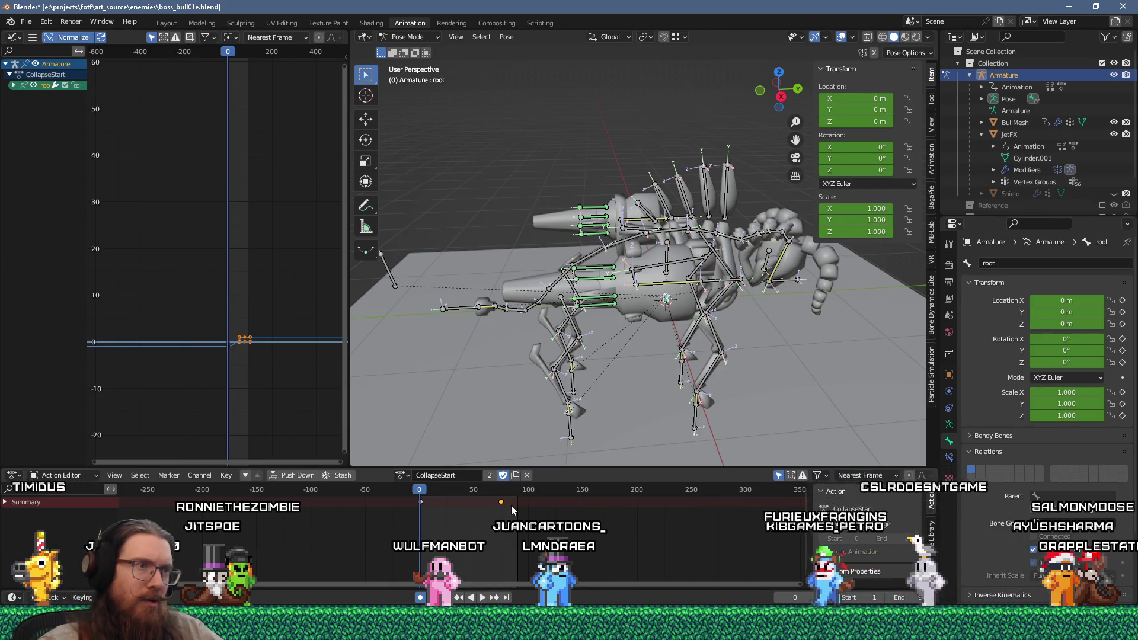
pyautogui.press('x')
pyautogui.click(522, 515)
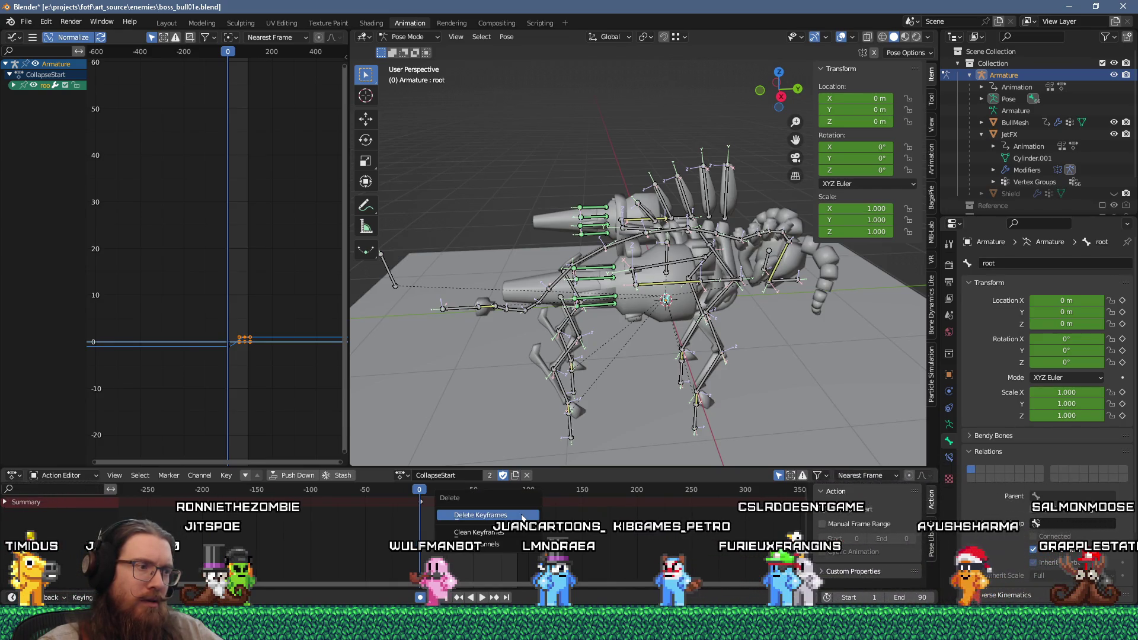
# Play the action to verify the root stays unkeyed, then save the blend file.
pyautogui.press('space')
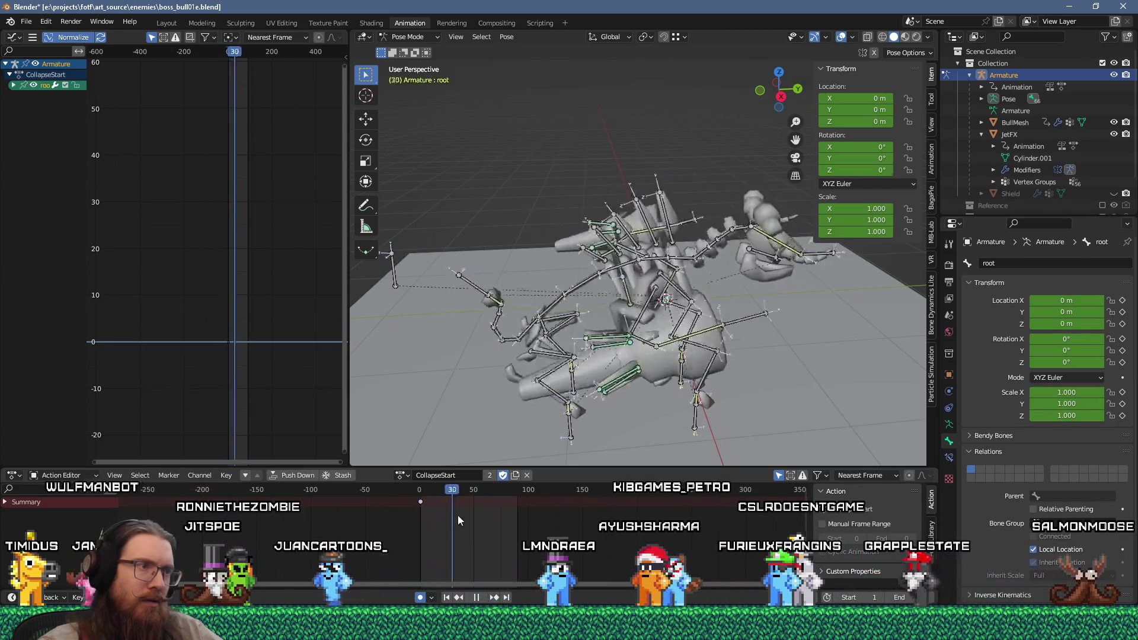
pyautogui.press('Escape')
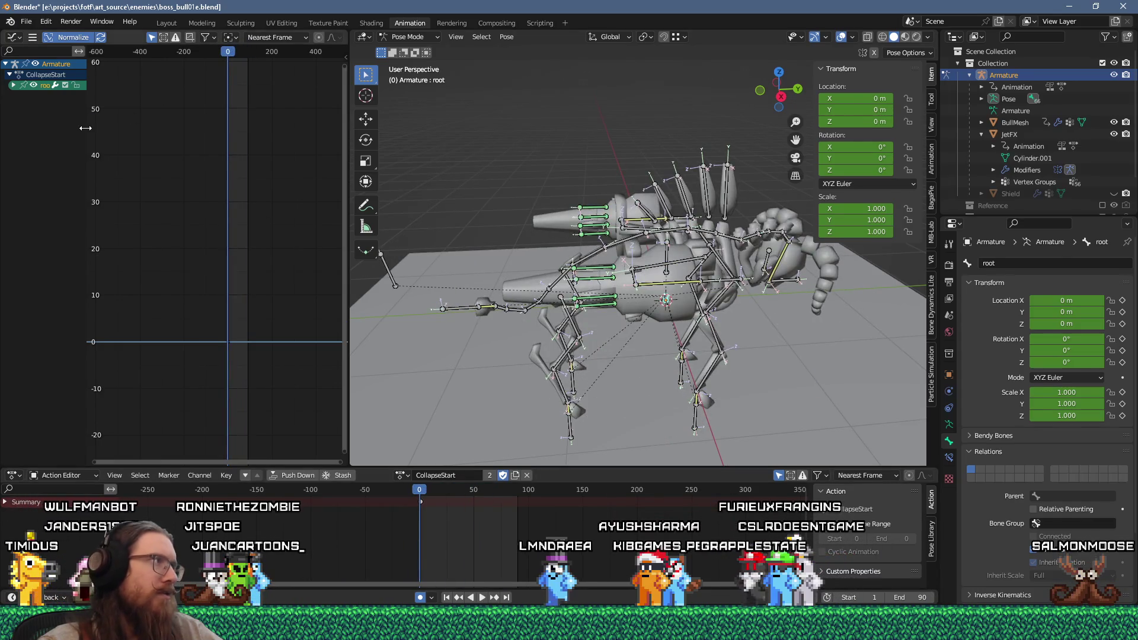
pyautogui.click(60, 98)
# Start a glTF 2.0 export and navigate up into the fotf_godot folder.
pyautogui.click(26, 21)
pyautogui.moveTo(45, 197)
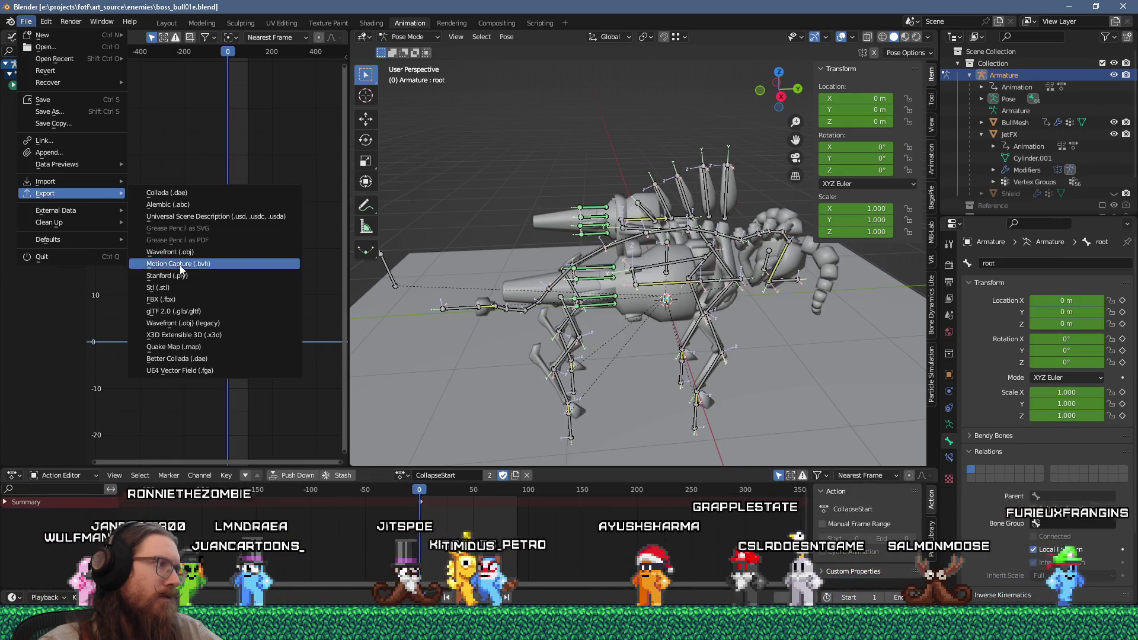
pyautogui.click(184, 311)
pyautogui.click(294, 133)
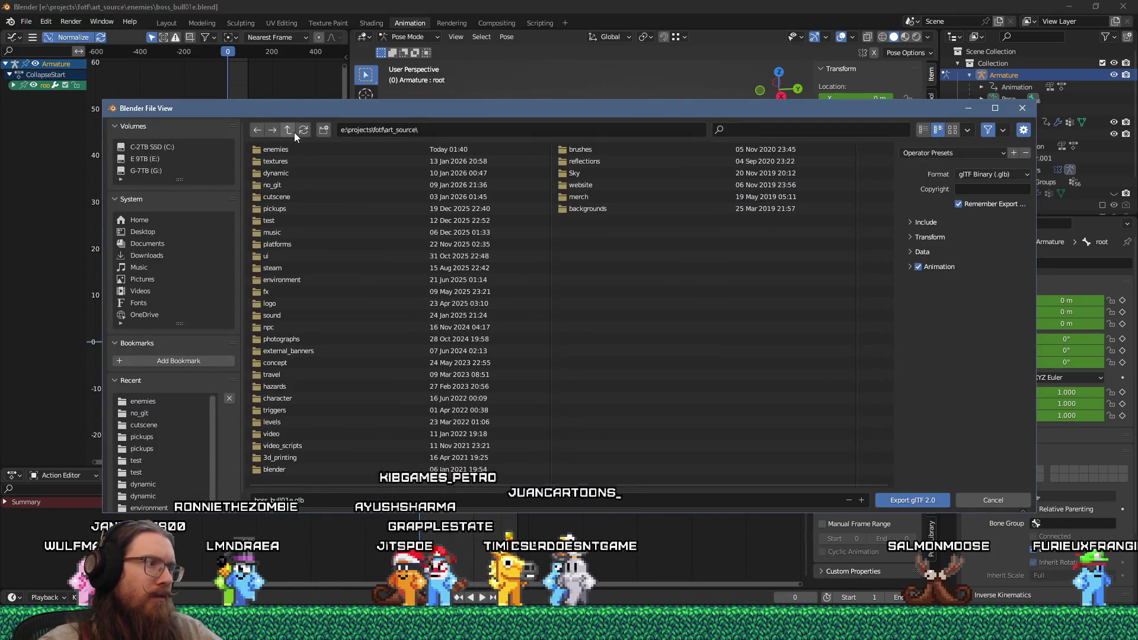
pyautogui.click(294, 133)
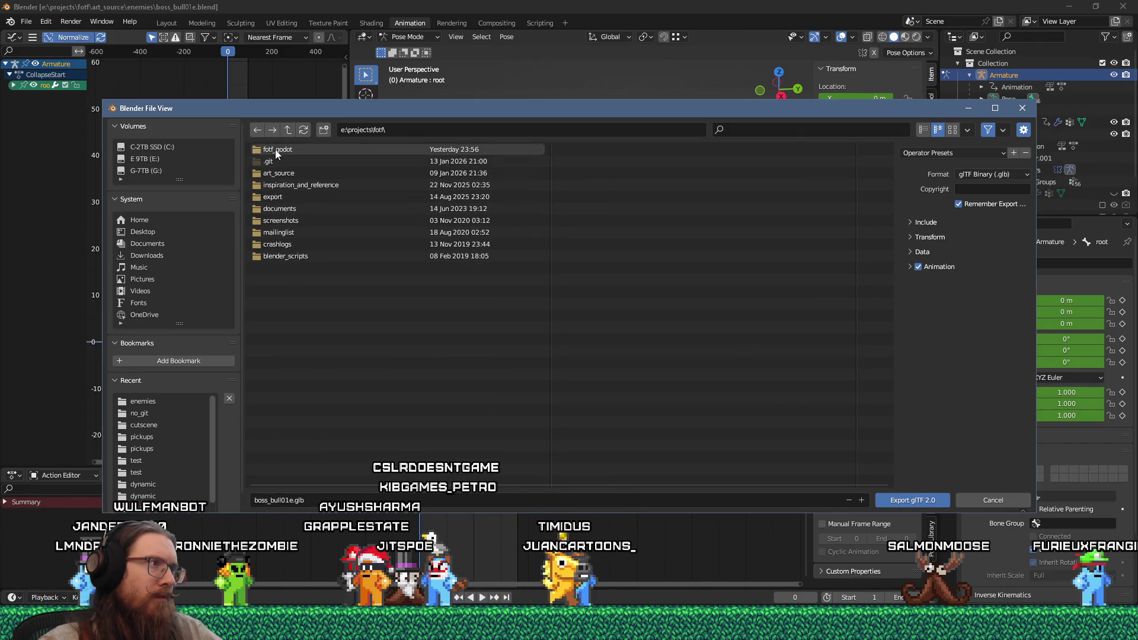
pyautogui.doubleClick(276, 150)
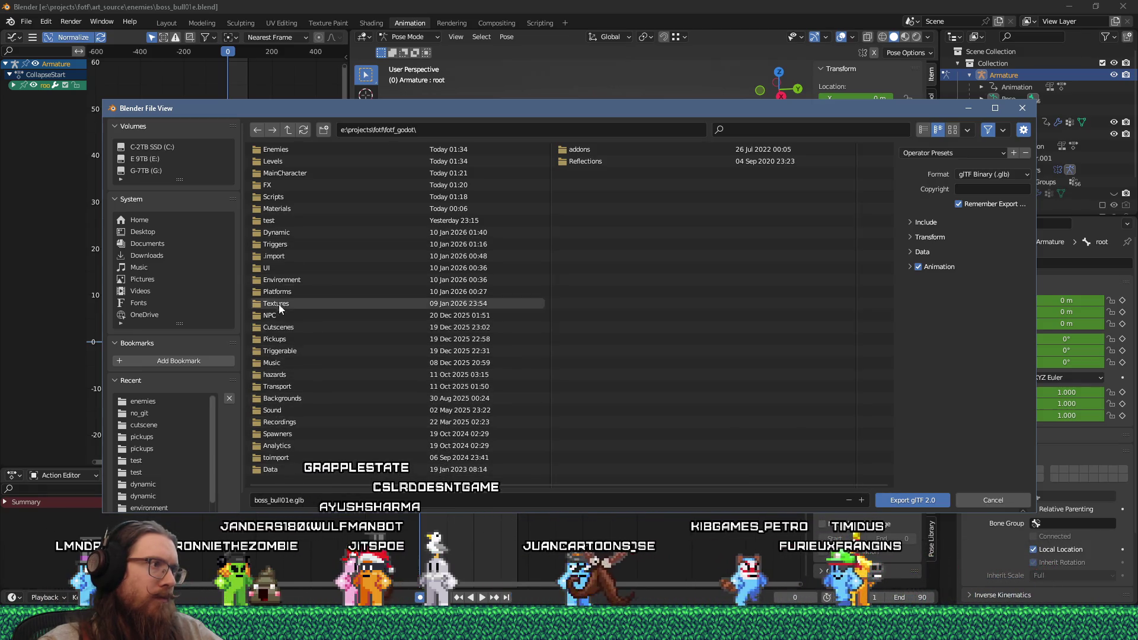
# Go to the fotf_godot\toimport\enemies folder in the export browser.
pyautogui.click(442, 131)
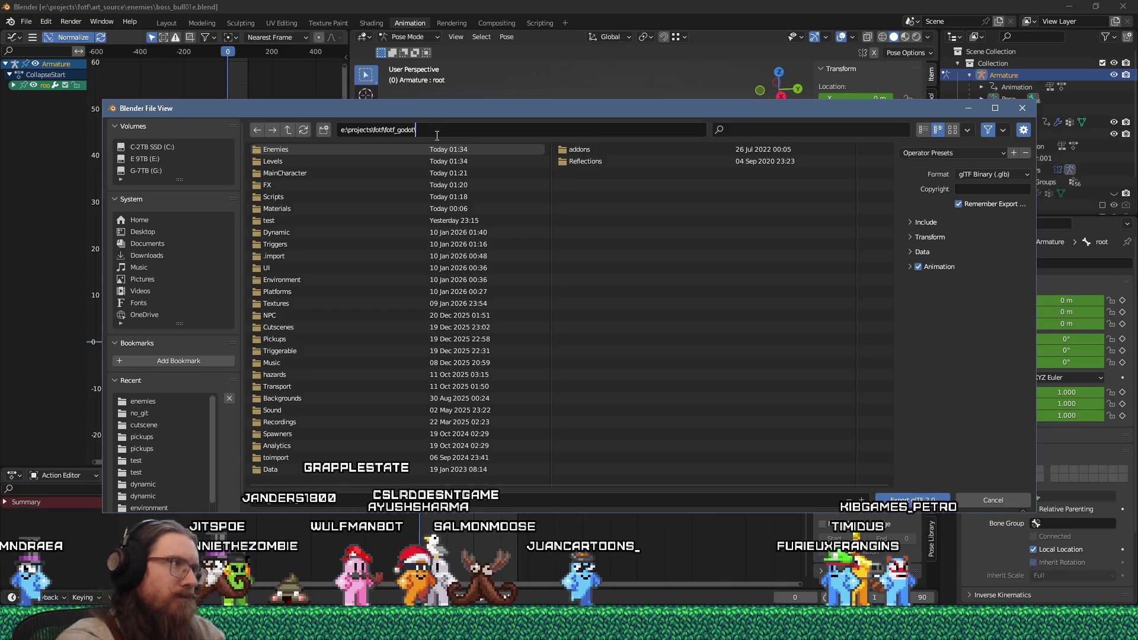
pyautogui.write('toimport')
pyautogui.press('Return')
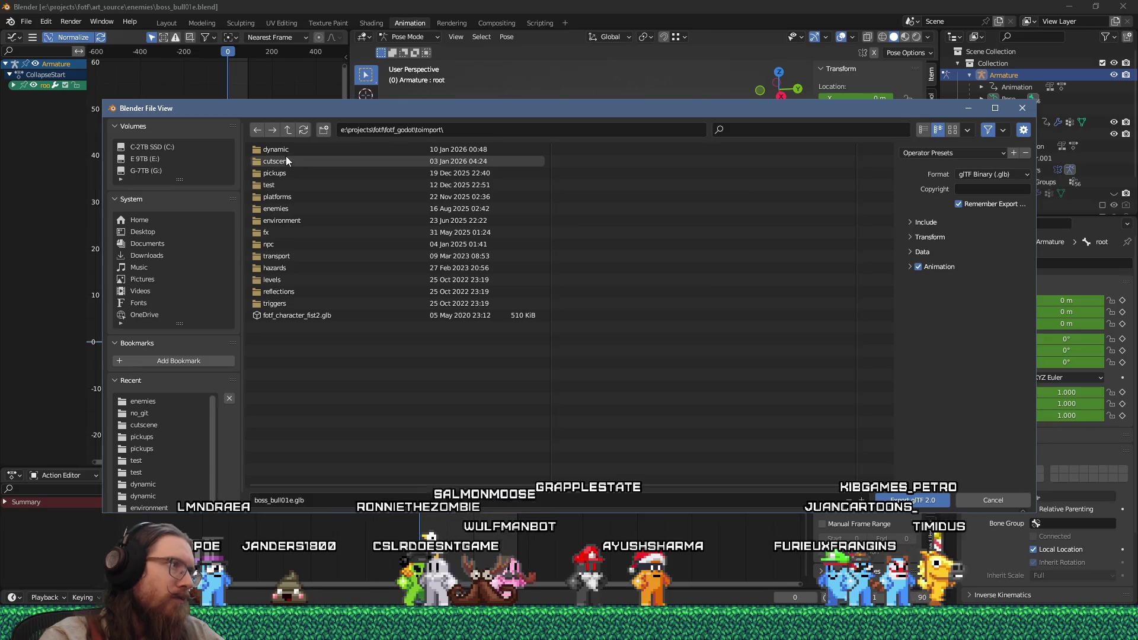
pyautogui.click(272, 208)
pyautogui.doubleClick(274, 211)
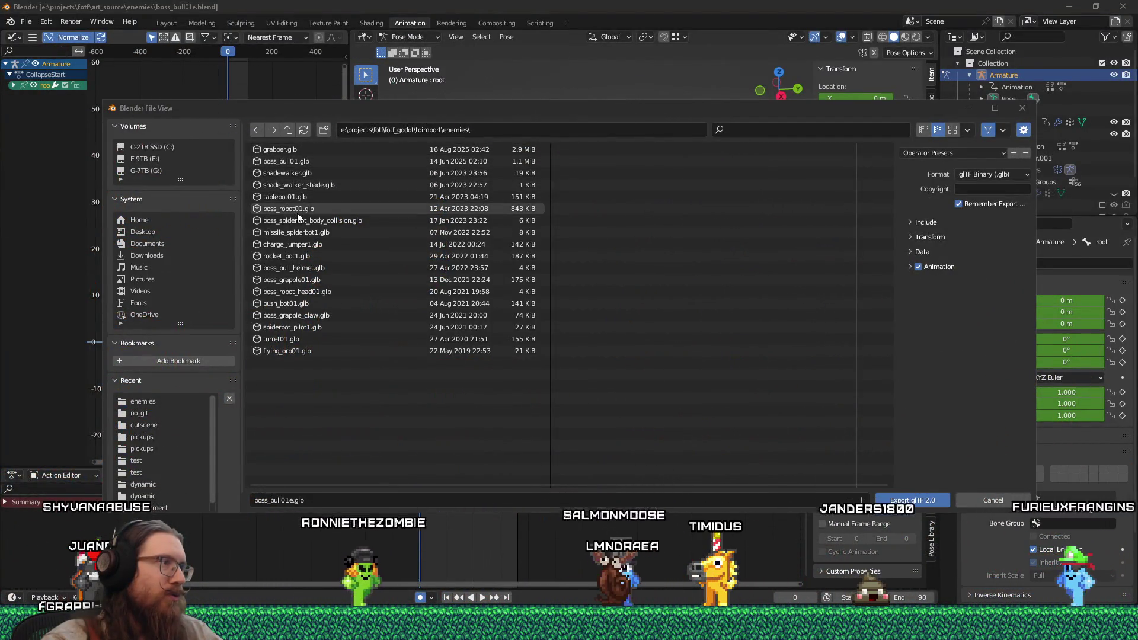
# Filter for boss_bull01.glb and export over it.
pyautogui.click(761, 131)
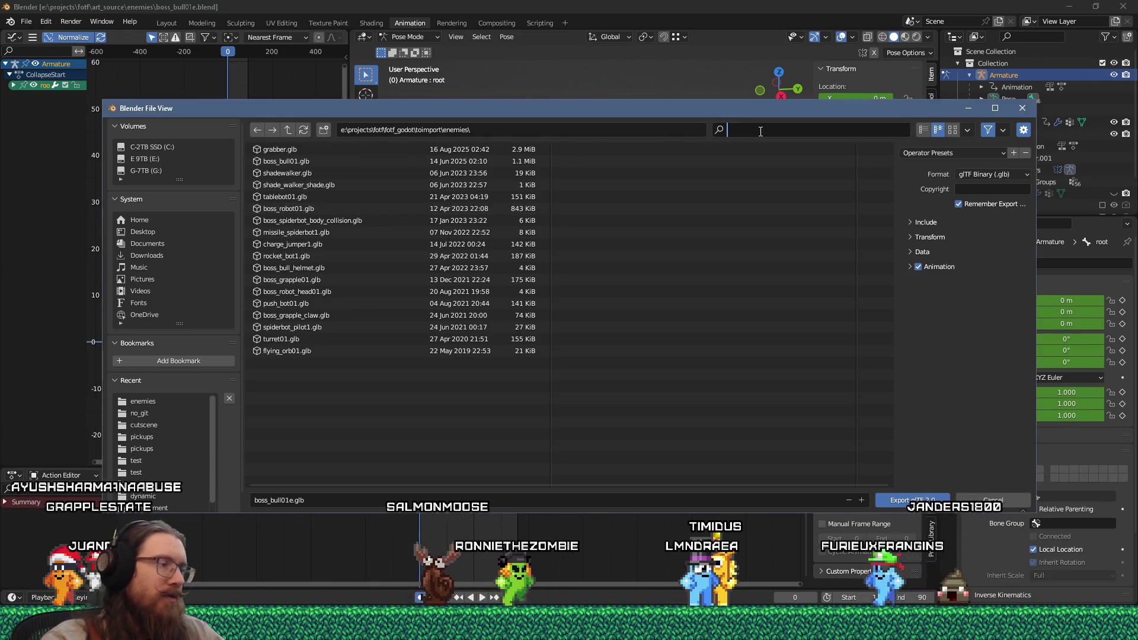
pyautogui.write('bull')
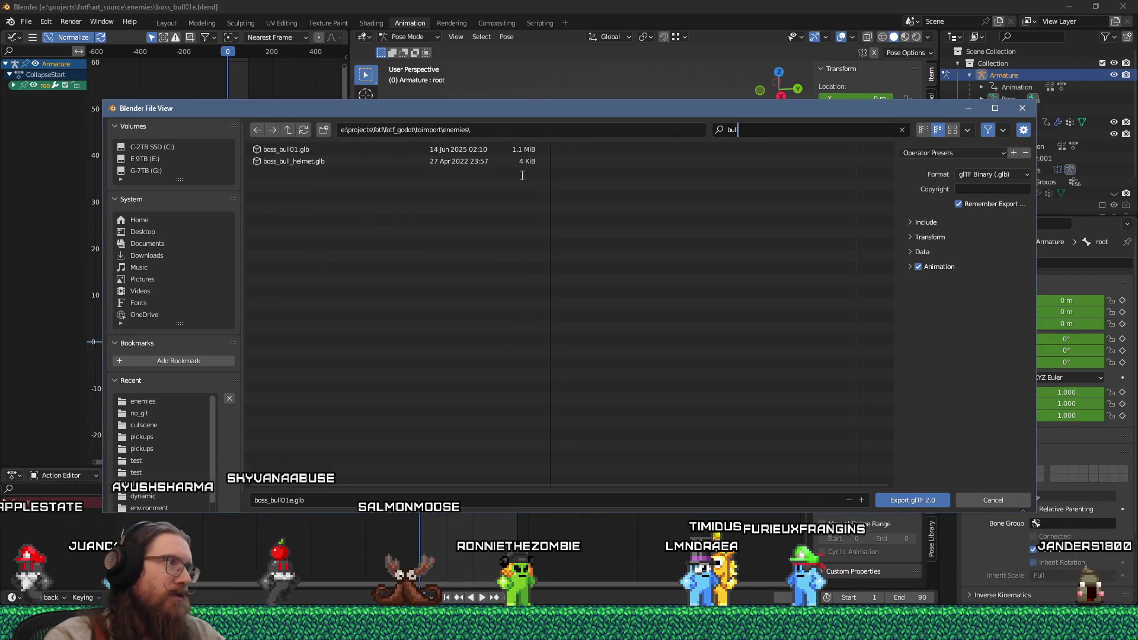
pyautogui.click(300, 151)
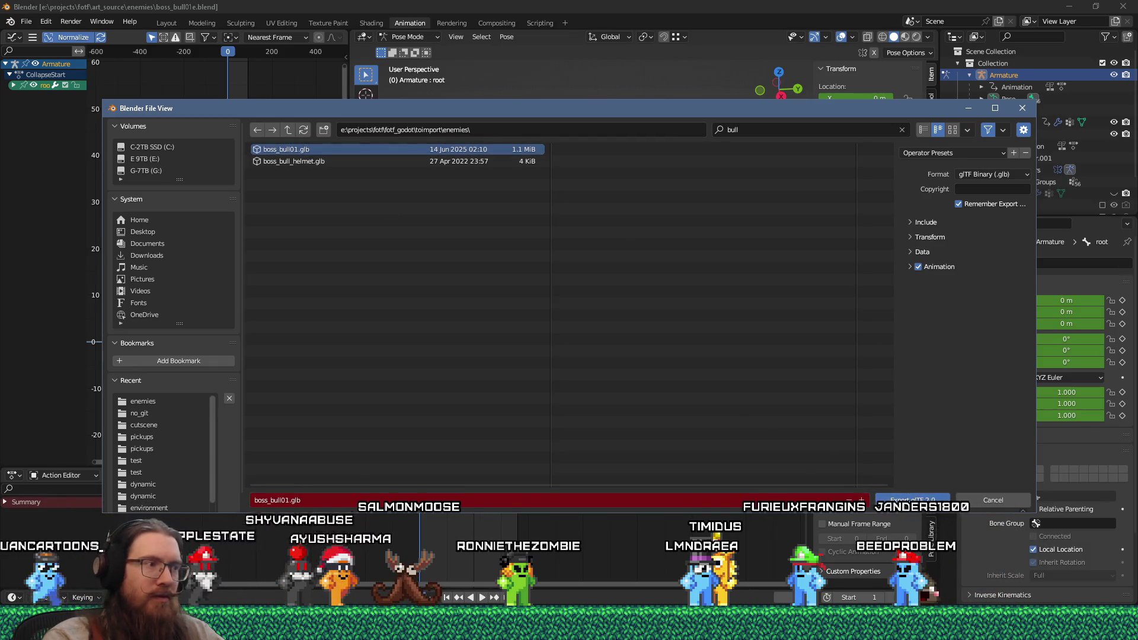
pyautogui.press('Return')
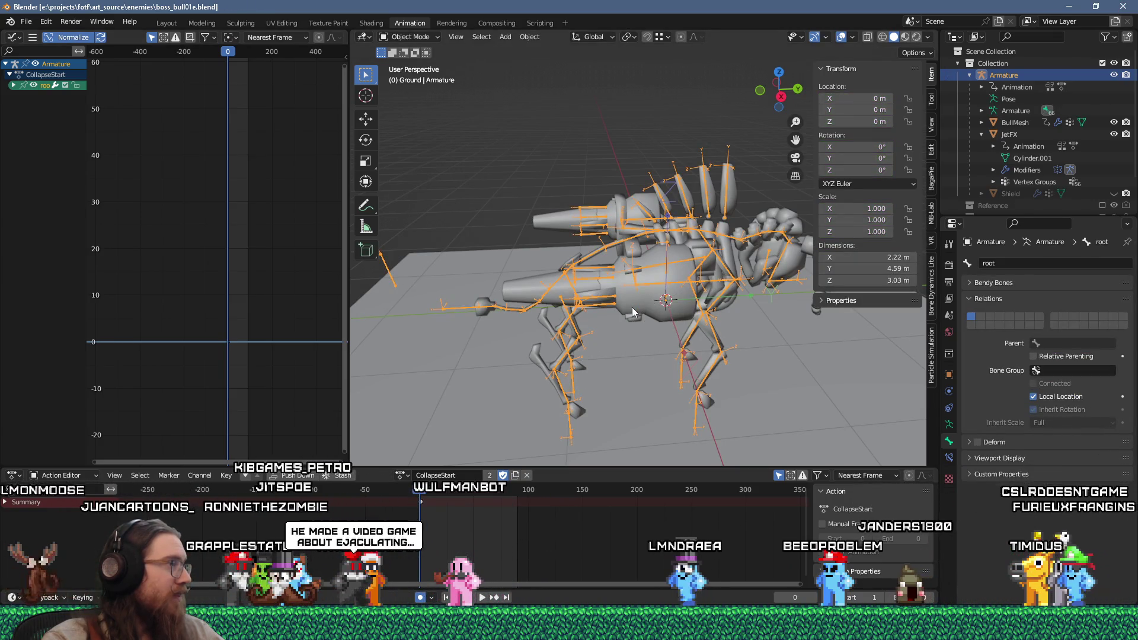
# Orbit to view the rig from the front and from above, then return to Godot's BossCharger.gd.
pyautogui.moveTo(650, 296)
pyautogui.mouseDown(button='middle')
pyautogui.moveTo(582, 217)
pyautogui.moveTo(652, 245)
pyautogui.mouseUp(button='middle')
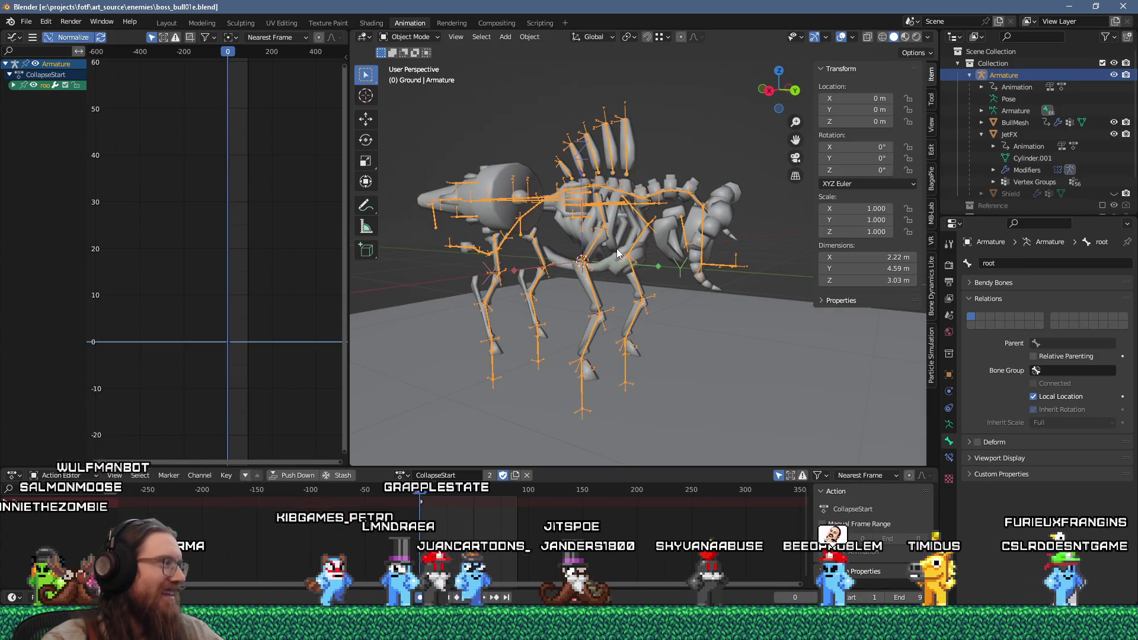
pyautogui.moveTo(558, 266)
pyautogui.mouseDown(button='middle')
pyautogui.moveTo(589, 276)
pyautogui.moveTo(588, 367)
pyautogui.moveTo(680, 365)
pyautogui.moveTo(569, 284)
pyautogui.mouseUp(button='middle')
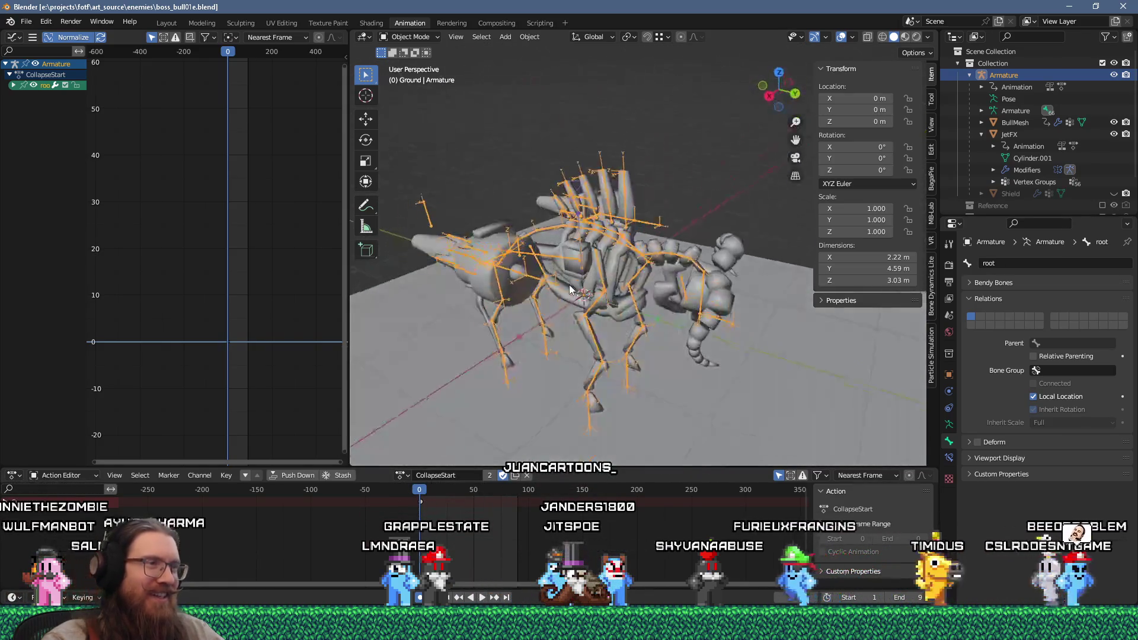
pyautogui.press('super+Tab')
pyautogui.hotkey('alt', 'Tab')
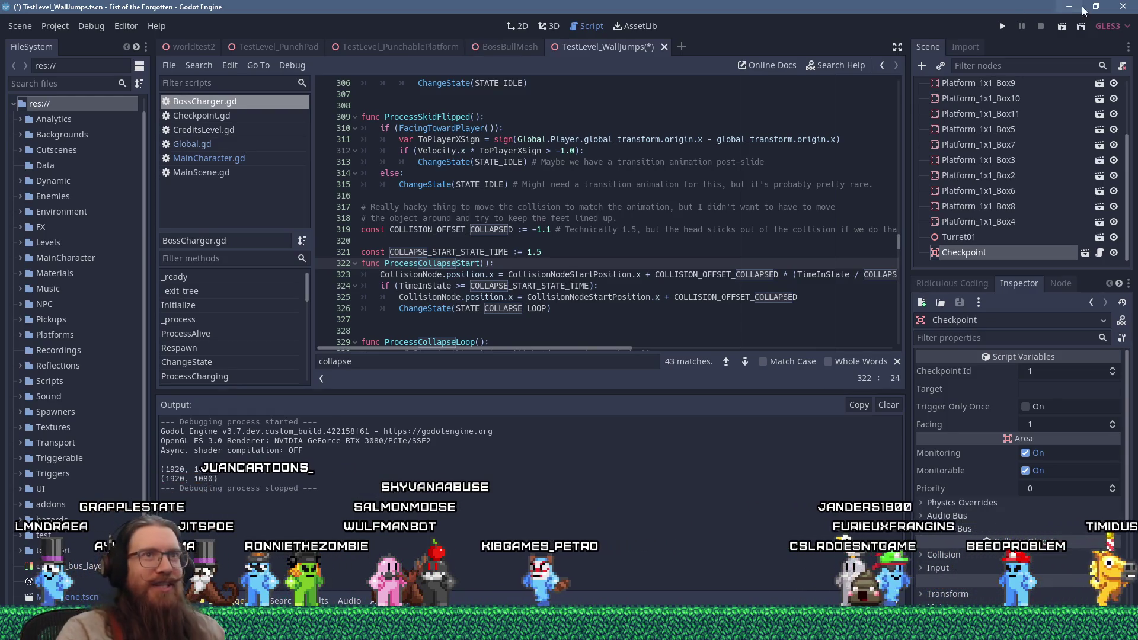
# Run the Fist of the Forgotten project from the Godot editor's Play button.
pyautogui.click(1001, 27)
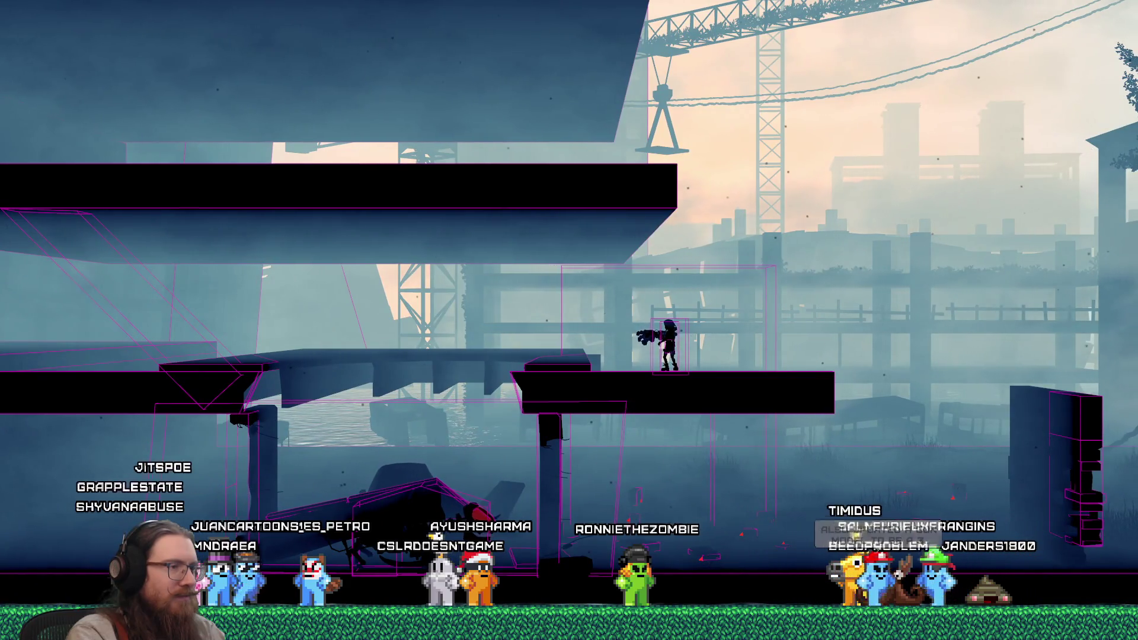
# Quit the running game with the 'exit' developer-console command.
pyautogui.press('`')
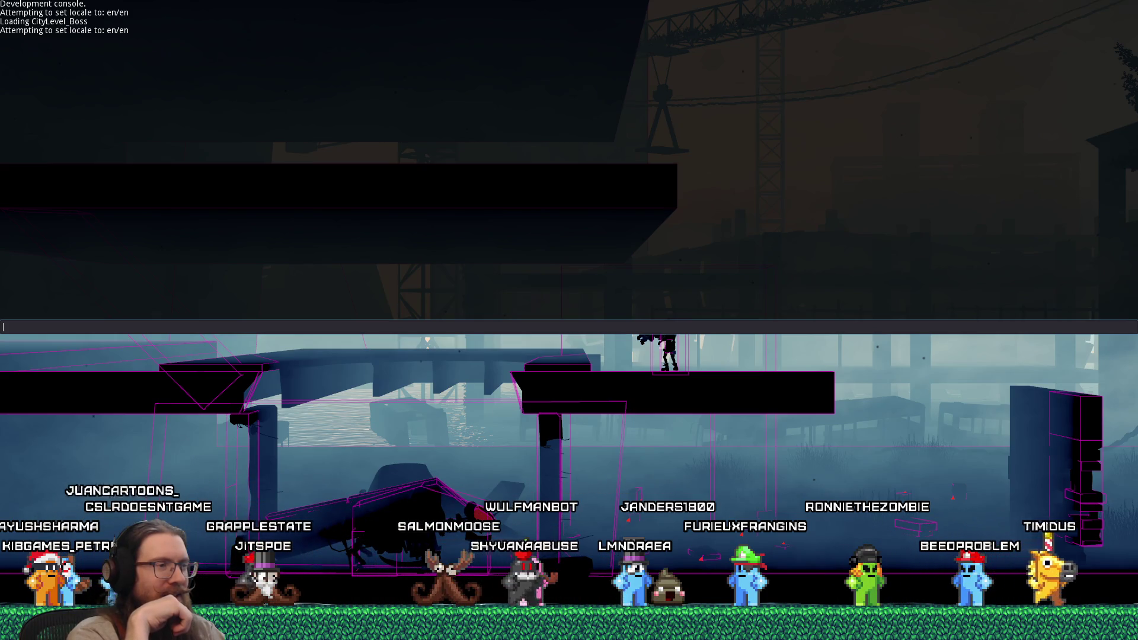
pyautogui.write('qexit')
pyautogui.press('Return')
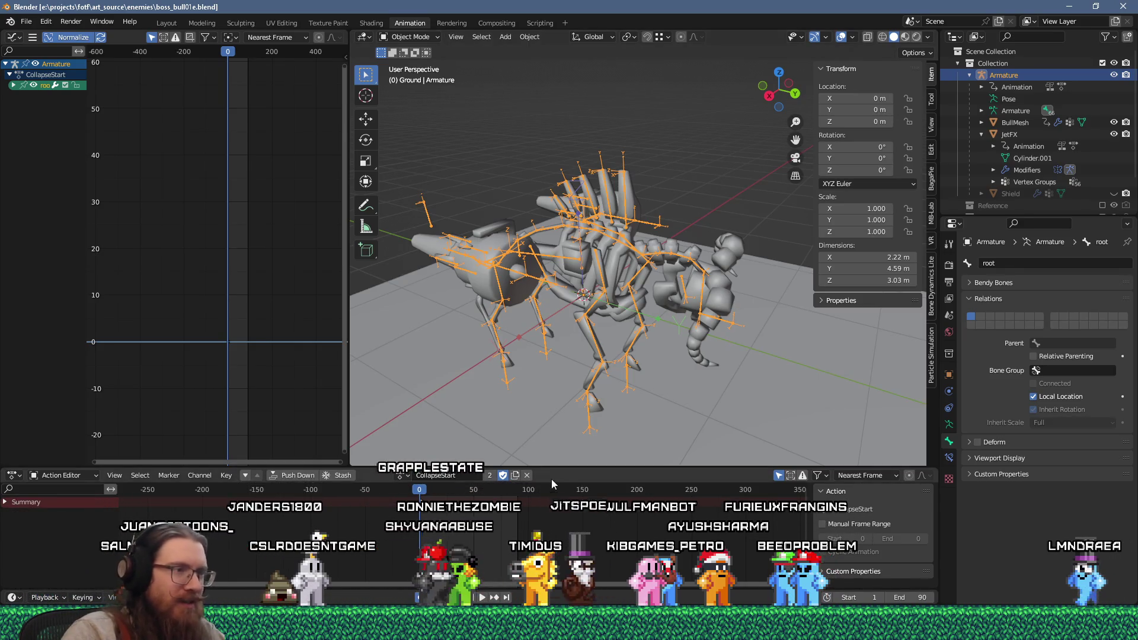
# Enlarge the Action Editor, switch the armature to CollapseRecover and preview it.
pyautogui.moveTo(567, 469); pyautogui.dragTo(567, 382)
pyautogui.click(401, 390)
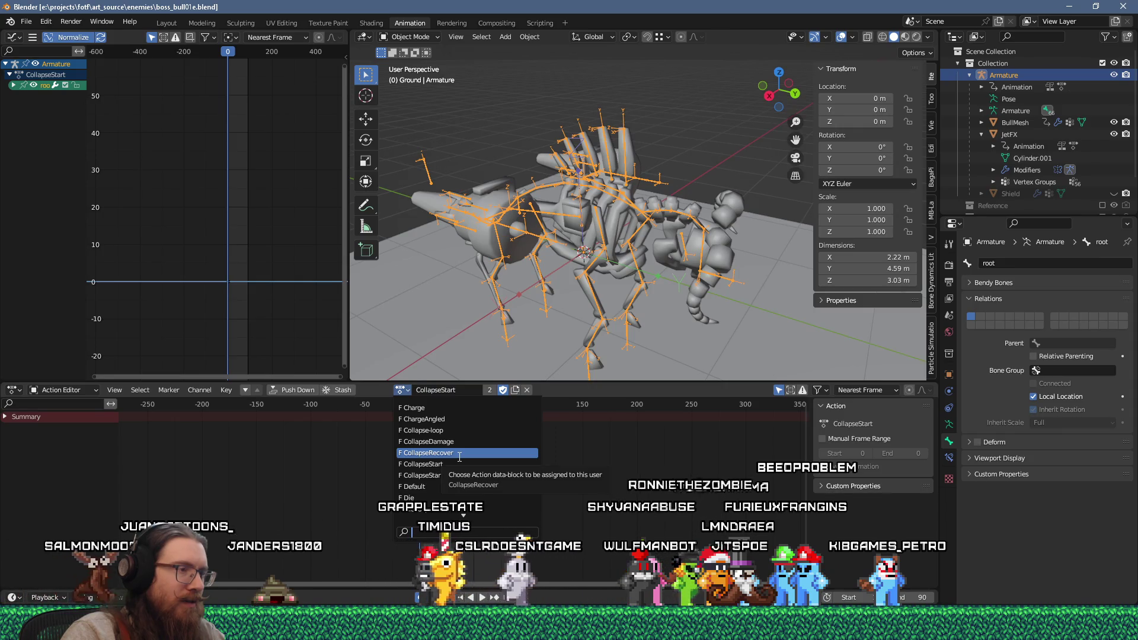
pyautogui.click(459, 453)
pyautogui.moveTo(527, 308)
pyautogui.mouseDown(button='middle')
pyautogui.moveTo(560, 290)
pyautogui.moveTo(662, 273)
pyautogui.moveTo(587, 278)
pyautogui.mouseUp(button='middle')
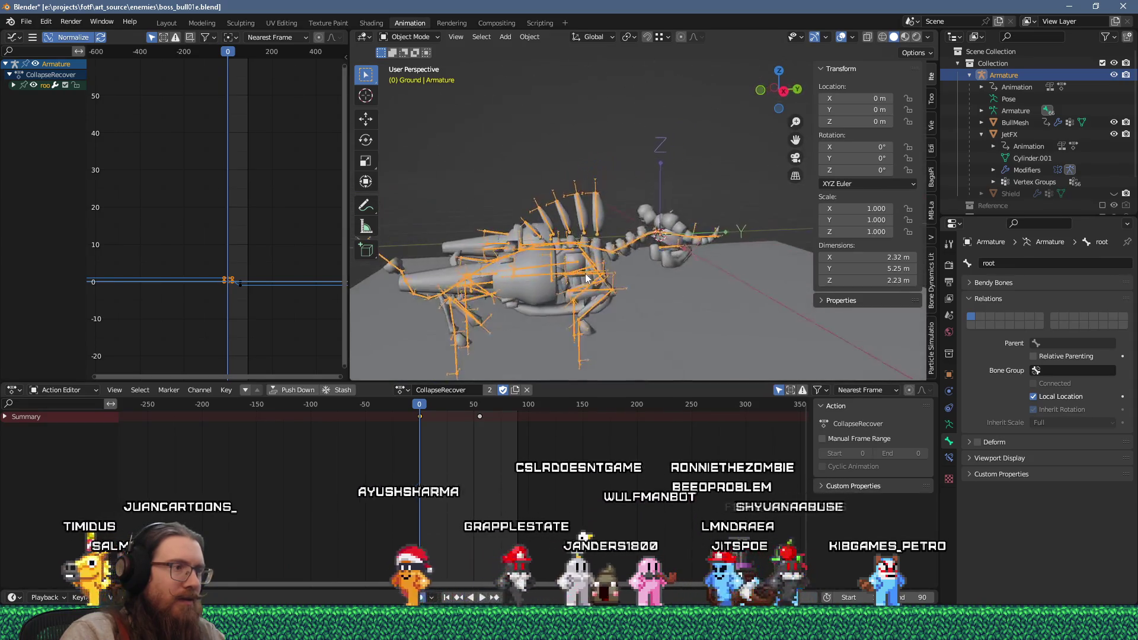
pyautogui.press('space')
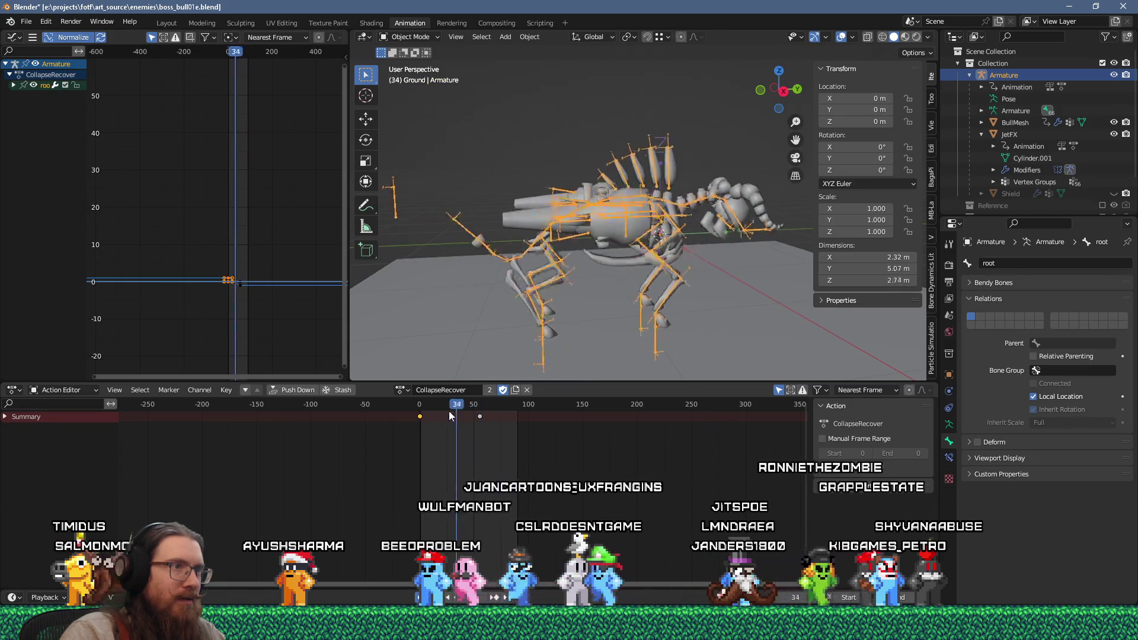
pyautogui.press('Escape')
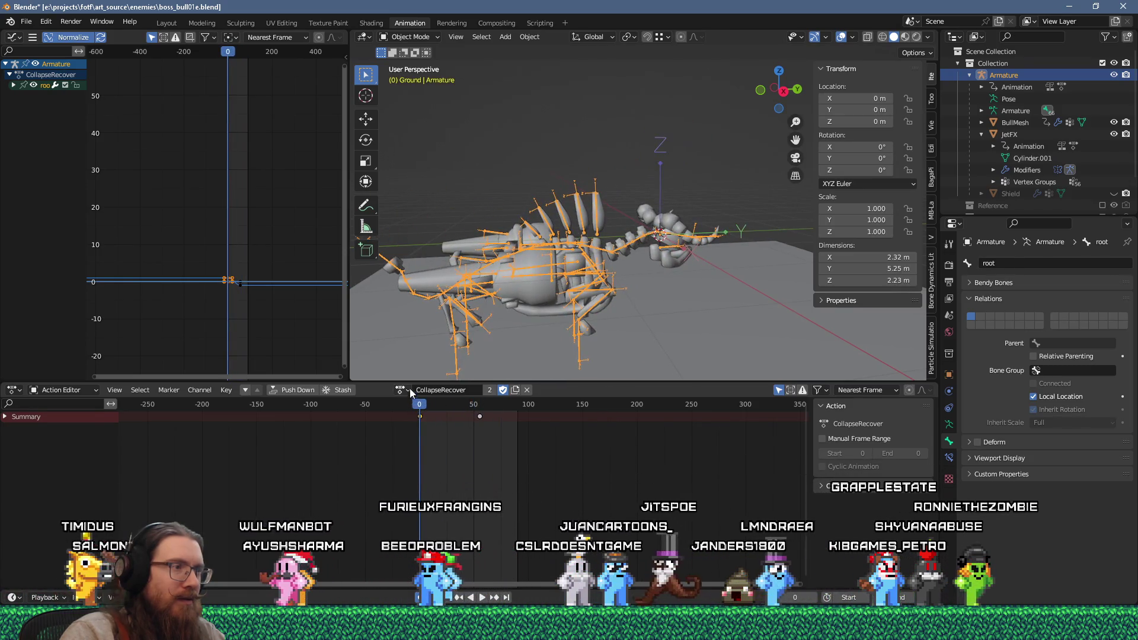
# Try the ChargeAngled action, then switch to Collapse-loop and check it around frame 71.
pyautogui.click(409, 388)
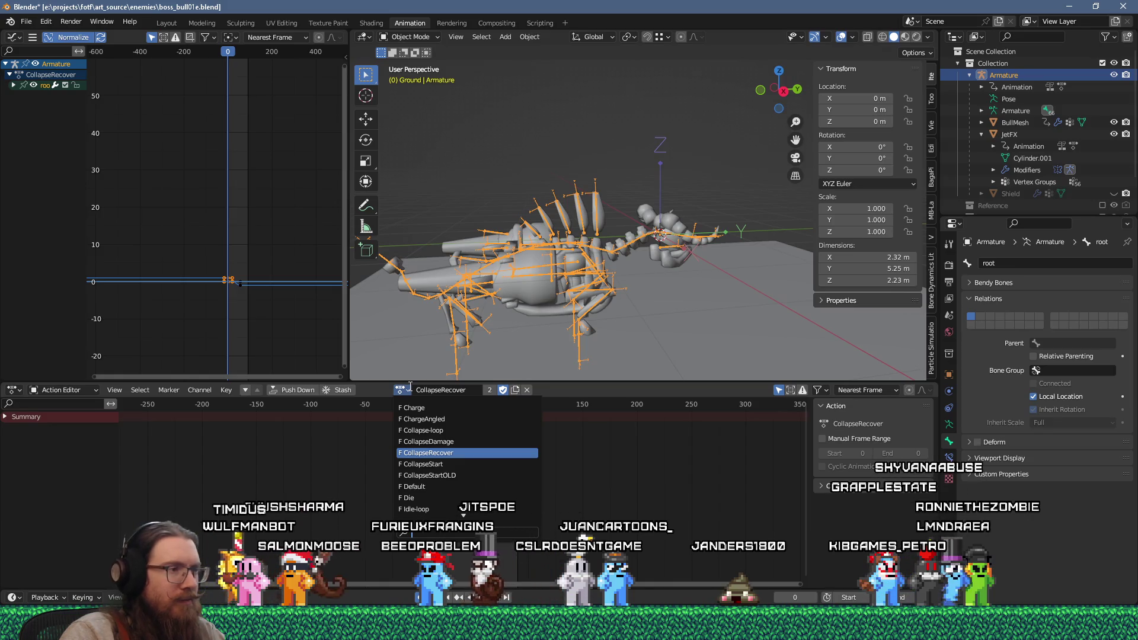
pyautogui.click(450, 425)
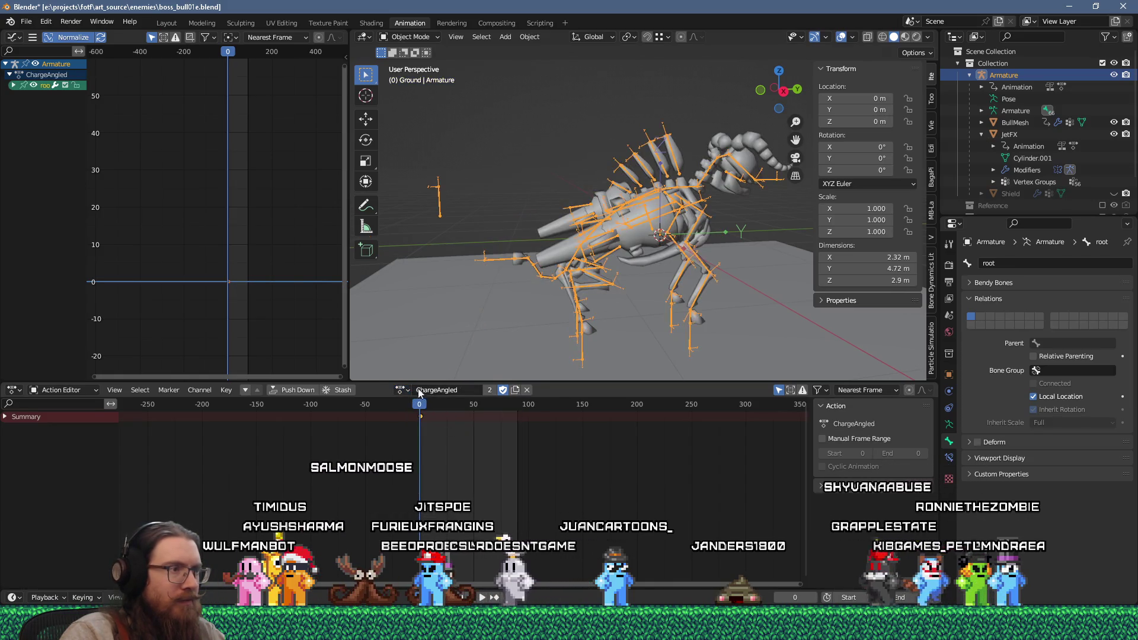
pyautogui.click(407, 389)
pyautogui.click(434, 429)
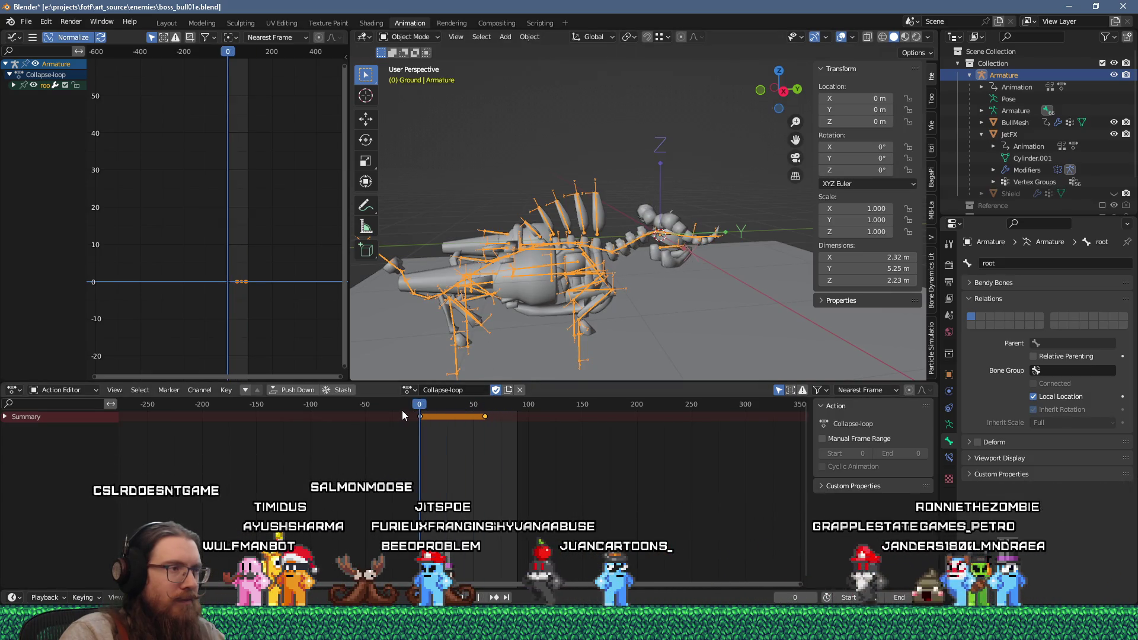
pyautogui.click(498, 417)
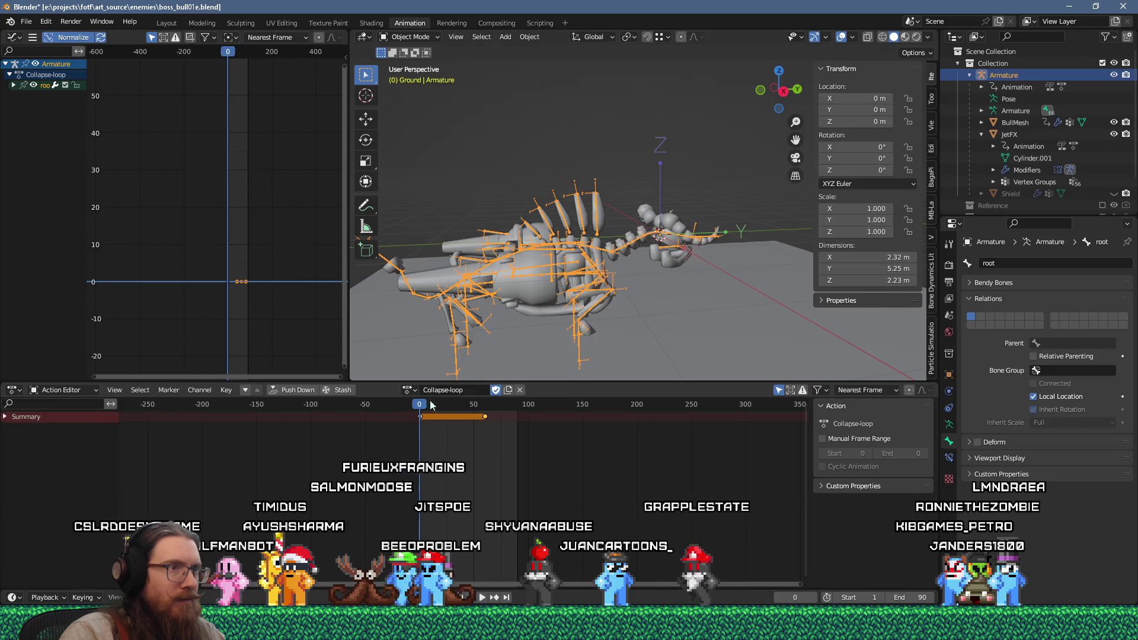
pyautogui.press('Escape')
# Orbit to a side-on view, keep Collapse-loop at frame 61, and select the bull mesh.
pyautogui.moveTo(575, 284); pyautogui.dragTo(477, 361, button='middle')
pyautogui.click(411, 389)
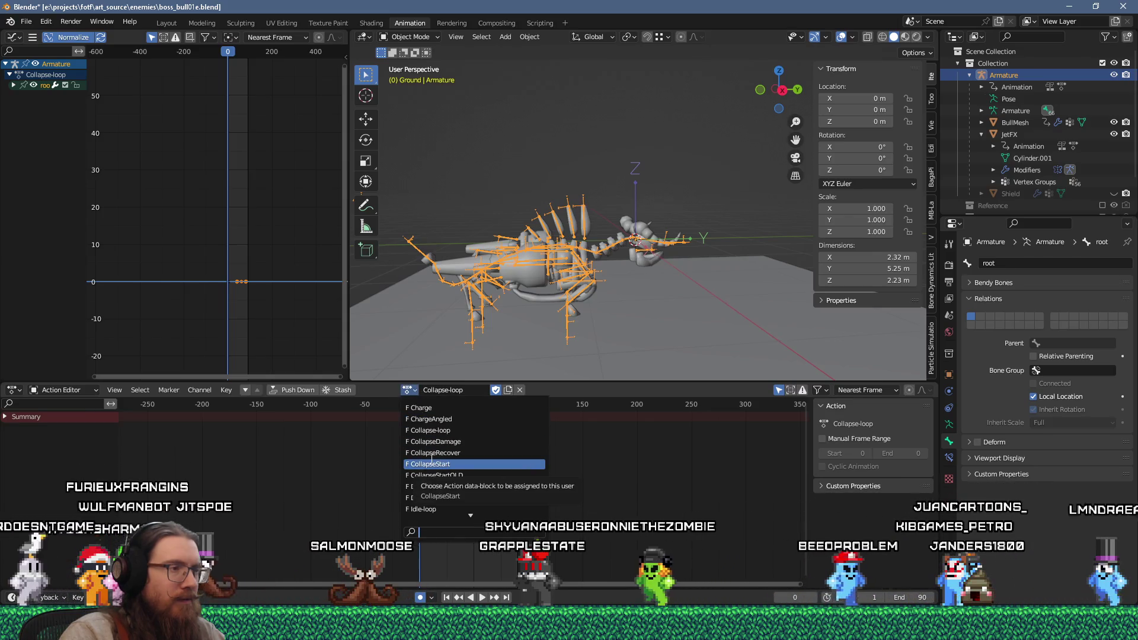
pyautogui.click(426, 402)
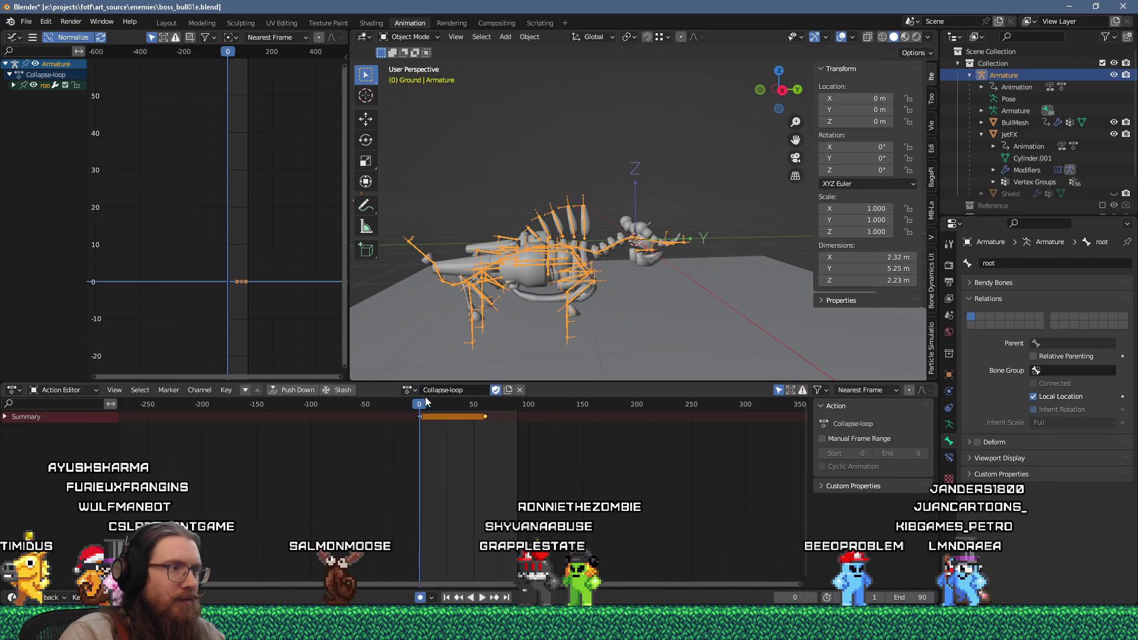
pyautogui.click(486, 404)
pyautogui.click(596, 248)
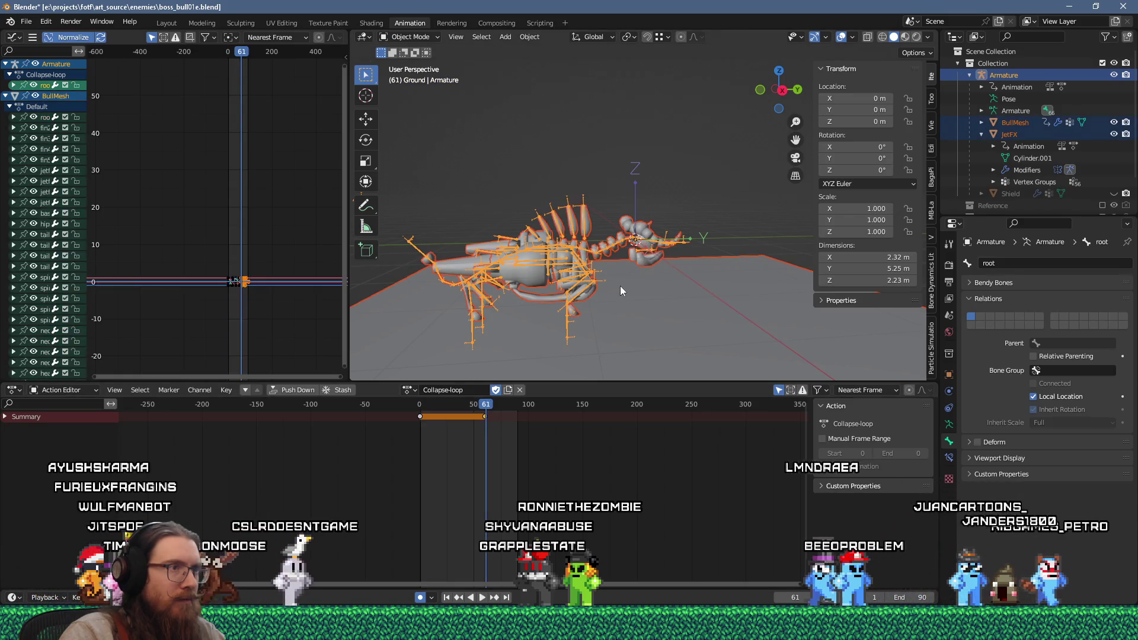
# Put the bull armature in Pose Mode with all bones selected and return to Collapse-loop frame 0.
pyautogui.click(596, 248)
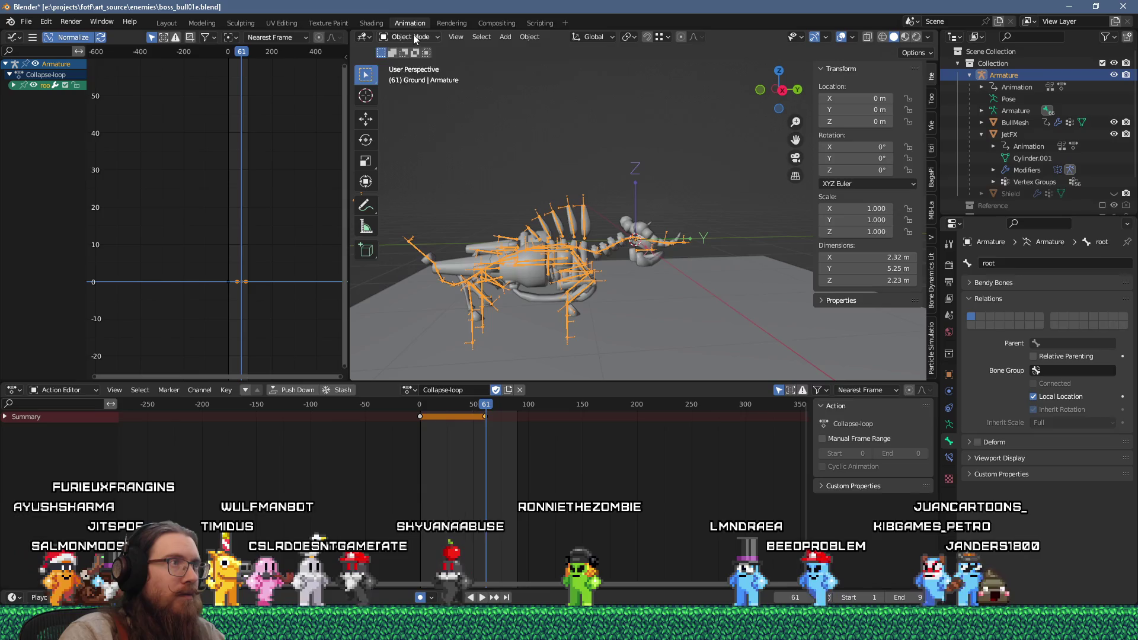
pyautogui.hotkey('ctrl', 'Tab')
pyautogui.press('a')
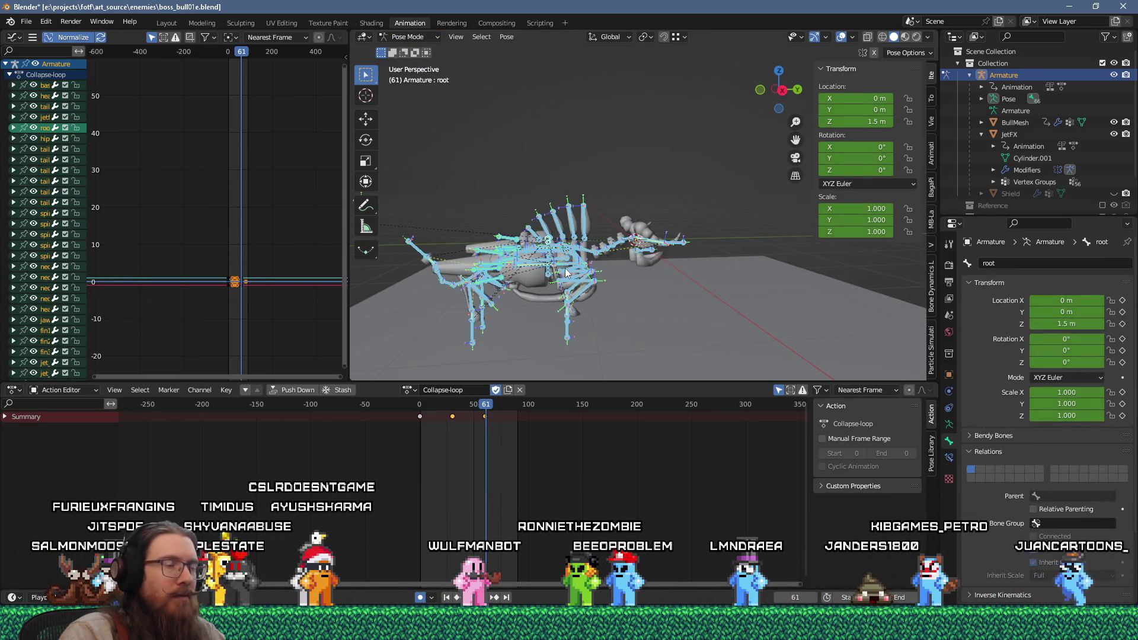
pyautogui.scroll(3, 495, 403)
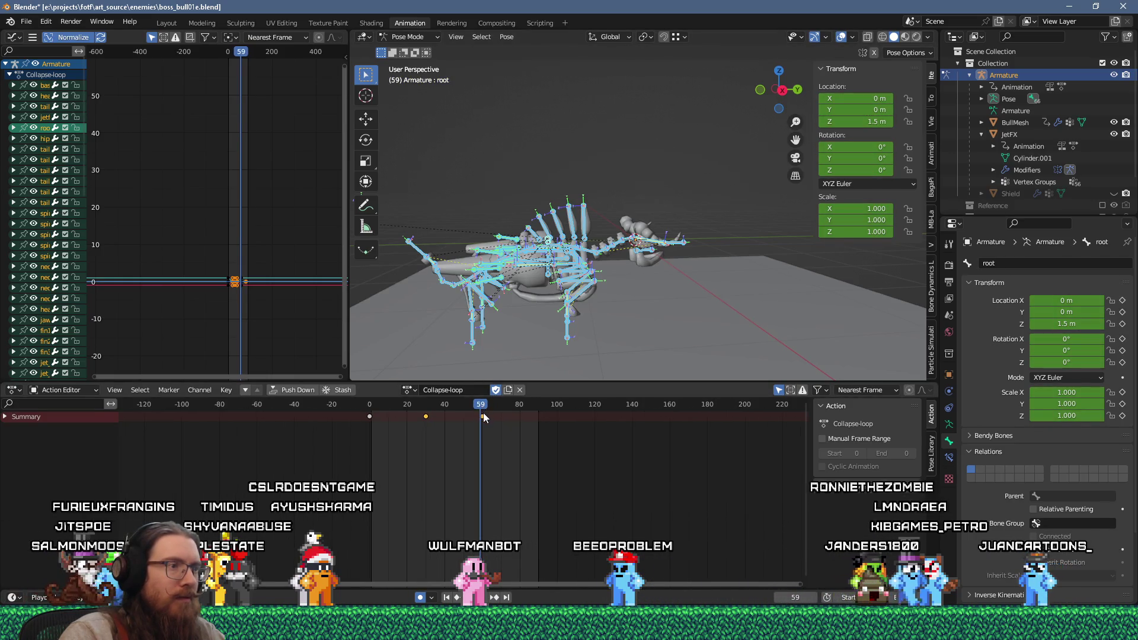
pyautogui.moveTo(412, 404); pyautogui.dragTo(360, 411)
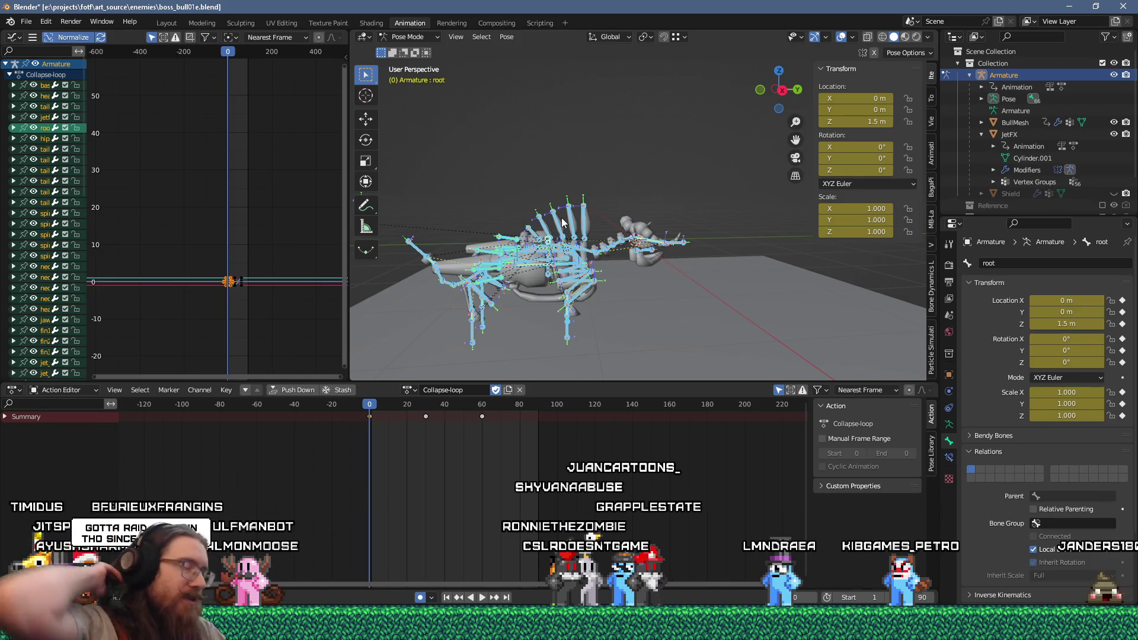
pyautogui.hotkey('alt', 'Tab')
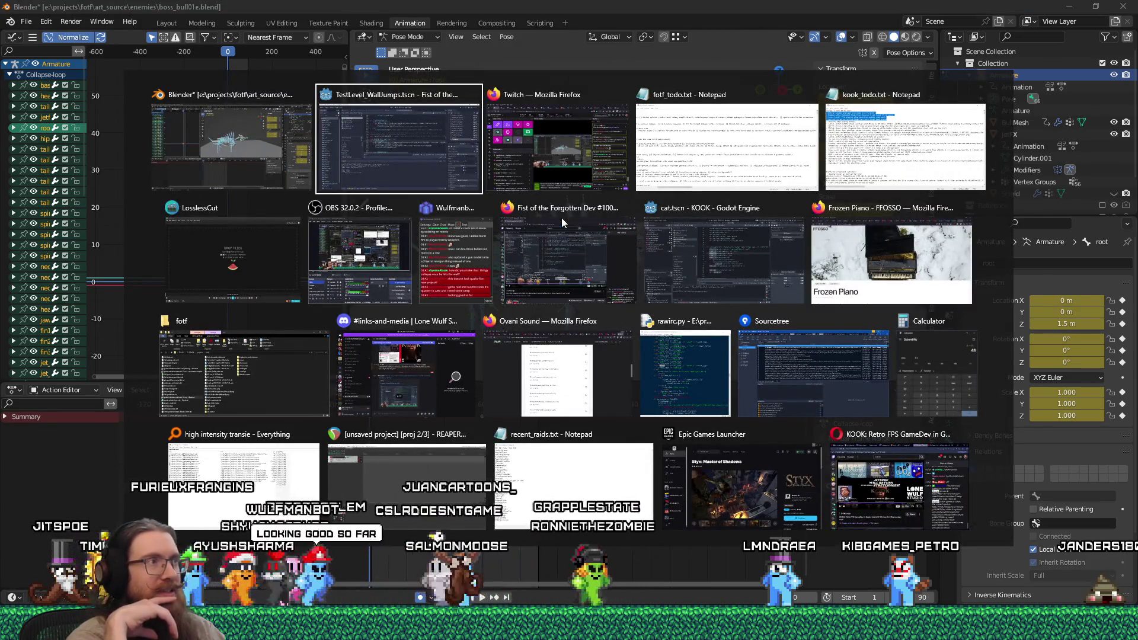
pyautogui.hotkey('alt', 'shift', 'Tab')
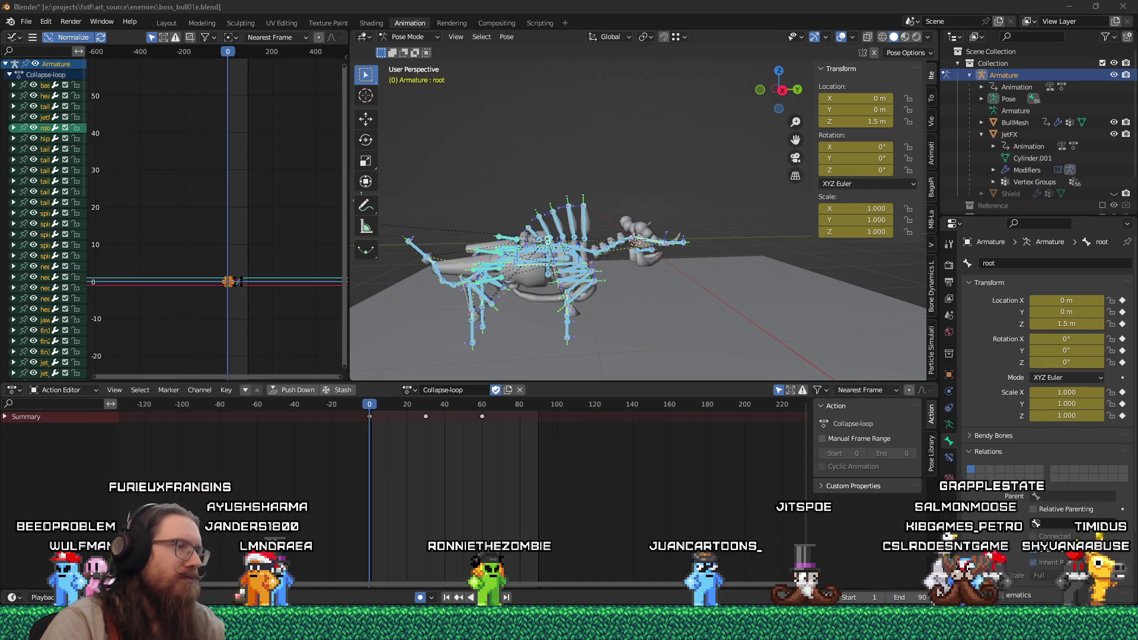
# Switch the armature to the CollapseStart action and preview its playback up to around frame 80.
pyautogui.click(413, 389)
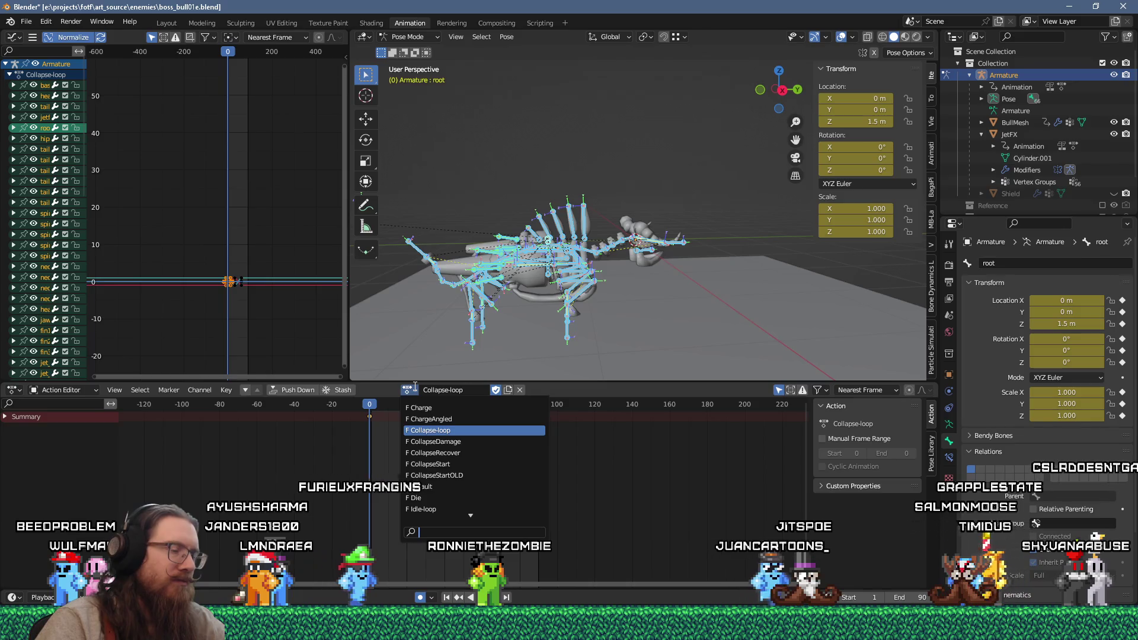
pyautogui.click(437, 465)
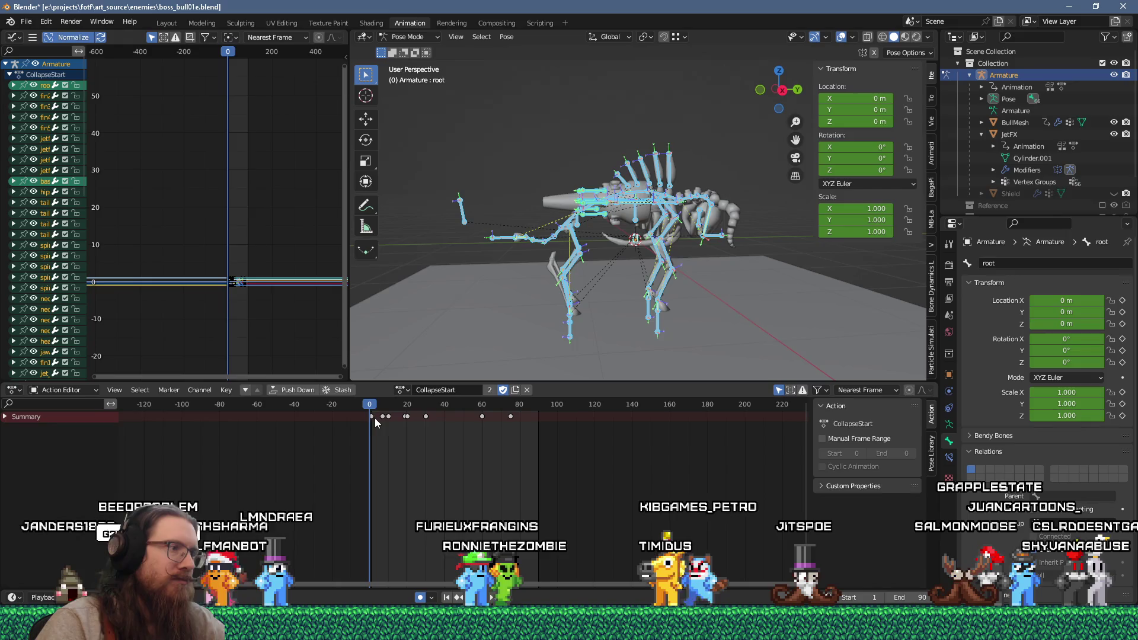
pyautogui.moveTo(378, 408); pyautogui.dragTo(522, 411)
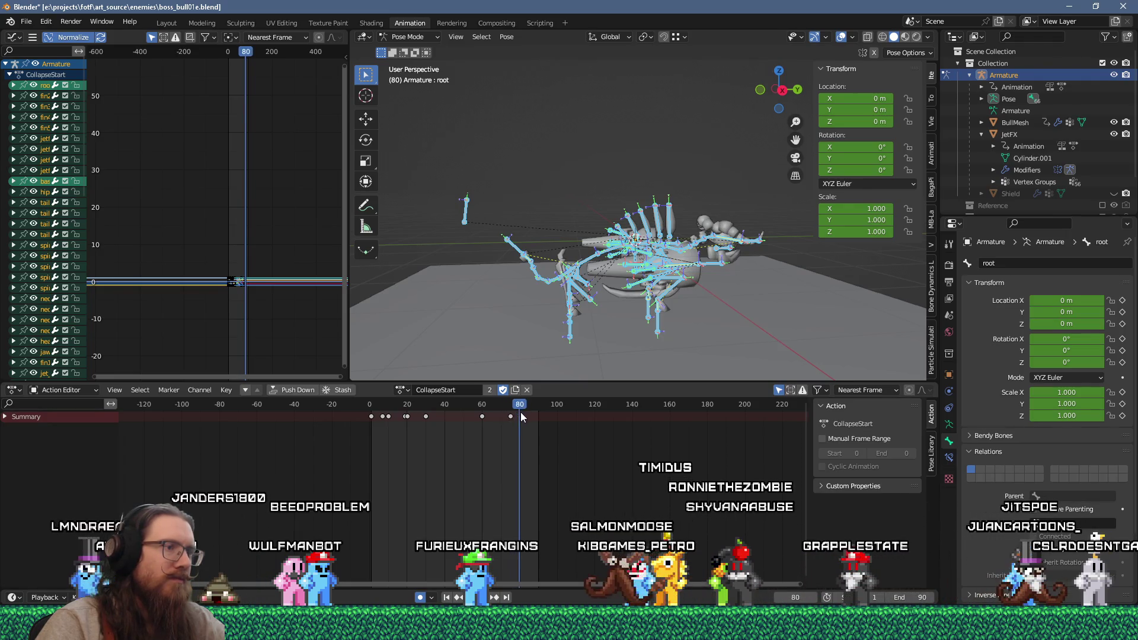
pyautogui.scroll(5, 521, 447)
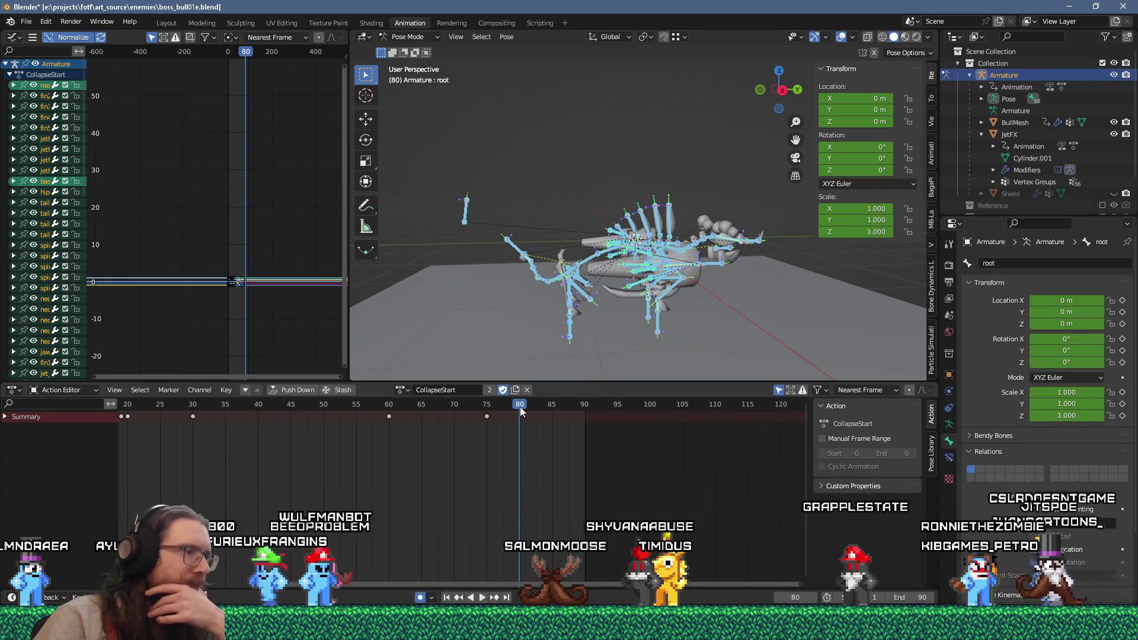
pyautogui.press('space')
pyautogui.moveTo(495, 415)
pyautogui.mouseDown()
pyautogui.moveTo(400, 414)
pyautogui.moveTo(521, 419)
pyautogui.mouseUp()
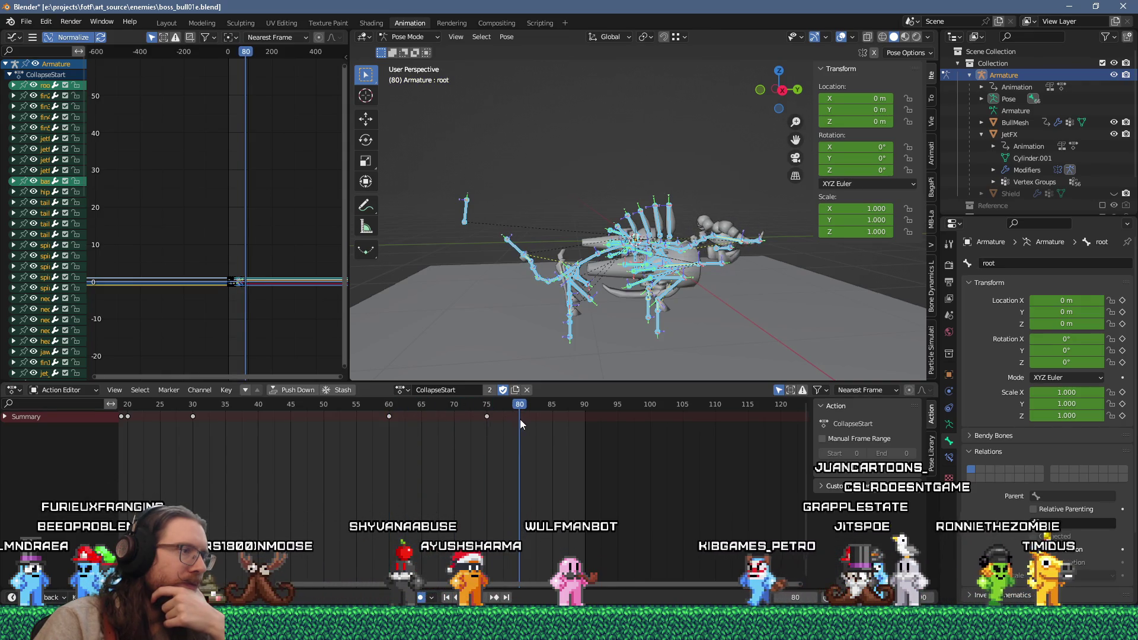
pyautogui.click(403, 390)
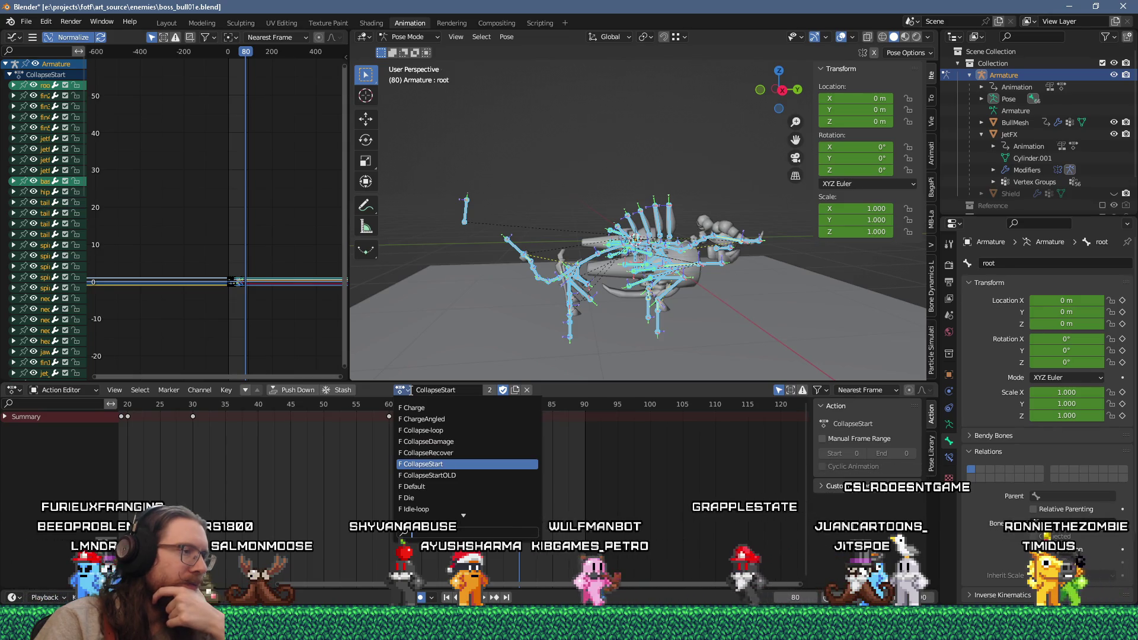
pyautogui.click(430, 428)
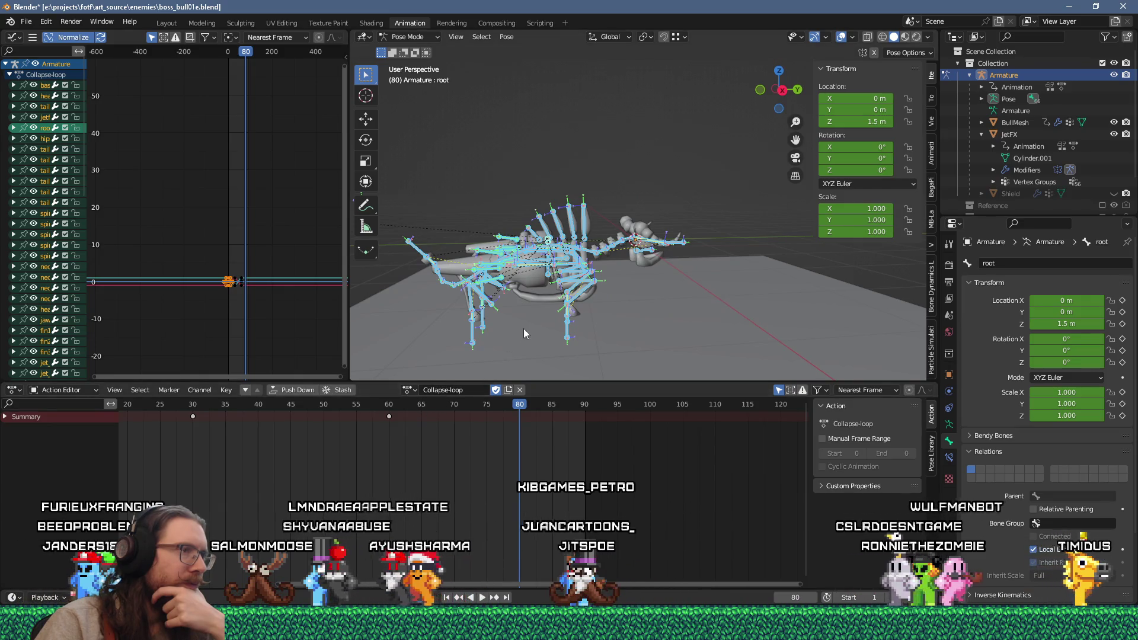
pyautogui.moveTo(400, 425); pyautogui.dragTo(379, 413)
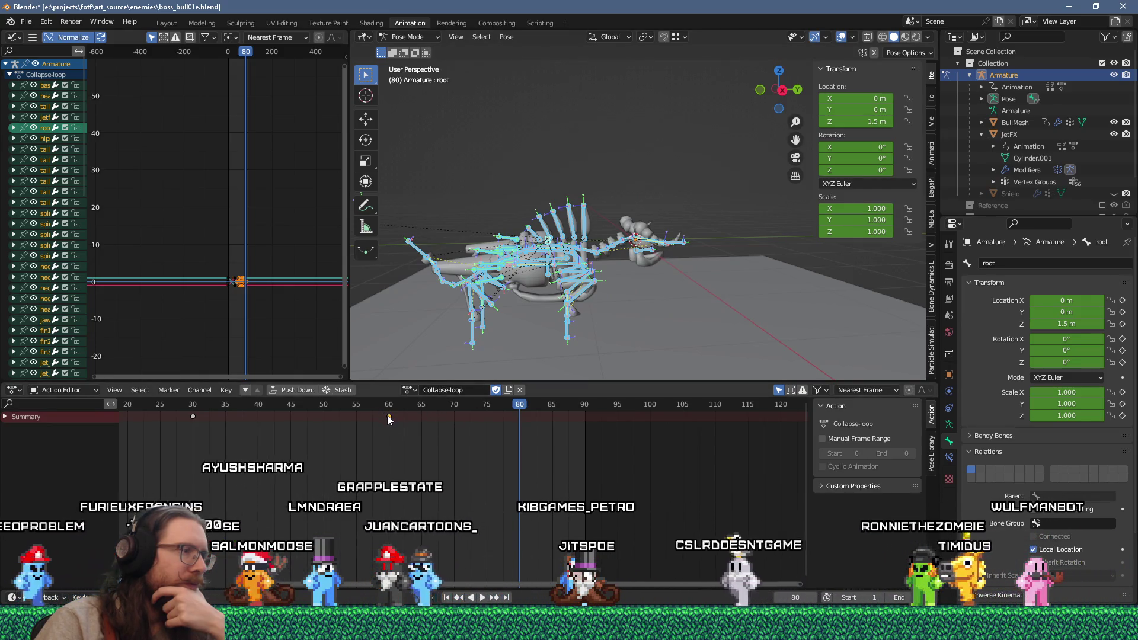
pyautogui.scroll(-3, 421, 439)
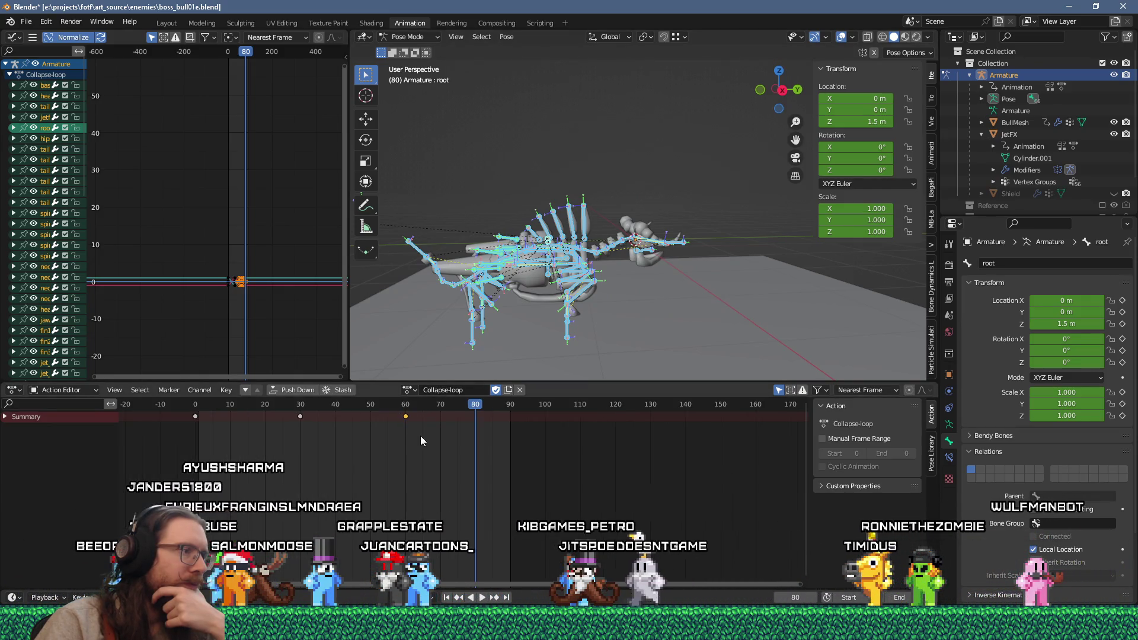
pyautogui.click(195, 417)
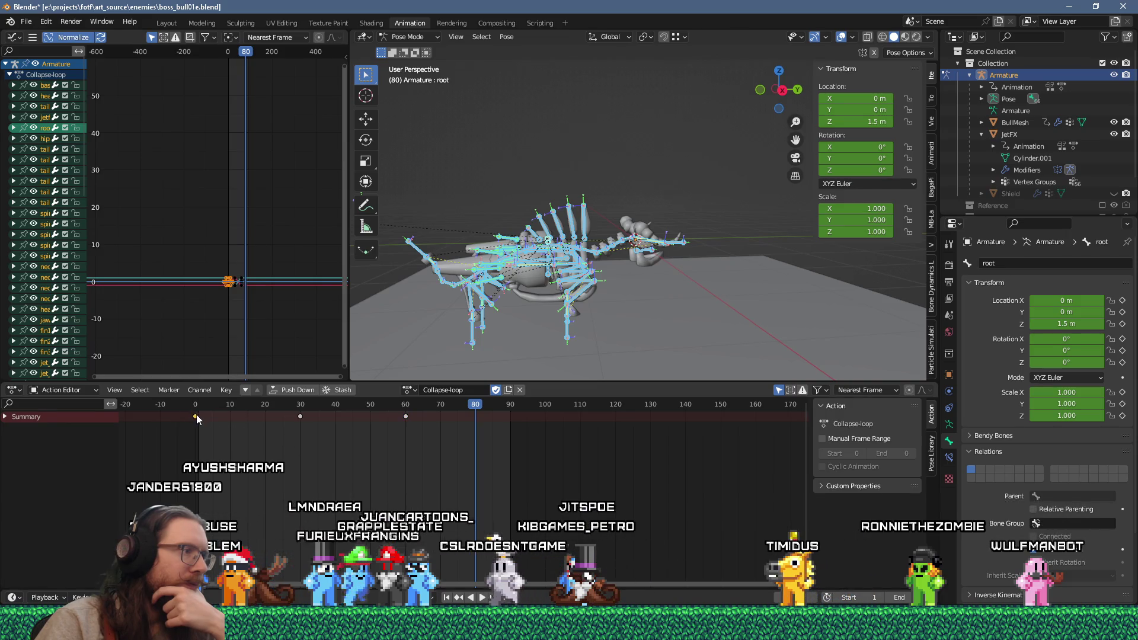
pyautogui.click(417, 392)
pyautogui.click(459, 465)
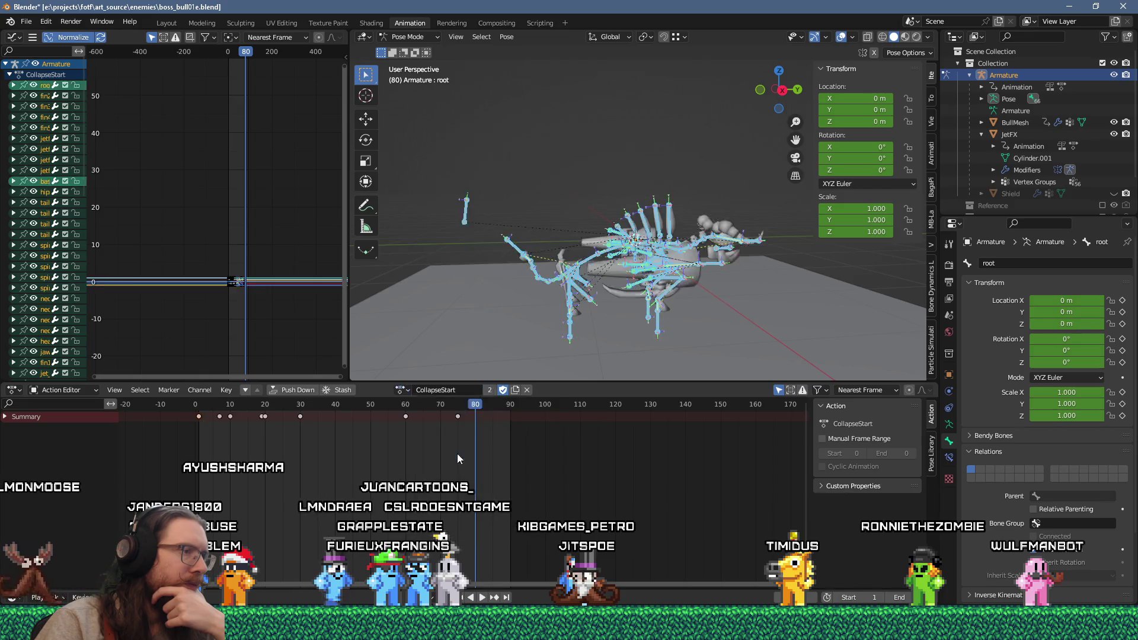
# Key the pose at frame 80, preview around frame 75, then delete the frame-80 keyframe.
pyautogui.press('i')
pyautogui.click(472, 431)
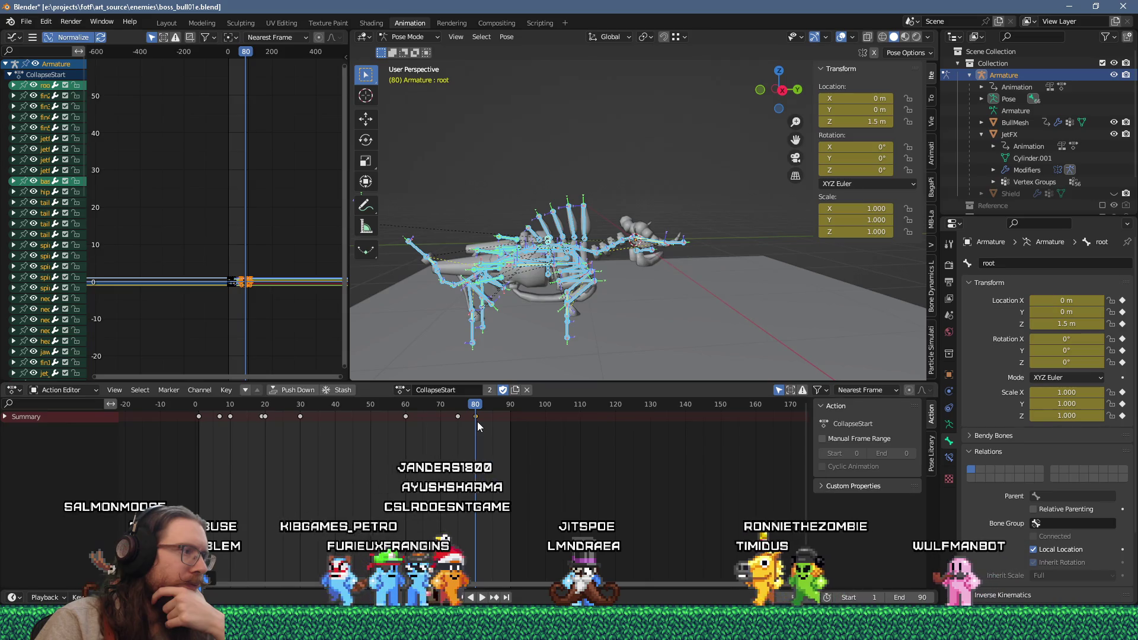
pyautogui.click(447, 404)
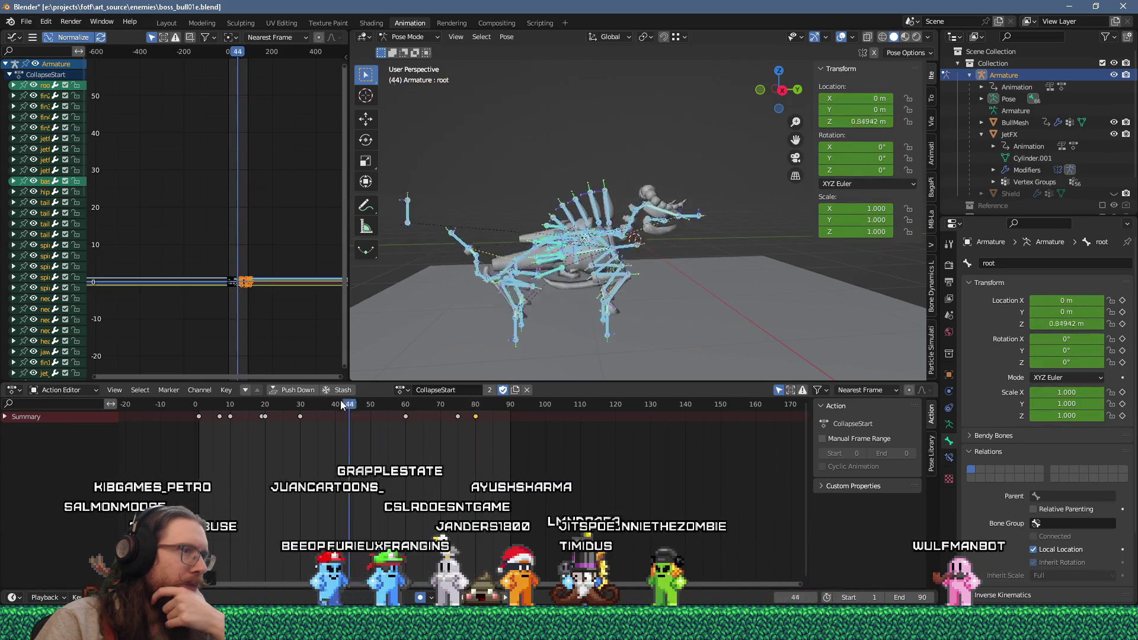
pyautogui.moveTo(451, 418); pyautogui.dragTo(458, 418)
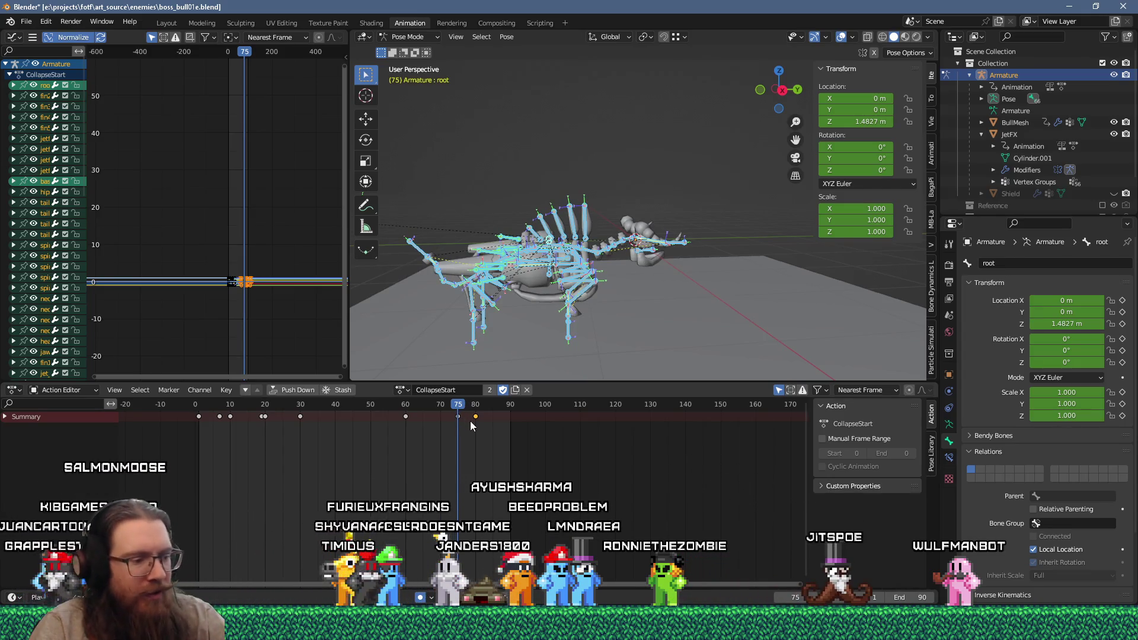
pyautogui.press('Up')
pyautogui.press('Delete')
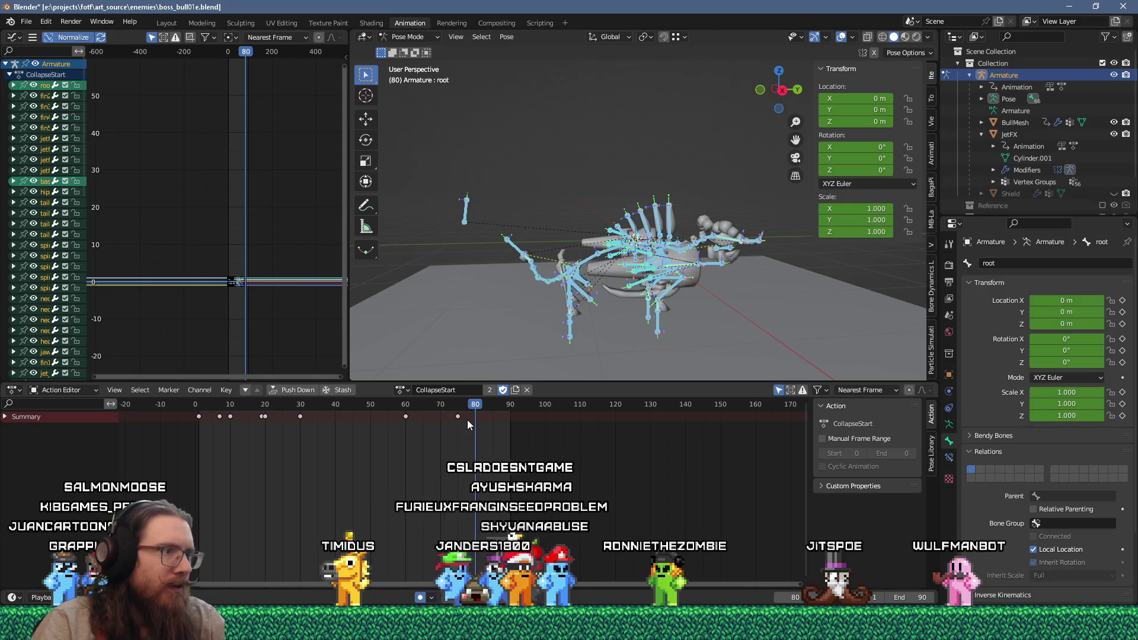
# Copy the frame-80 pose and paste it as a new keyframe at frame 79.
pyautogui.rightClick(654, 293)
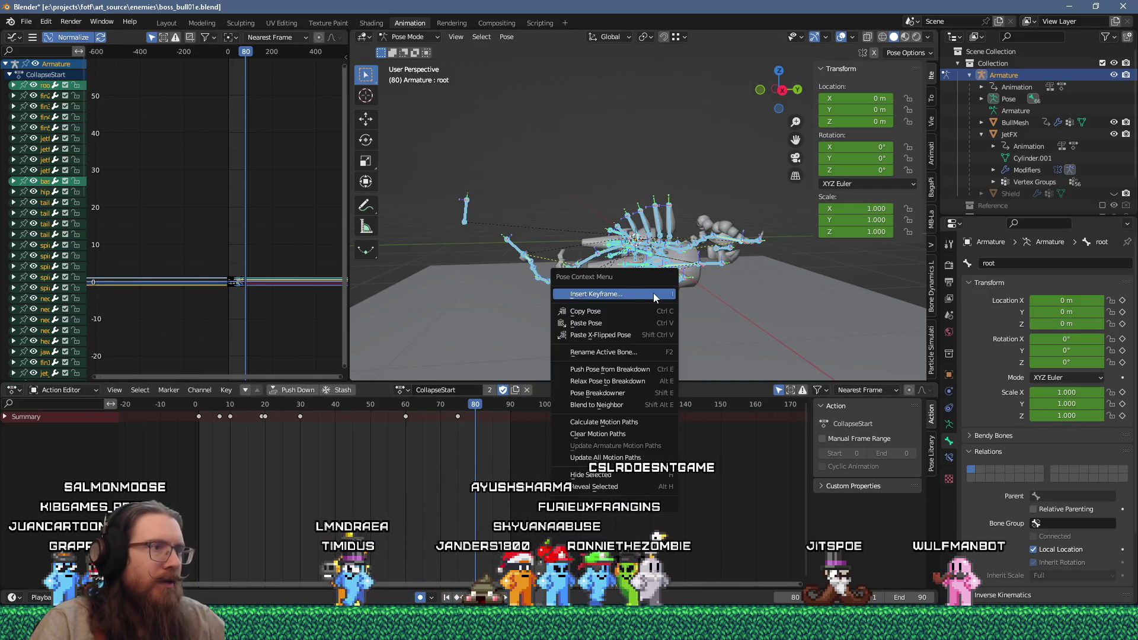
pyautogui.click(621, 312)
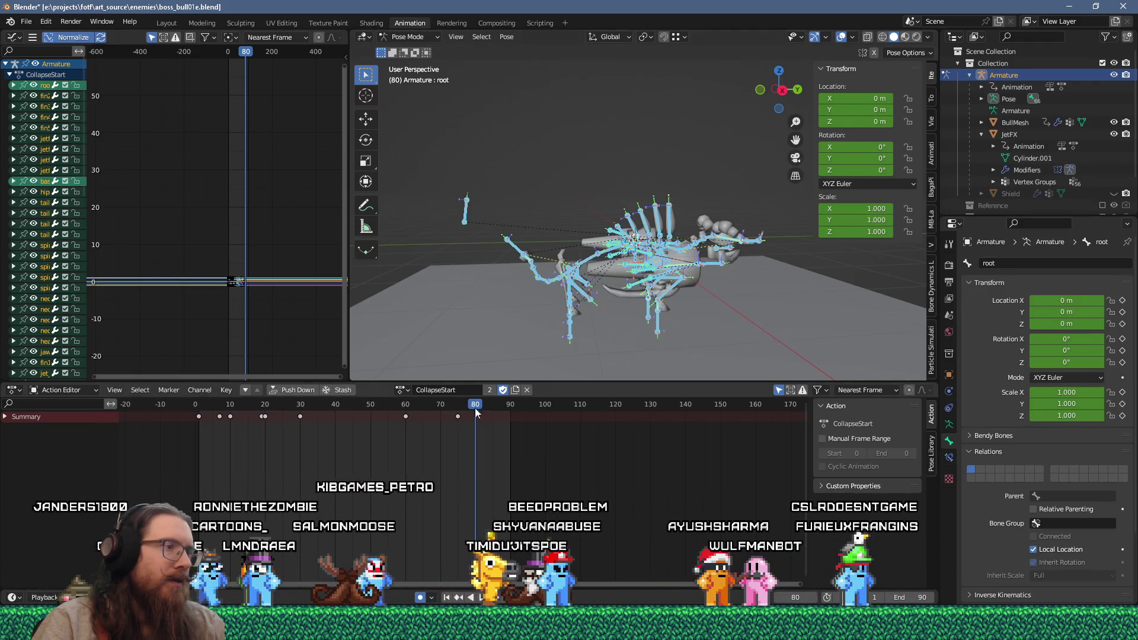
pyautogui.scroll(2, 482, 420)
pyautogui.scroll(1, 481, 420)
pyautogui.moveTo(474, 408); pyautogui.dragTo(468, 409)
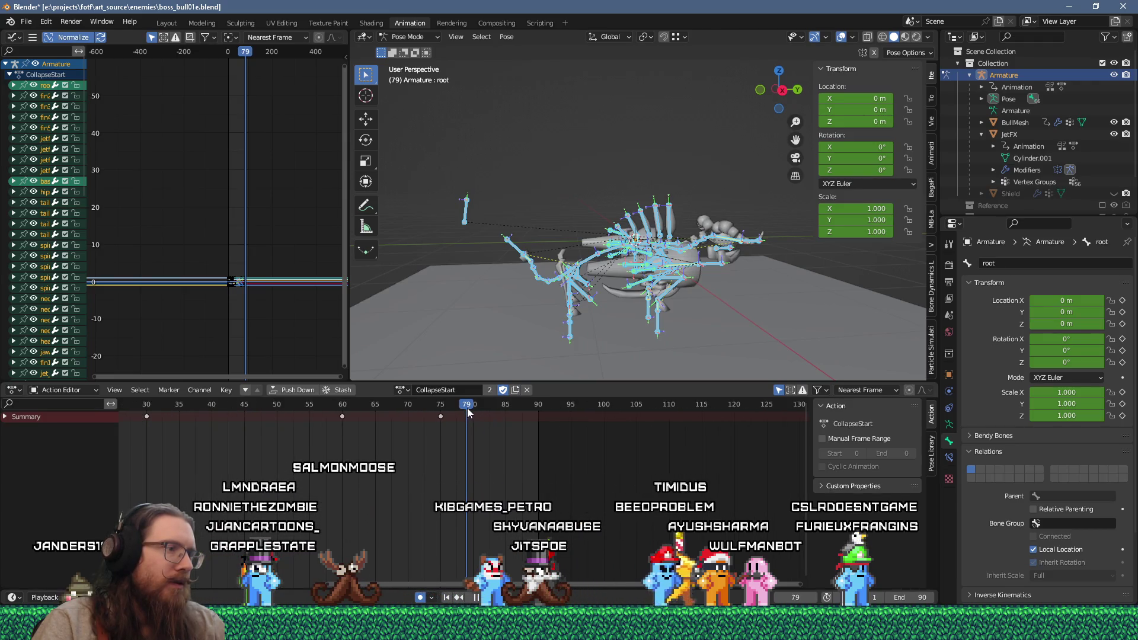
pyautogui.rightClick(545, 318)
pyautogui.click(538, 327)
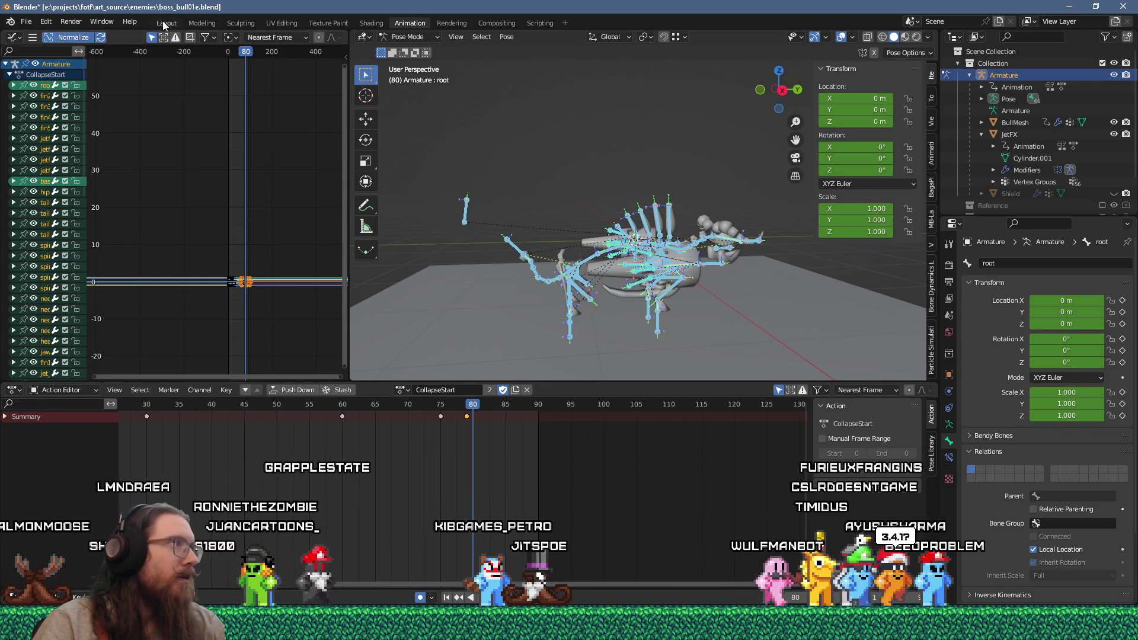
# Check the Blender version on the splash screen, then switch to the Layout workspace.
pyautogui.click(136, 23)
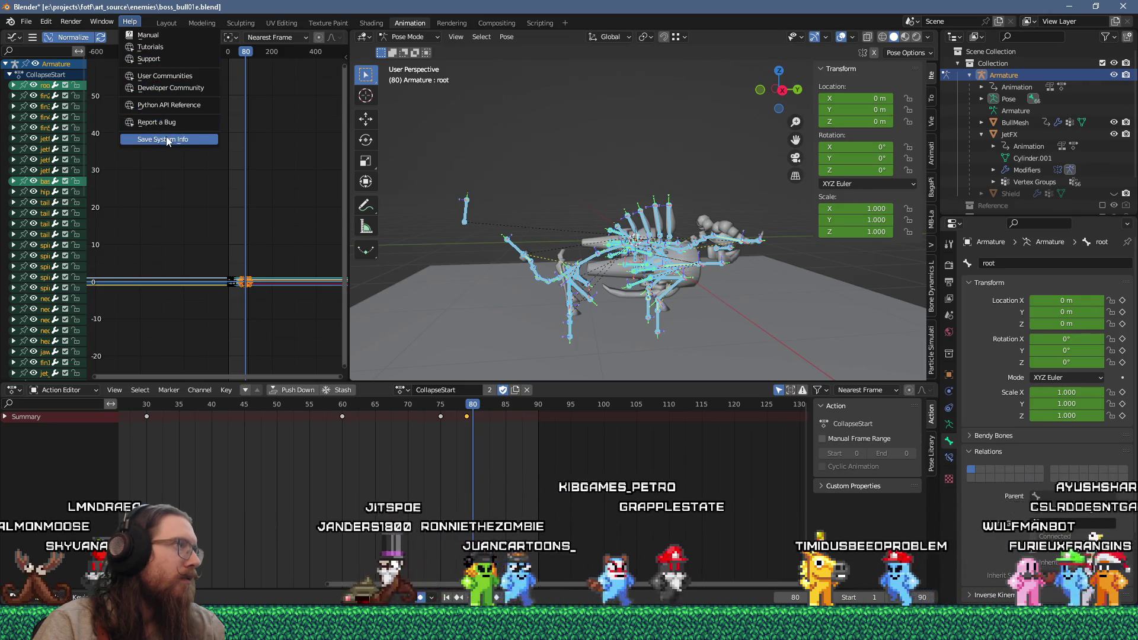
pyautogui.click(10, 22)
pyautogui.click(24, 39)
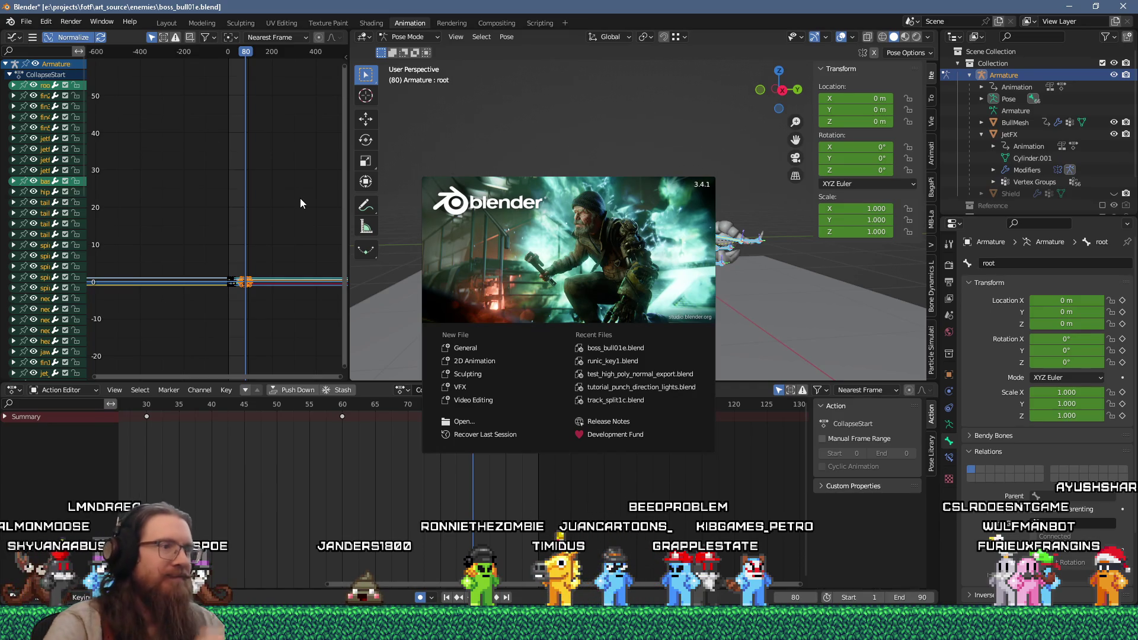
pyautogui.click(529, 300)
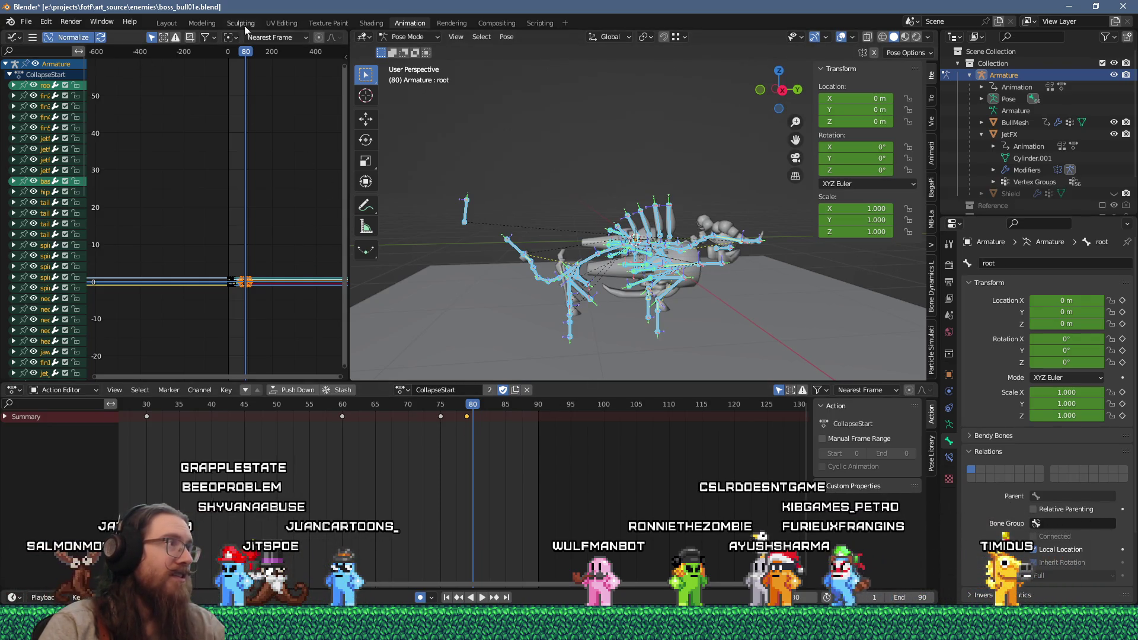
pyautogui.click(166, 23)
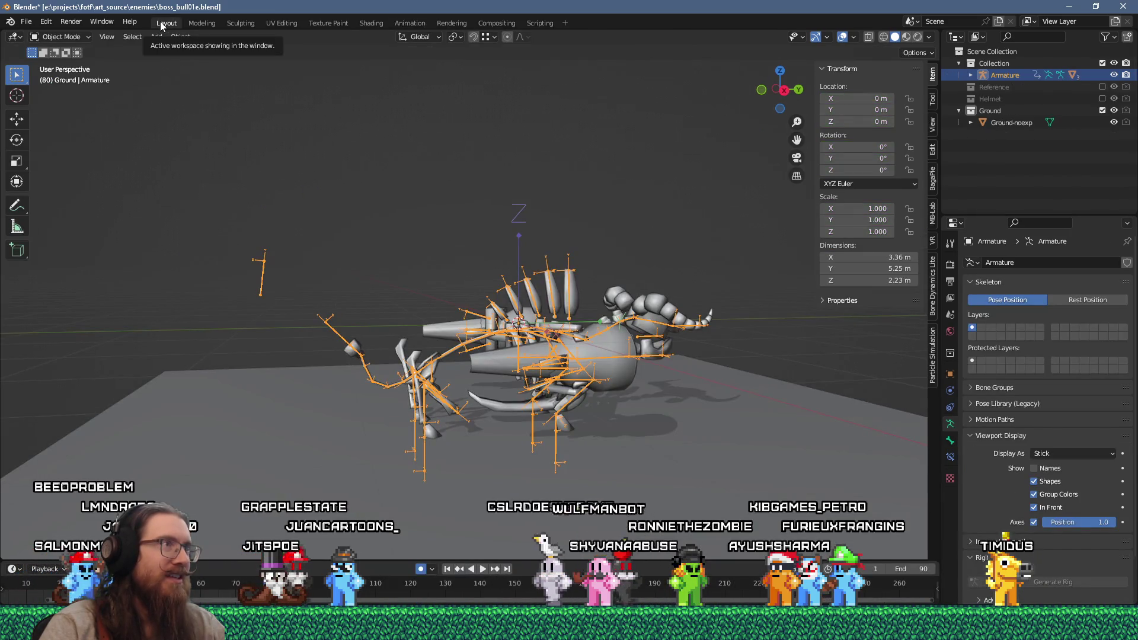
# Orbit around the rig, return to the Animation workspace and bring up the Viewport Shading settings.
pyautogui.moveTo(394, 172)
pyautogui.mouseDown(button='middle')
pyautogui.moveTo(372, 272)
pyautogui.moveTo(388, 240)
pyautogui.moveTo(390, 177)
pyautogui.mouseUp(button='middle')
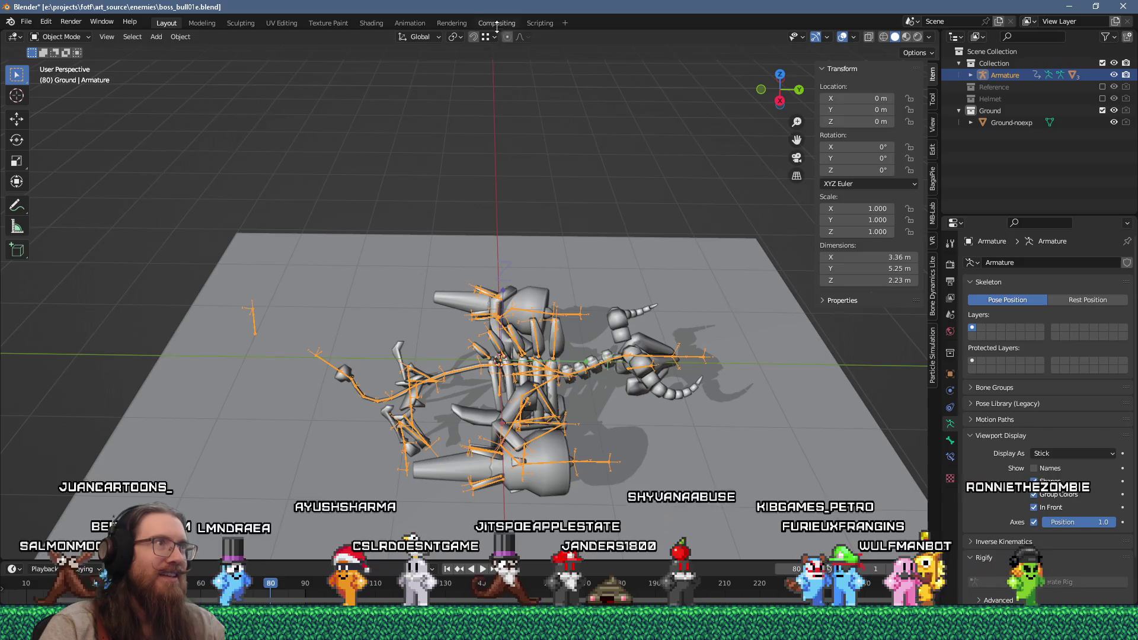
pyautogui.click(405, 22)
pyautogui.moveTo(549, 211); pyautogui.dragTo(525, 252, button='middle')
pyautogui.click(927, 38)
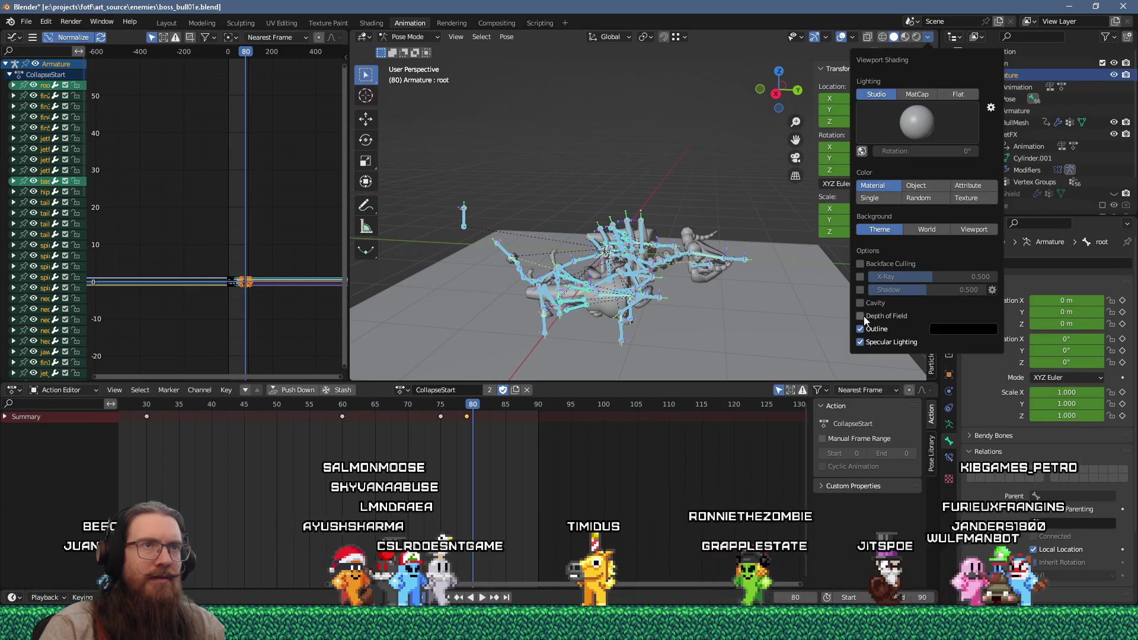
# Enable backface culling and viewport shadows at 0.935 strength, then orbit closer to the bull.
pyautogui.click(906, 38)
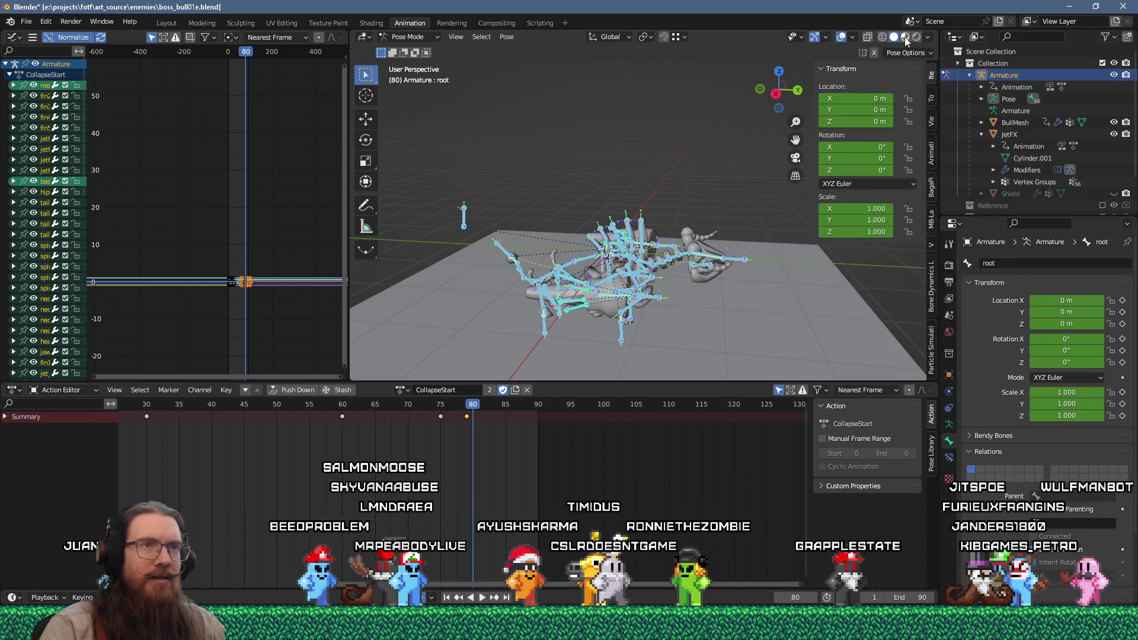
pyautogui.click(928, 38)
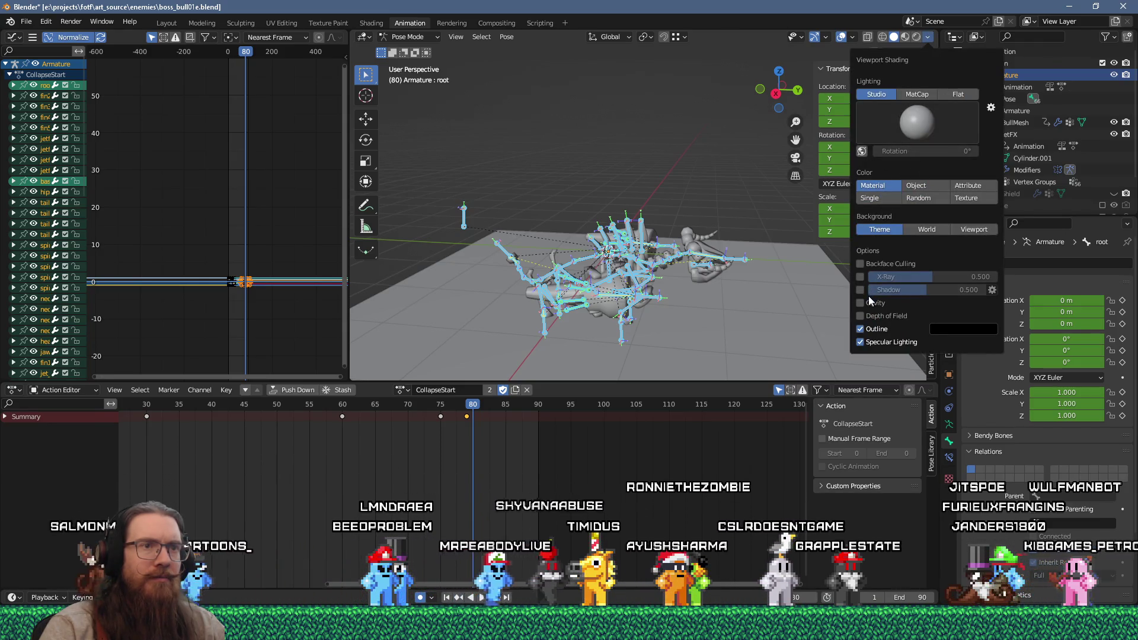
pyautogui.click(860, 265)
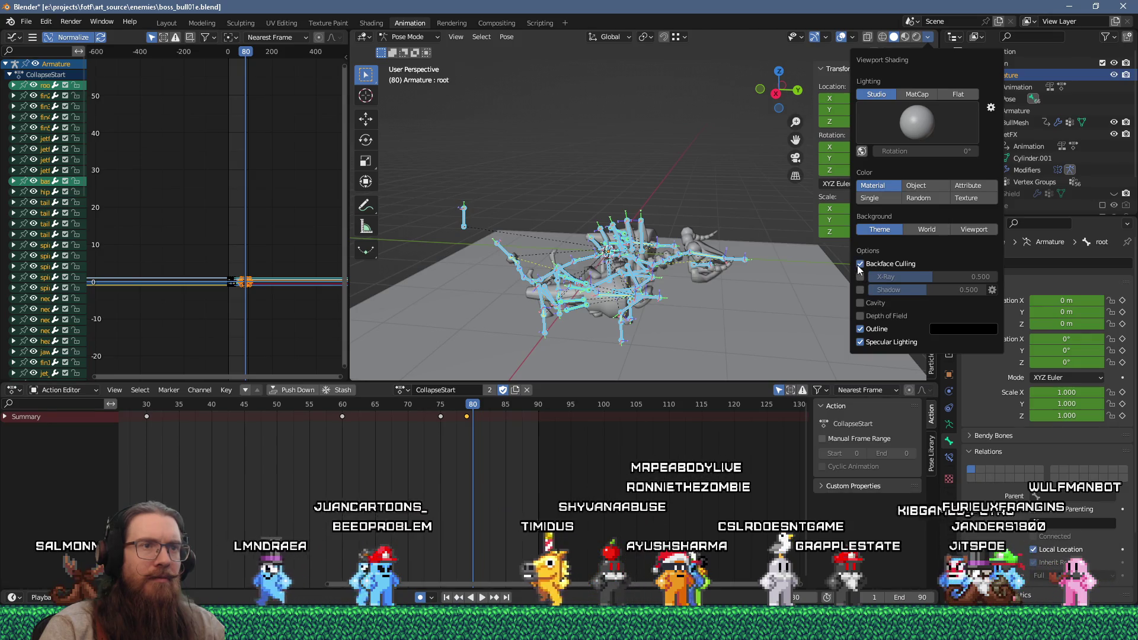
pyautogui.click(860, 290)
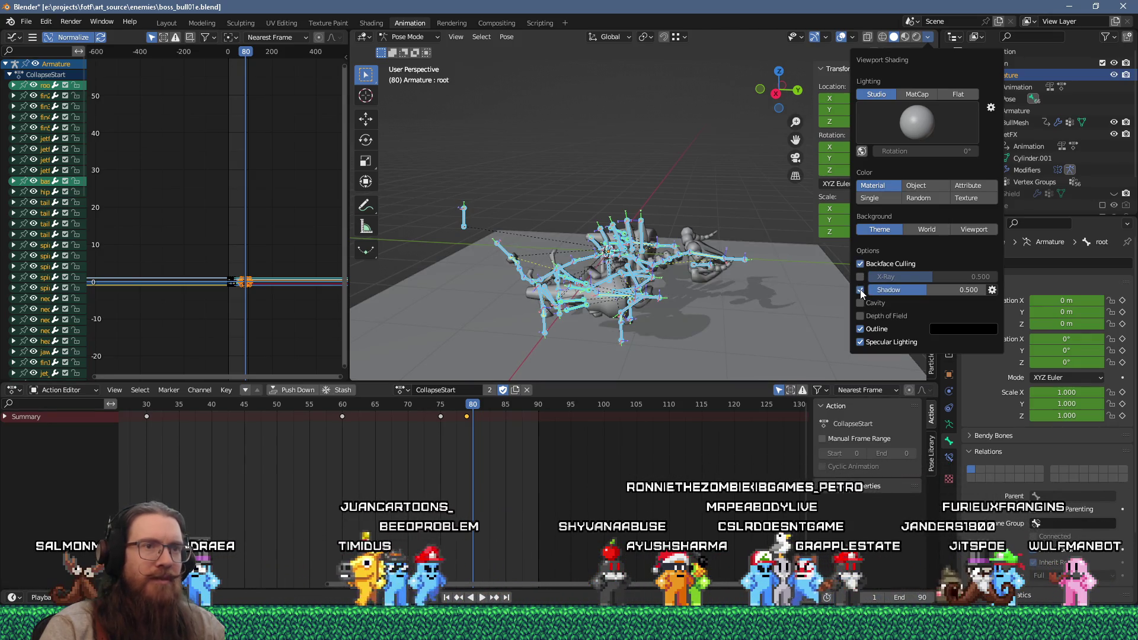
pyautogui.moveTo(920, 291)
pyautogui.mouseDown()
pyautogui.moveTo(971, 290)
pyautogui.moveTo(930, 290)
pyautogui.mouseUp()
pyautogui.moveTo(833, 302)
pyautogui.mouseDown(button='middle')
pyautogui.moveTo(692, 259)
pyautogui.moveTo(719, 251)
pyautogui.moveTo(659, 272)
pyautogui.moveTo(628, 265)
pyautogui.moveTo(652, 265)
pyautogui.moveTo(661, 281)
pyautogui.mouseUp(button='middle')
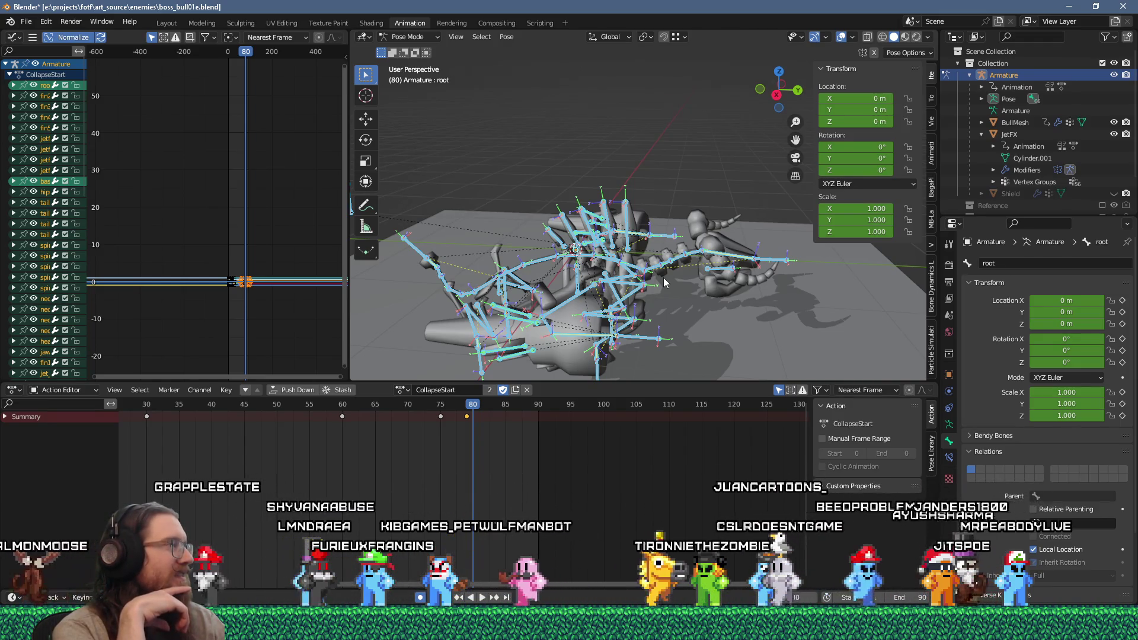
pyautogui.press('super')
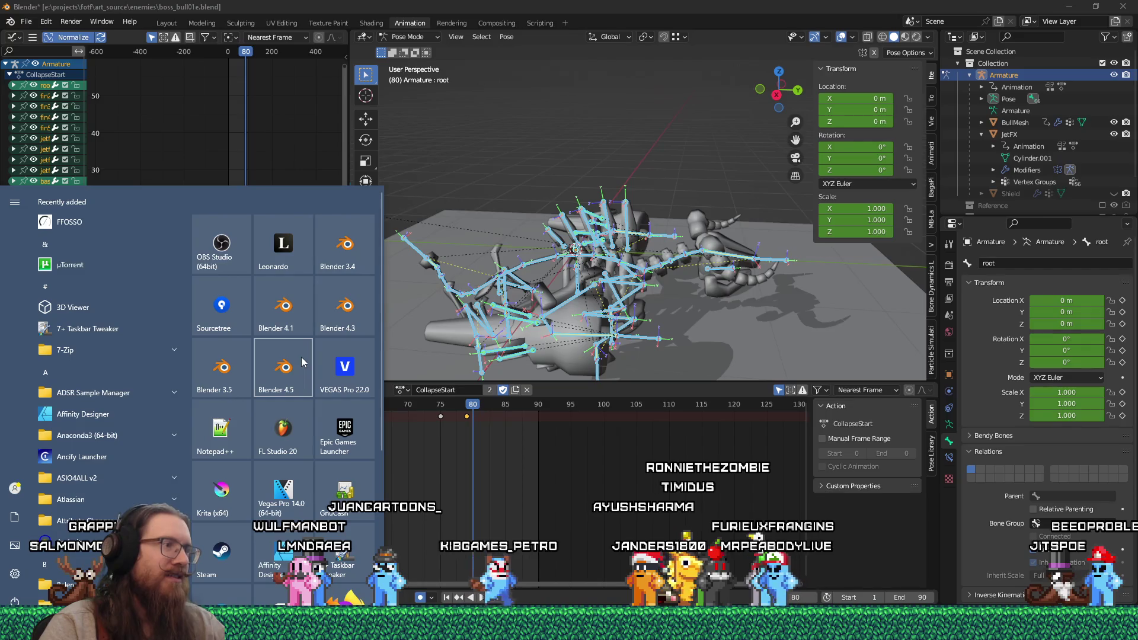
pyautogui.click(607, 141)
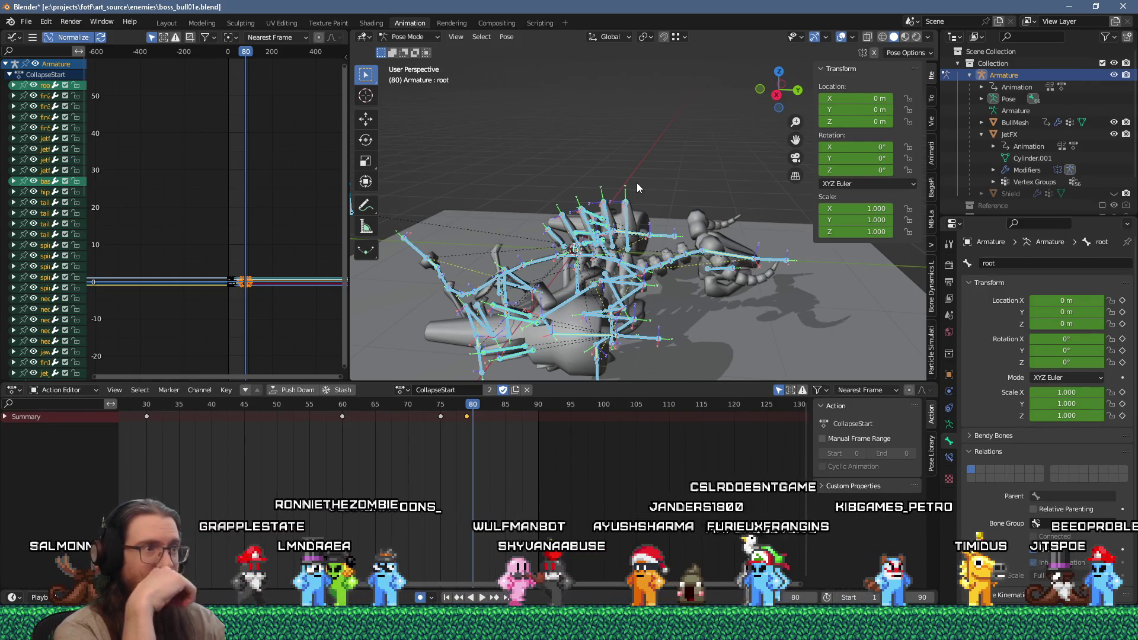
pyautogui.moveTo(637, 182); pyautogui.dragTo(566, 154, button='middle')
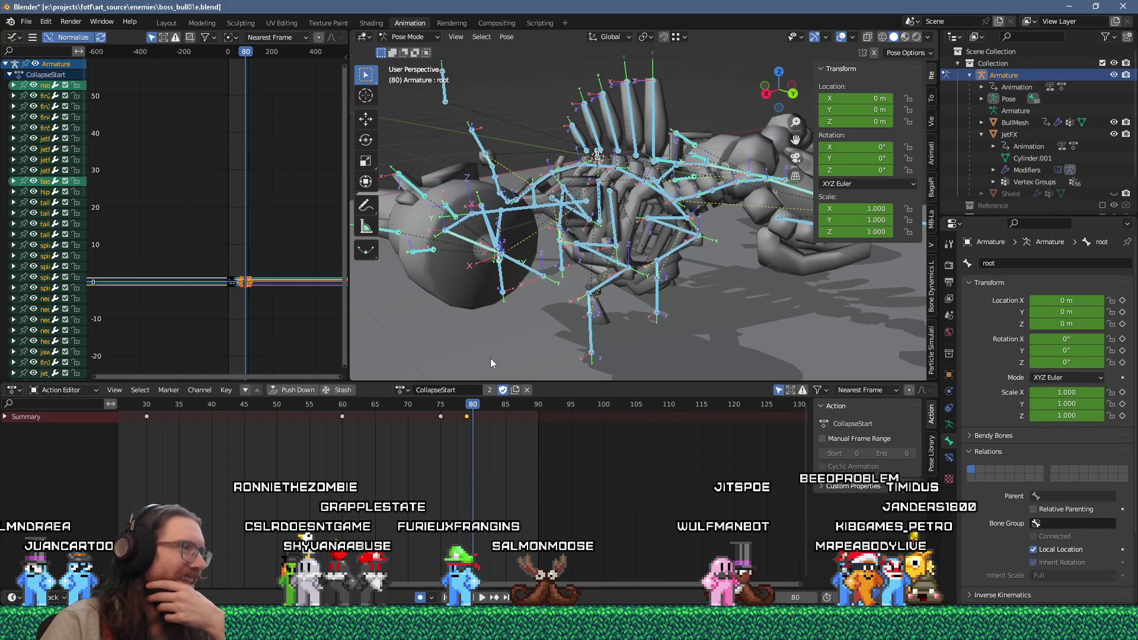
pyautogui.click(402, 390)
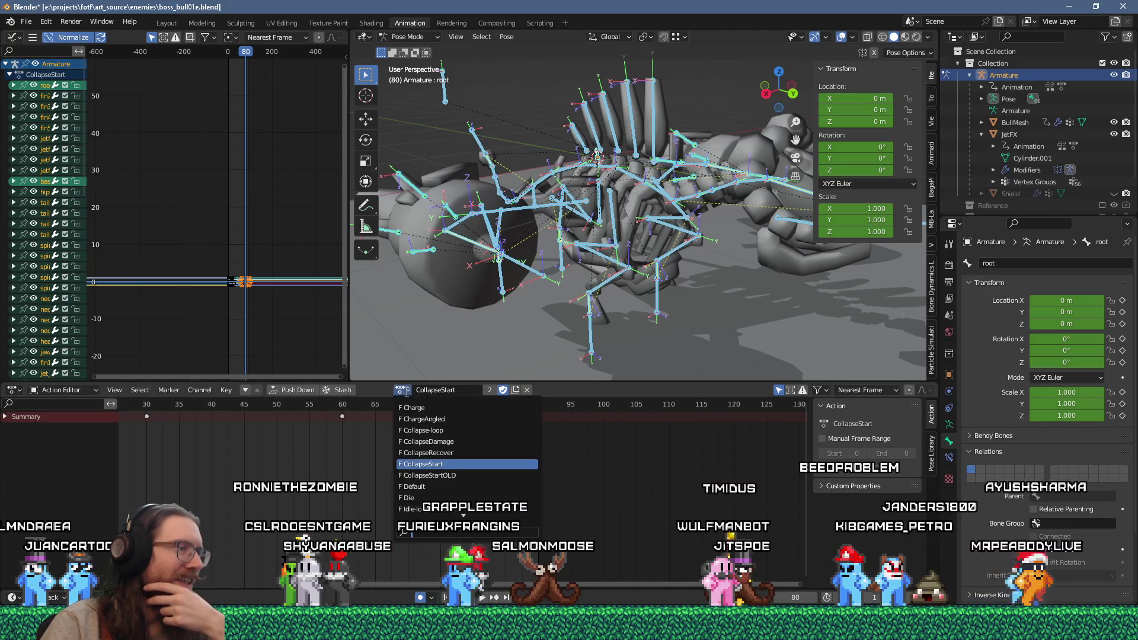
# Switch to the Collapse-loop action and paste the copied keys at frame 0.
pyautogui.click(458, 431)
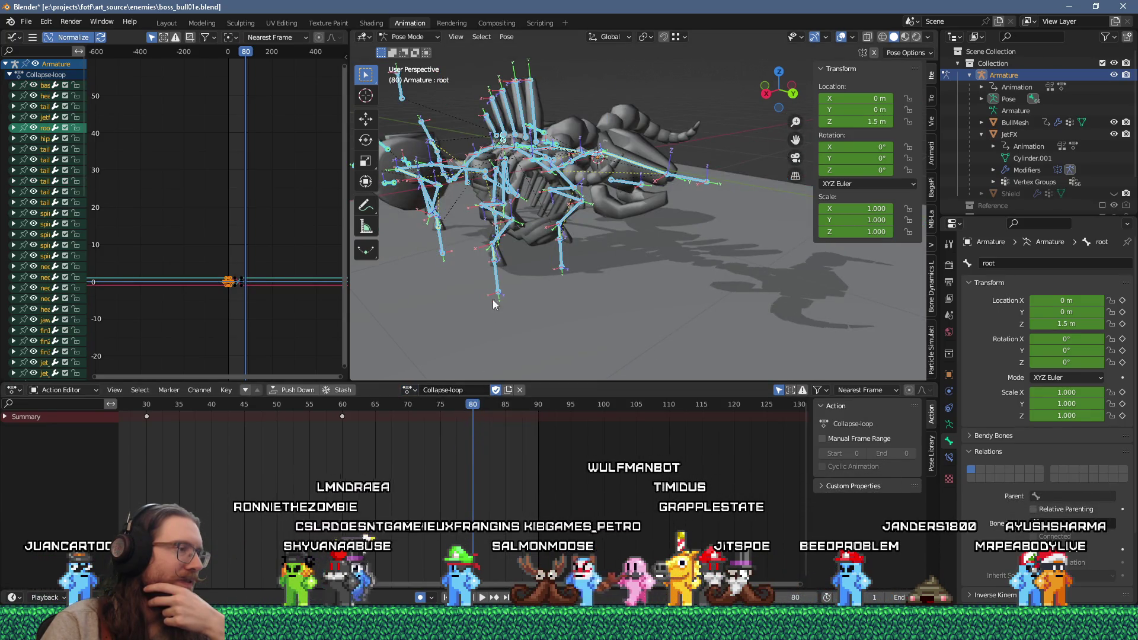
pyautogui.scroll(-3, 347, 429)
pyautogui.rightClick(211, 415)
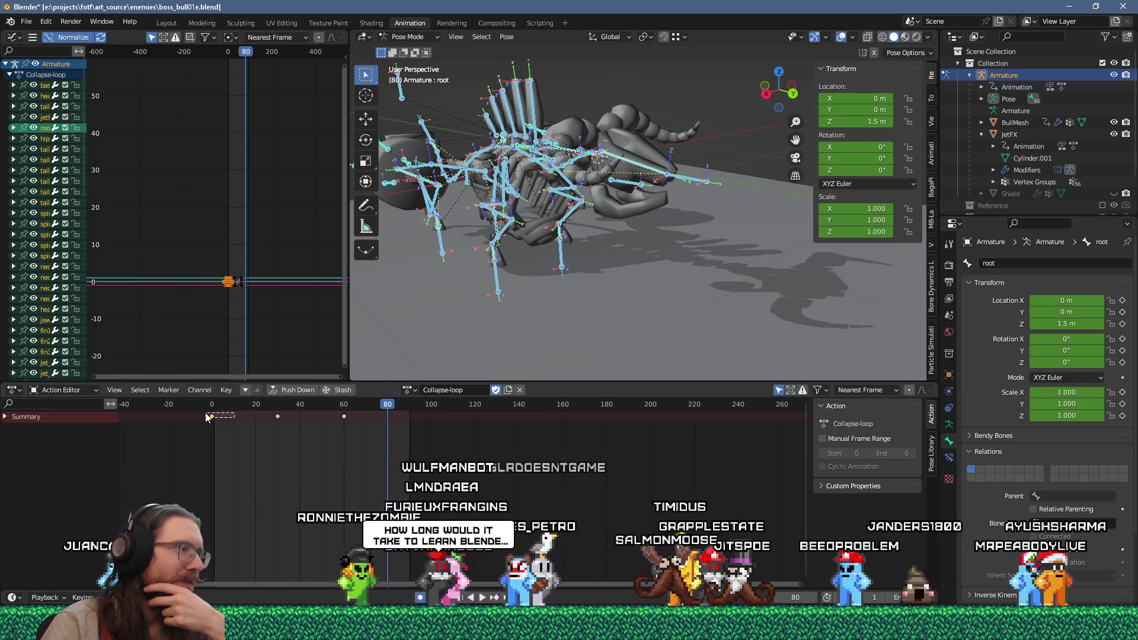
pyautogui.click(211, 415)
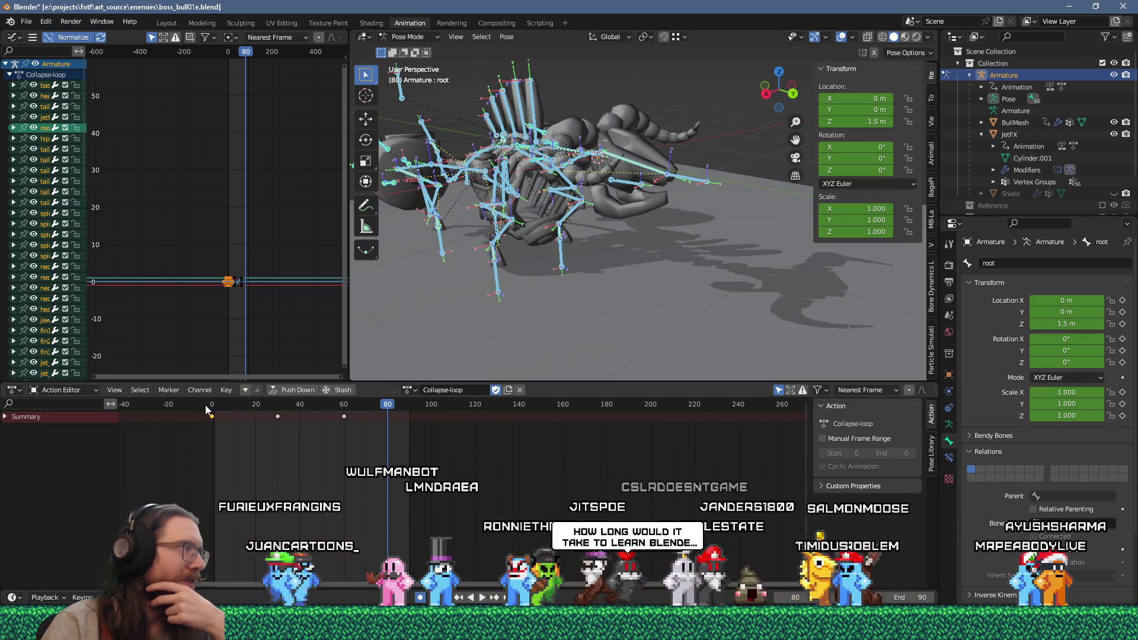
# Copy the current pose of the selected bones from the viewport.
pyautogui.rightClick(517, 227)
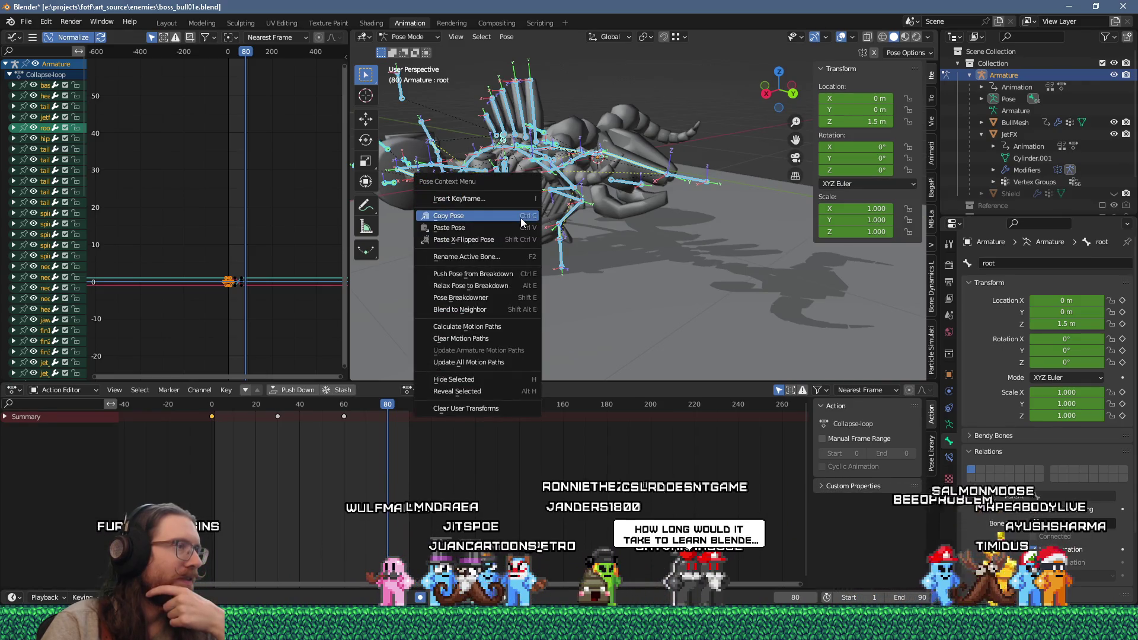
pyautogui.click(520, 218)
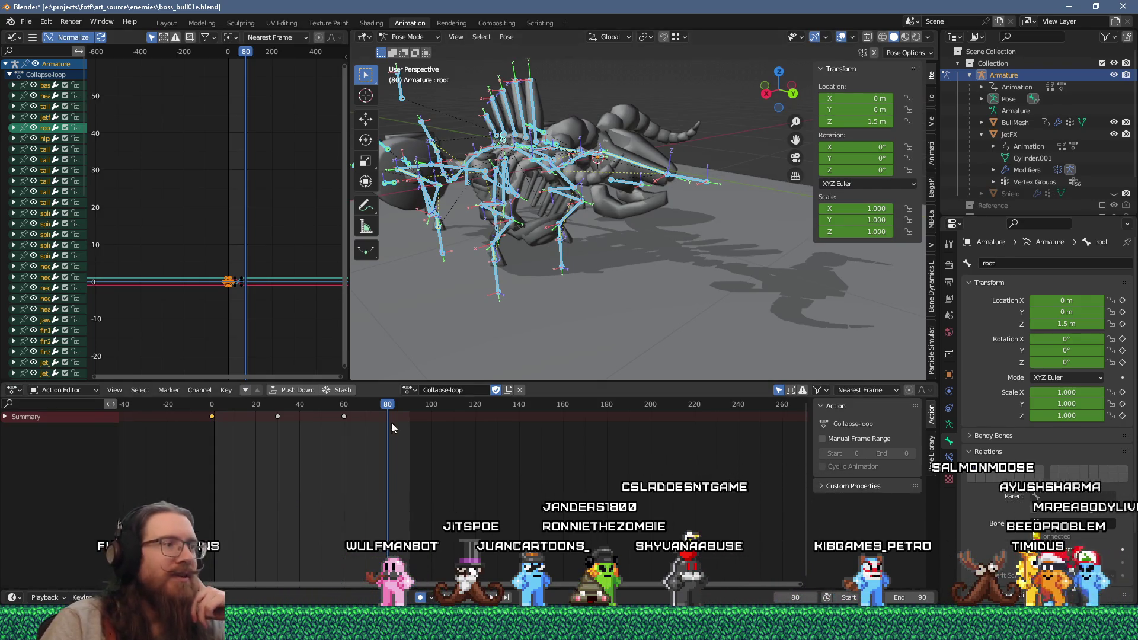
pyautogui.click(412, 392)
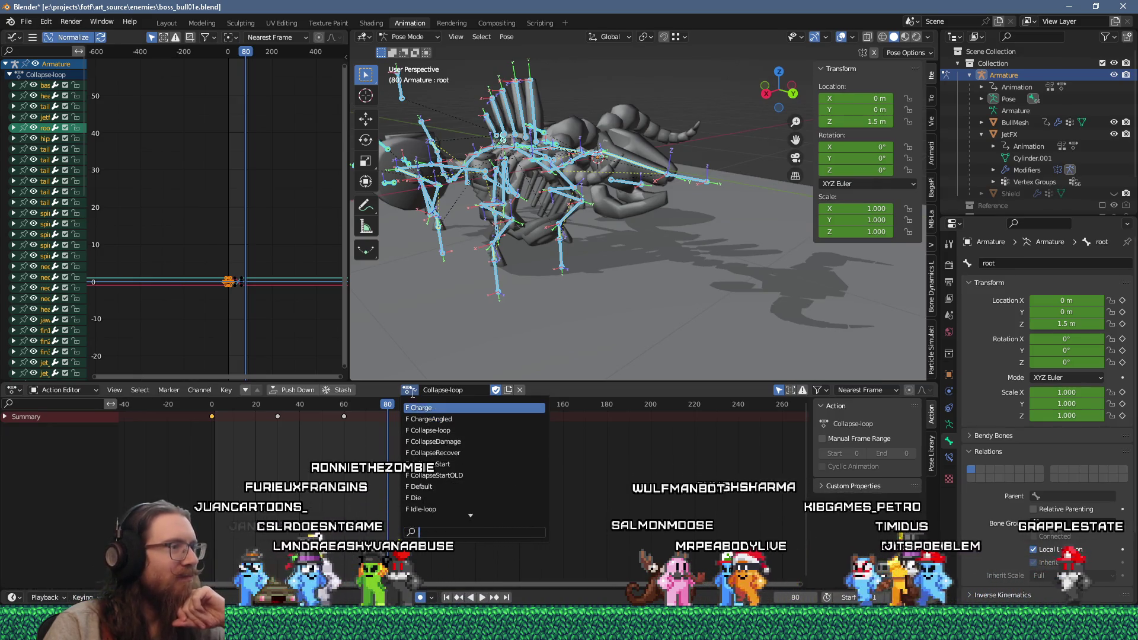
# Orbit to inspect the Collapse-loop pose at frame 80 from above, then reopen the action list.
pyautogui.click(413, 397)
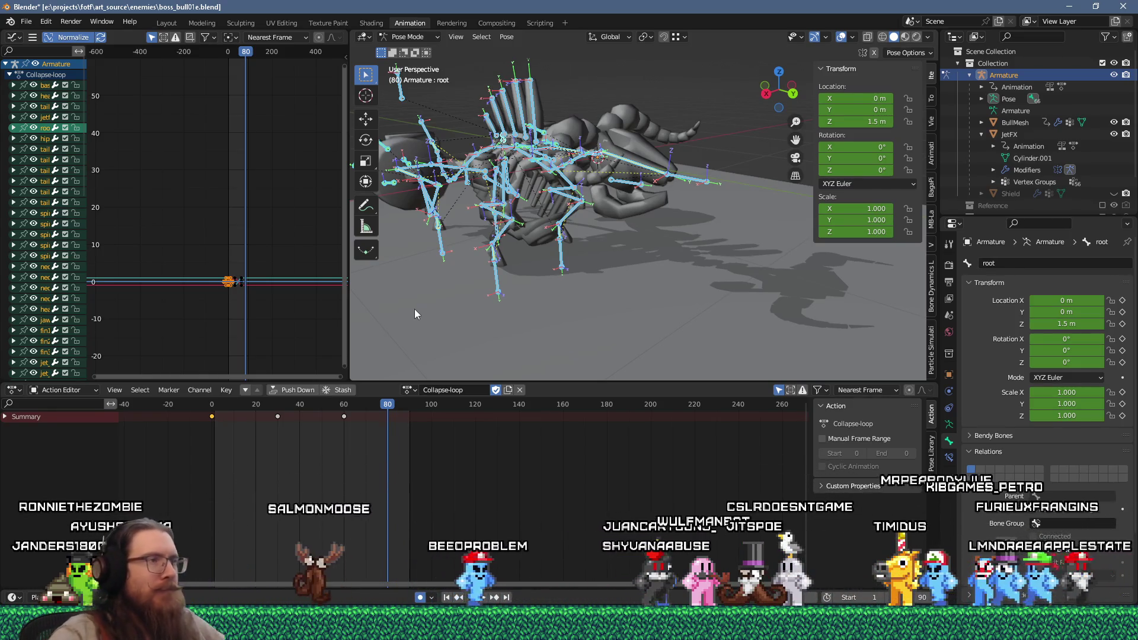
pyautogui.moveTo(465, 216)
pyautogui.mouseDown(button='middle')
pyautogui.moveTo(595, 196)
pyautogui.moveTo(627, 223)
pyautogui.moveTo(532, 284)
pyautogui.moveTo(421, 183)
pyautogui.moveTo(422, 201)
pyautogui.moveTo(645, 226)
pyautogui.moveTo(612, 201)
pyautogui.moveTo(593, 221)
pyautogui.mouseUp(button='middle')
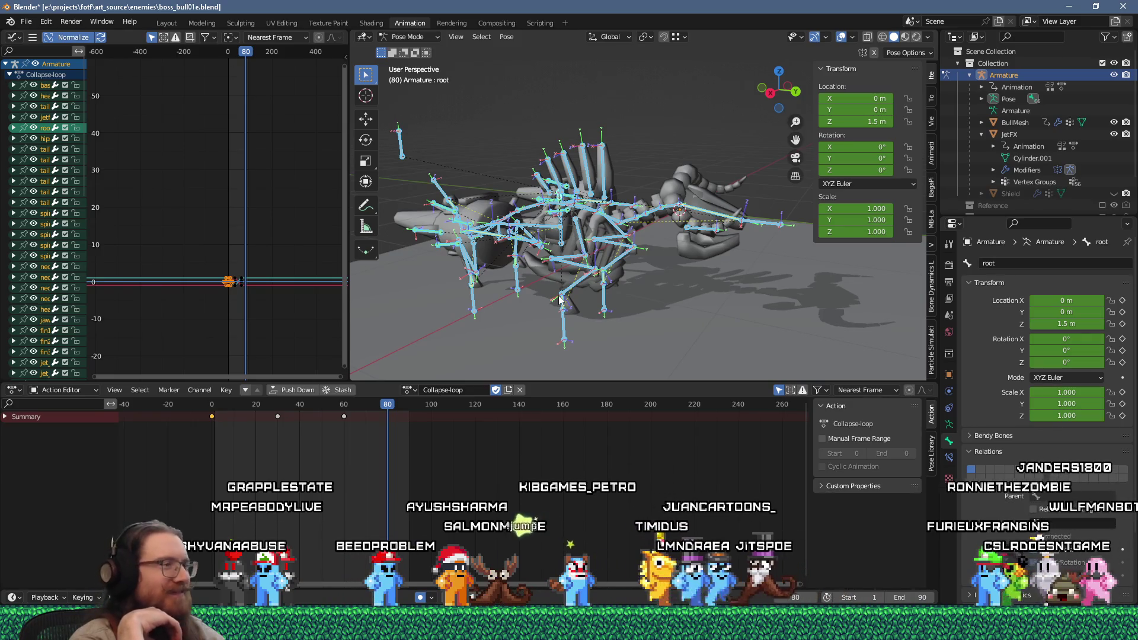
pyautogui.click(408, 390)
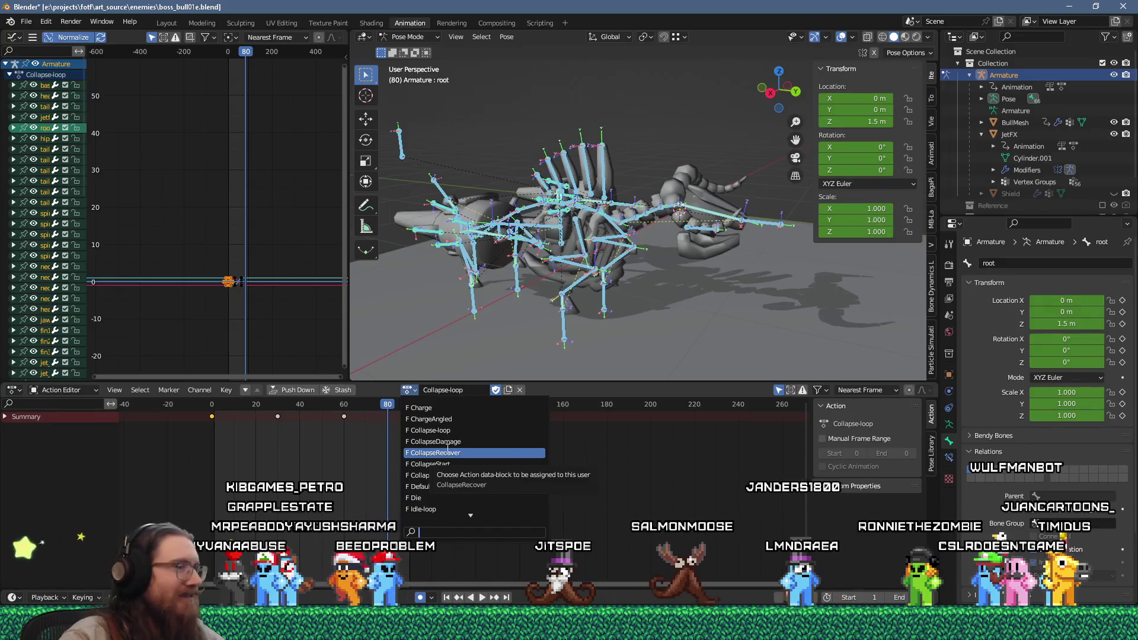
# Switch the rig to CollapseStart and paste the copied pose onto it.
pyautogui.click(476, 464)
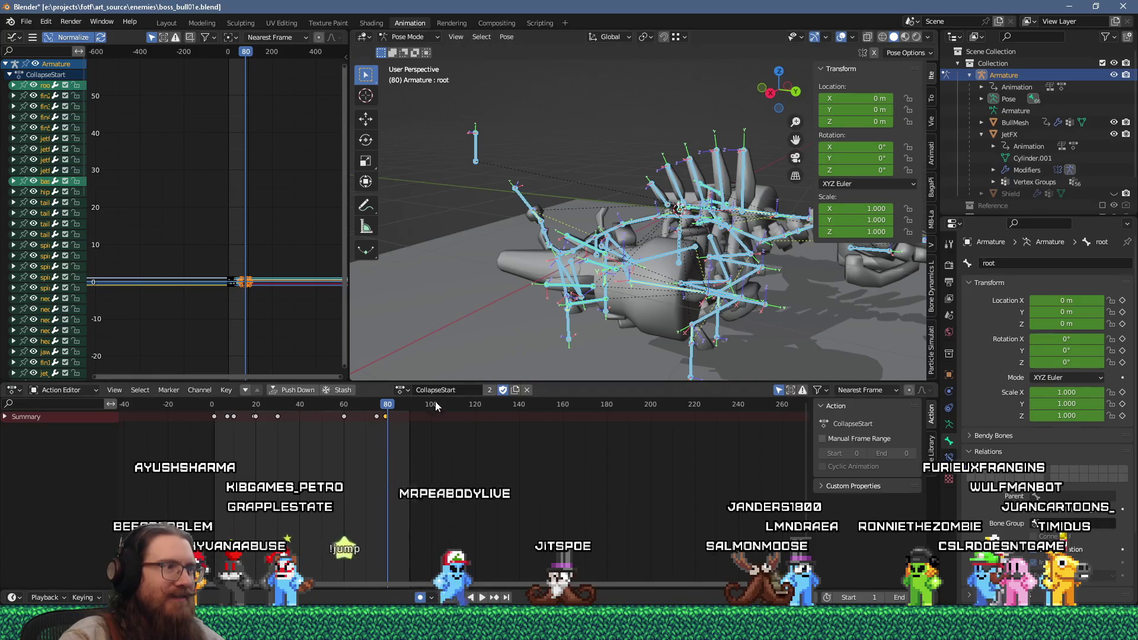
pyautogui.rightClick(491, 329)
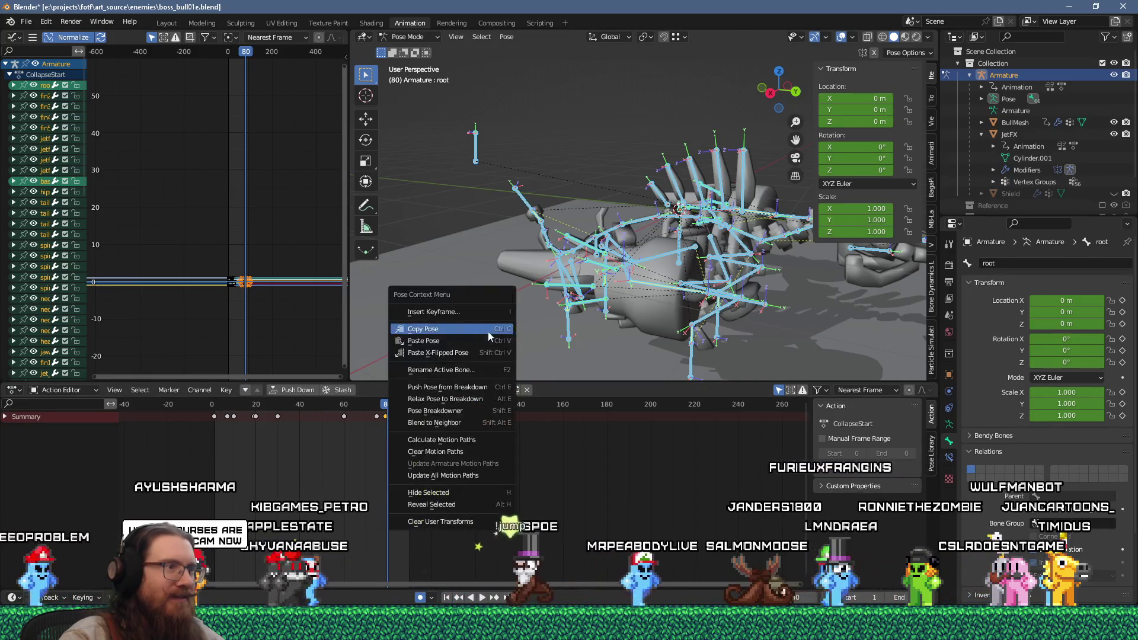
pyautogui.click(477, 341)
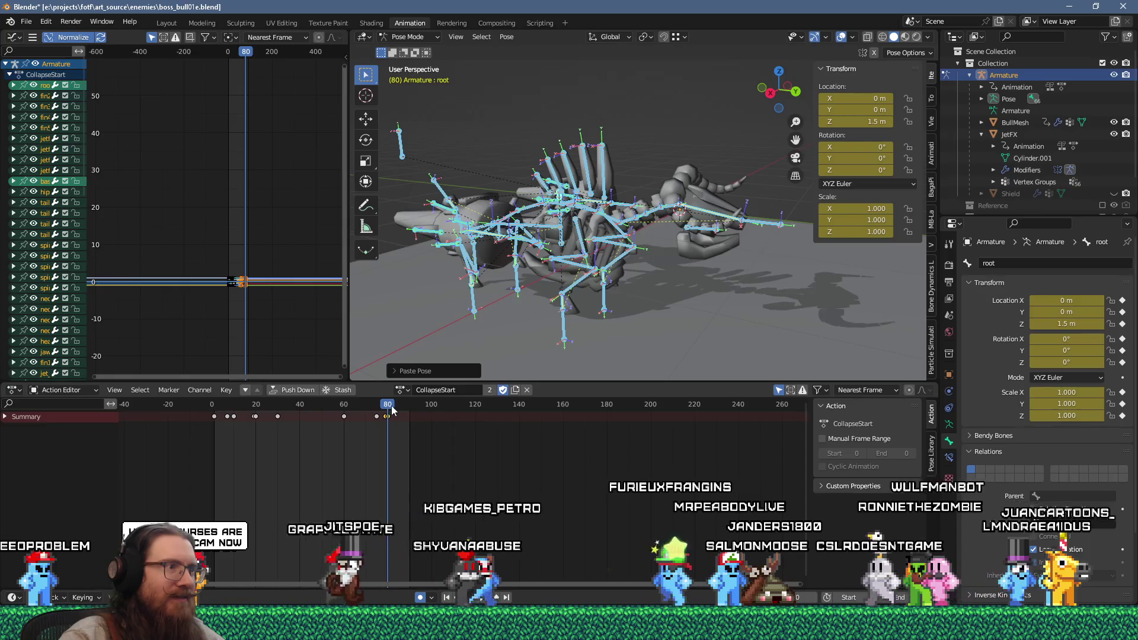
pyautogui.click(381, 407)
# Compare the pose around frames 78–80 and select only the rear-right hoof IK target.
pyautogui.moveTo(381, 411); pyautogui.dragTo(389, 409)
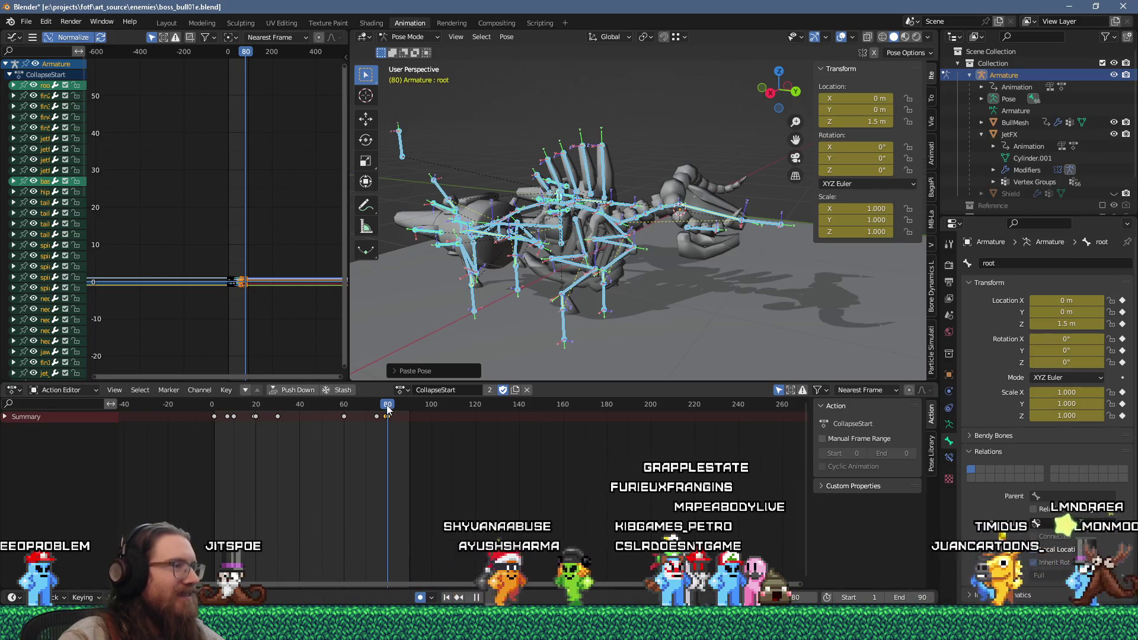
pyautogui.moveTo(387, 408); pyautogui.dragTo(384, 410)
pyautogui.moveTo(462, 344)
pyautogui.mouseDown(button='middle')
pyautogui.moveTo(565, 295)
pyautogui.moveTo(471, 324)
pyautogui.moveTo(534, 306)
pyautogui.moveTo(516, 320)
pyautogui.moveTo(516, 310)
pyautogui.mouseUp(button='middle')
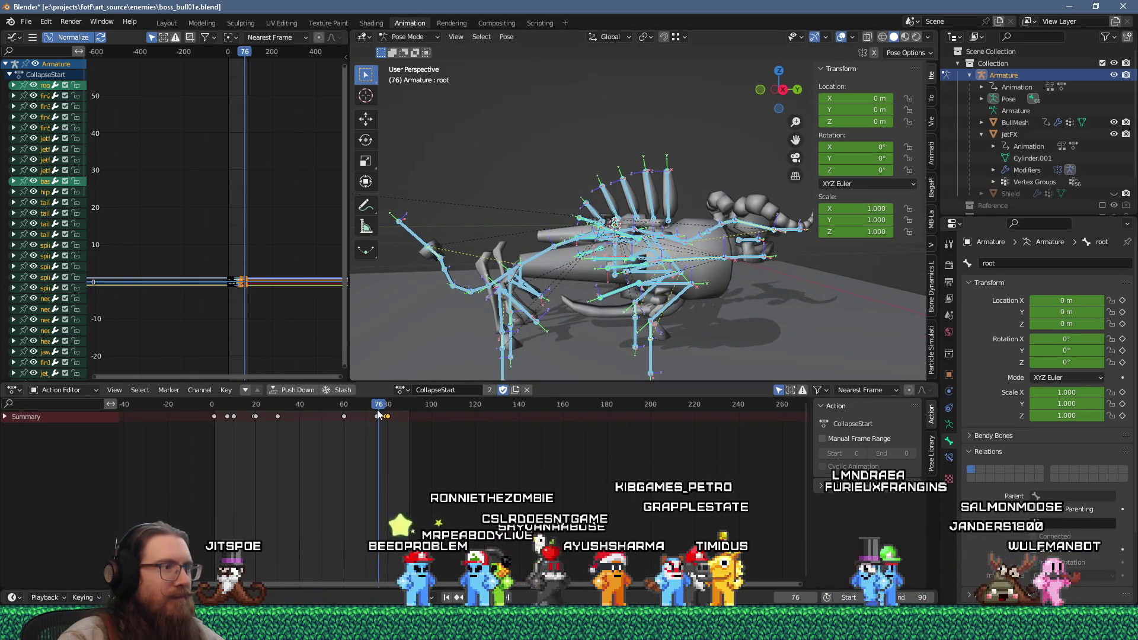
pyautogui.press('Up')
pyautogui.keyDown('shift'); pyautogui.moveTo(474, 333); pyautogui.dragTo(564, 296, button='middle'); pyautogui.keyUp('shift')
pyautogui.click(468, 324)
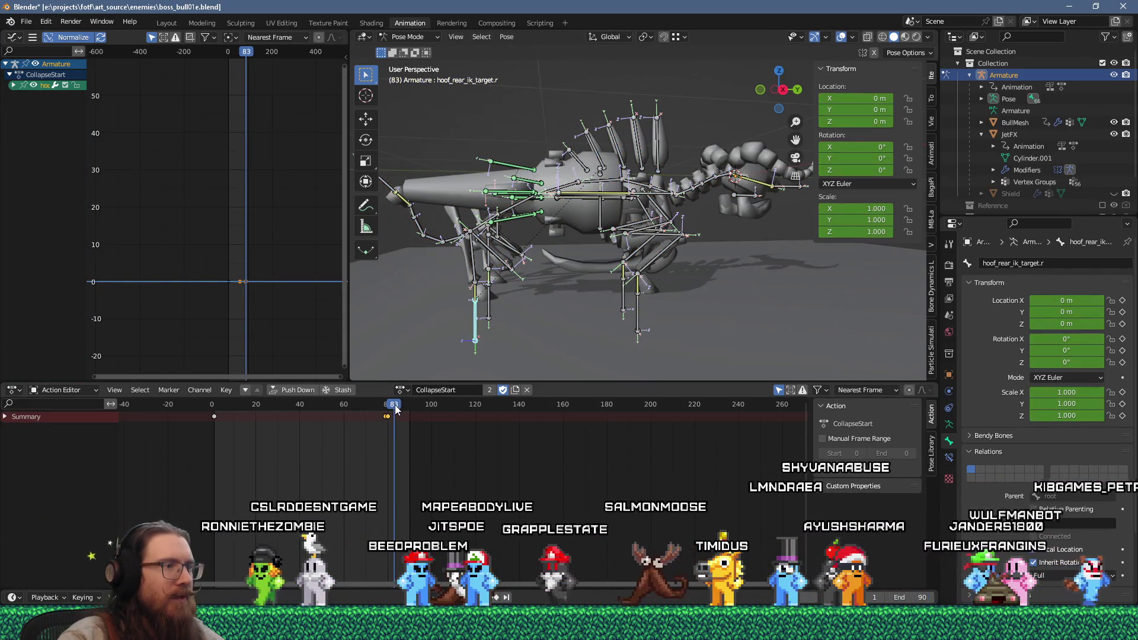
# Add the rear-left, front-right and front-left hoof IK targets to the selection and copy their pose.
pyautogui.scroll(1, 464, 331)
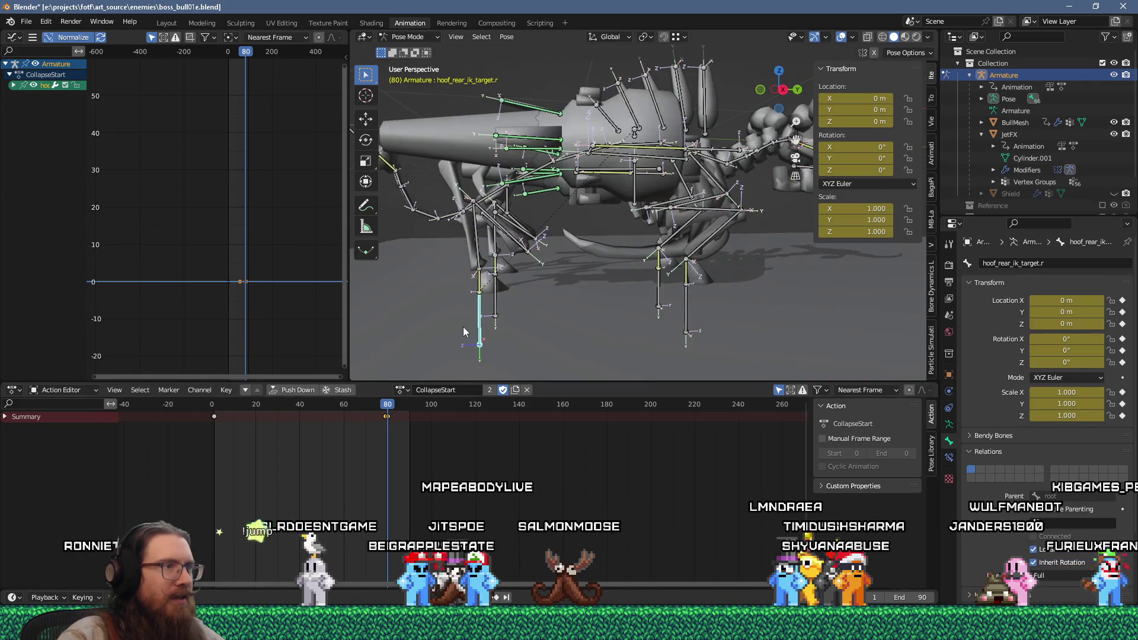
pyautogui.keyDown('shift'); pyautogui.click(496, 311); pyautogui.keyUp('shift')
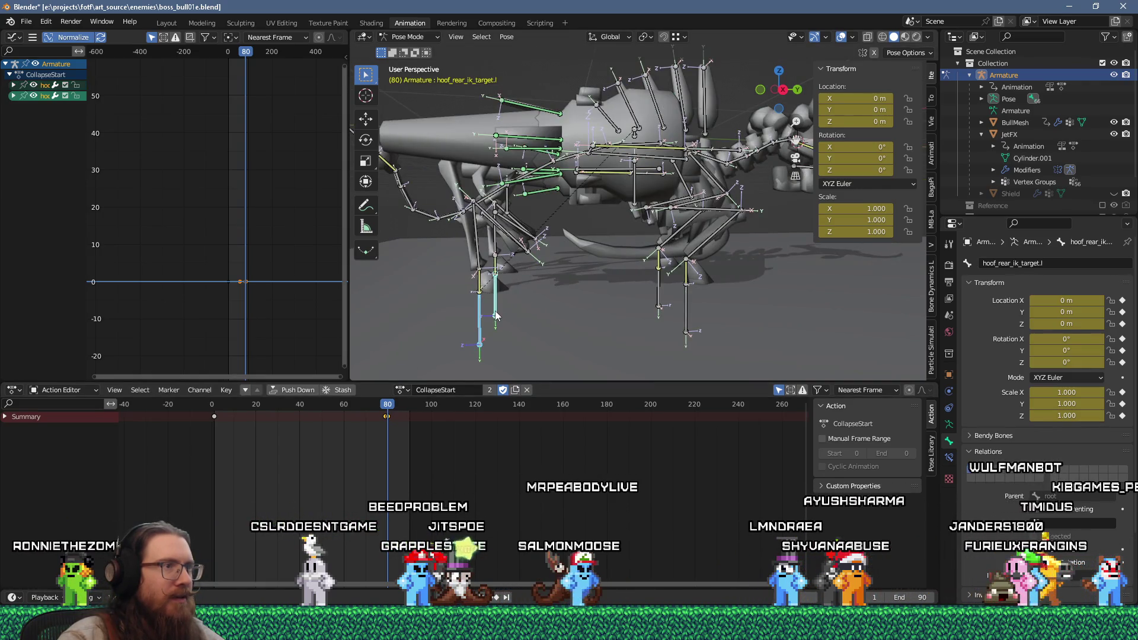
pyautogui.keyDown('shift'); pyautogui.click(686, 312); pyautogui.keyUp('shift')
pyautogui.keyDown('shift'); pyautogui.click(658, 290); pyautogui.keyUp('shift')
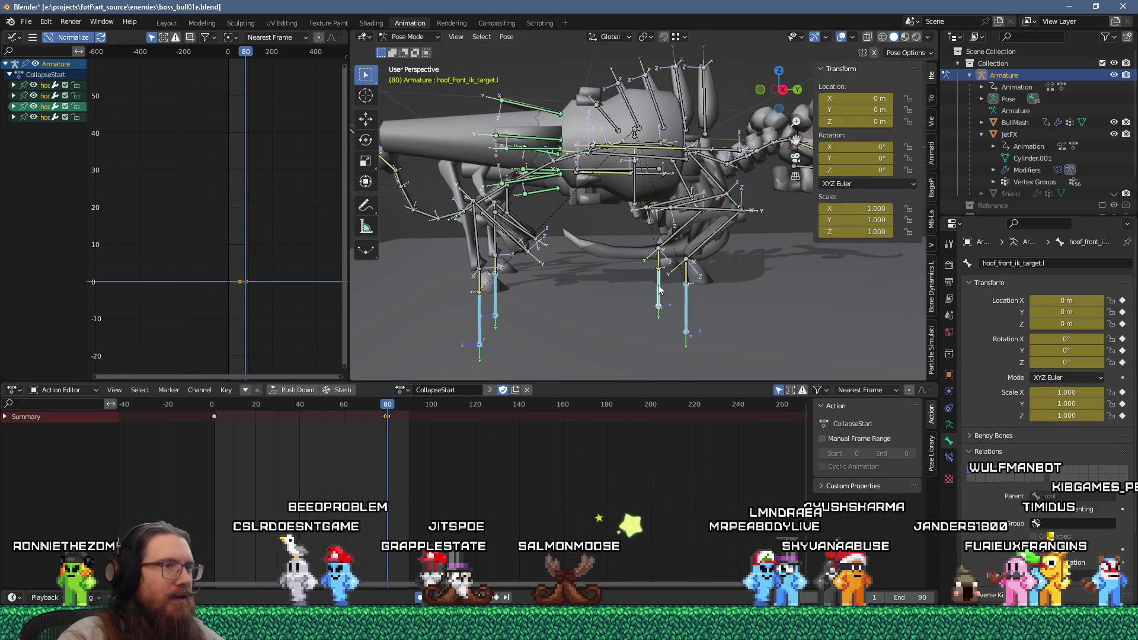
pyautogui.rightClick(658, 285)
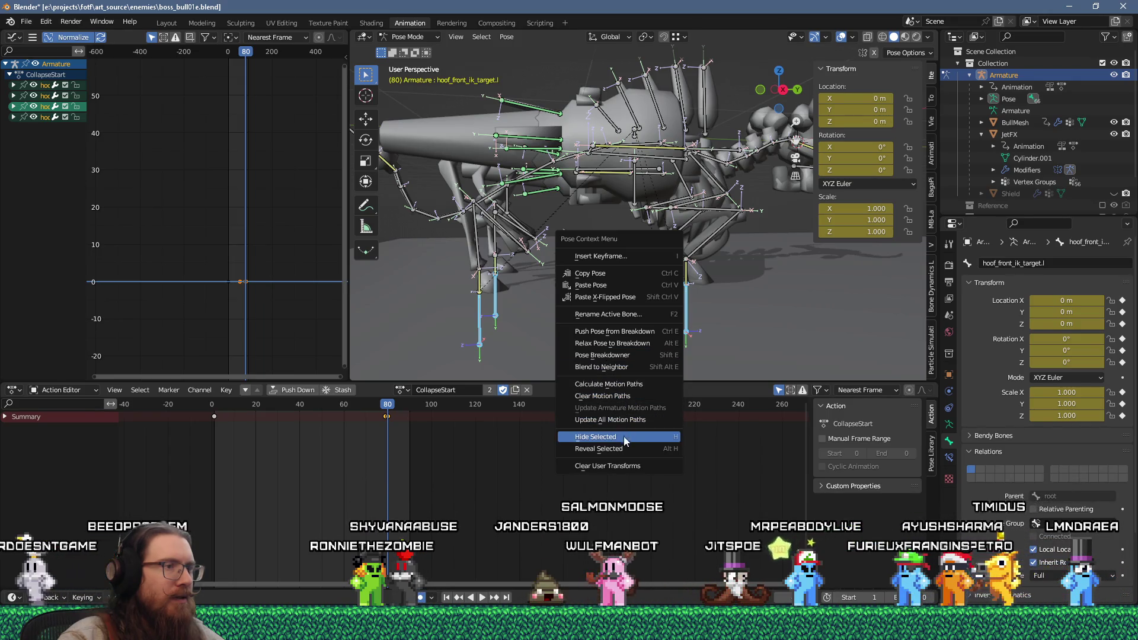
pyautogui.click(606, 275)
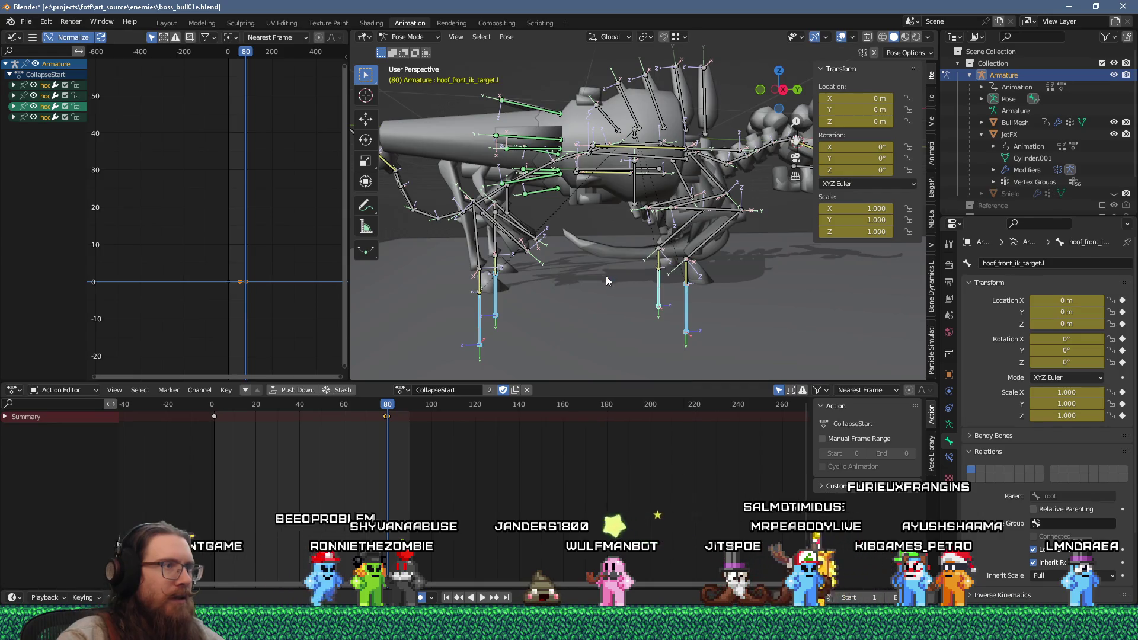
# Scrub to frame 70 and paste the copied hoof IK target pose there as a keyframe.
pyautogui.moveTo(387, 412); pyautogui.dragTo(384, 415)
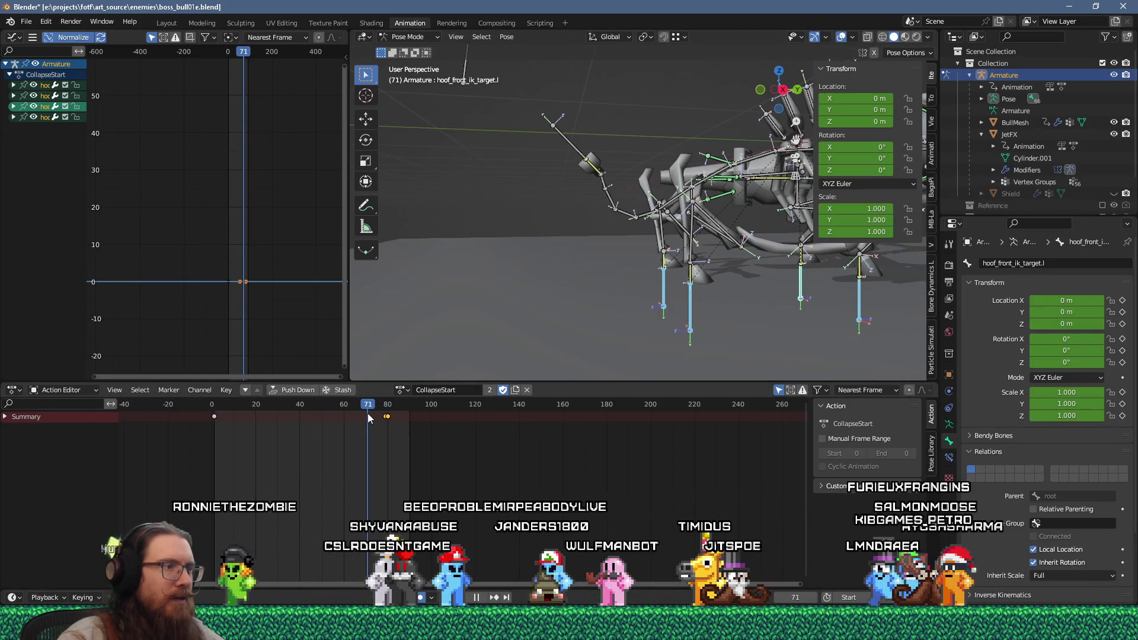
pyautogui.moveTo(370, 417); pyautogui.dragTo(366, 415)
pyautogui.rightClick(513, 313)
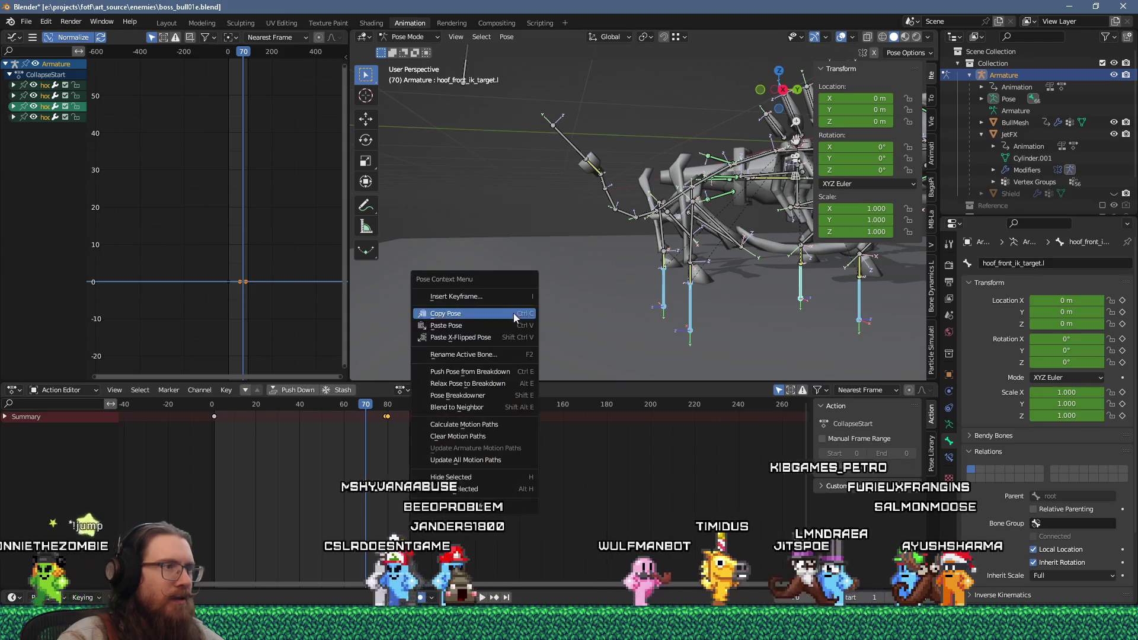
pyautogui.click(511, 326)
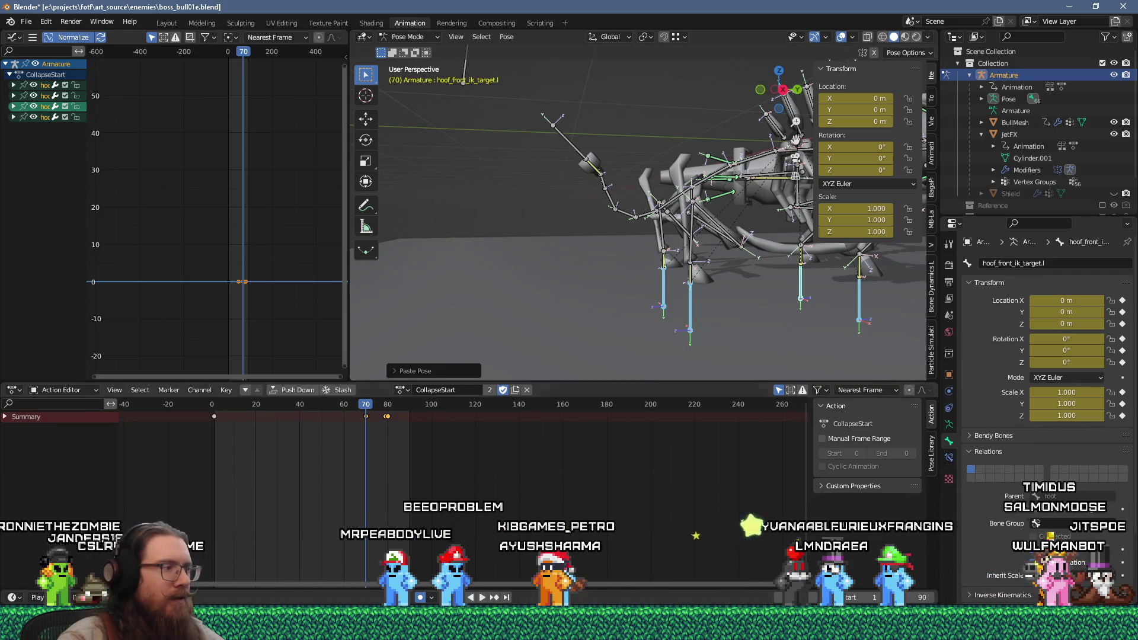
pyautogui.moveTo(569, 629)
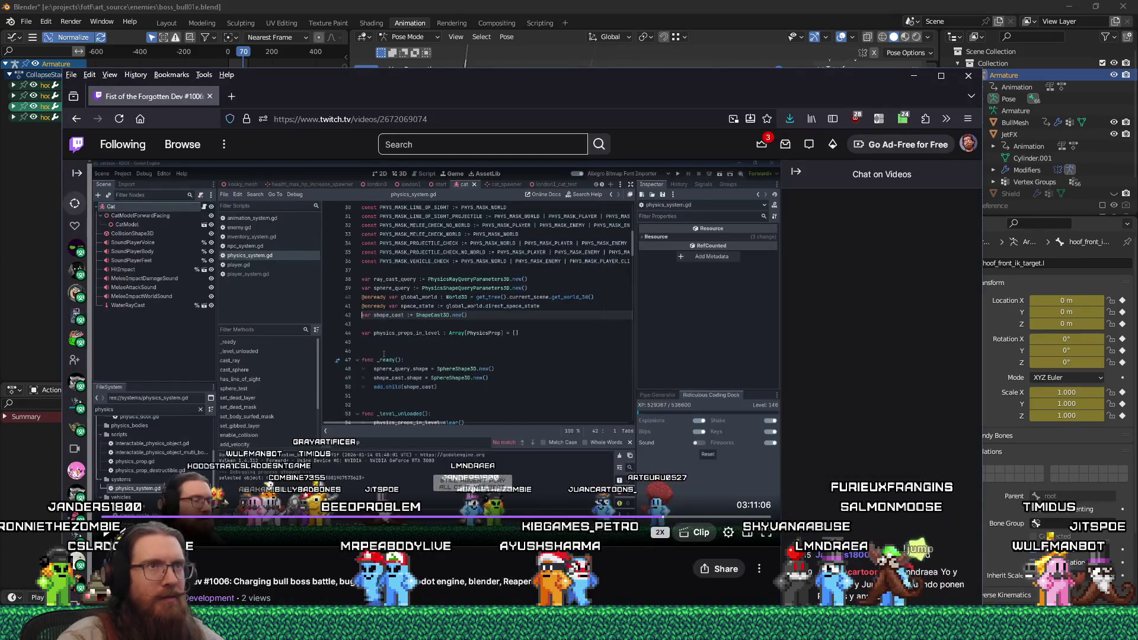
# Close the Twitch window and search Firefox for 'blender copy global pose of bone'.
pyautogui.click(210, 100)
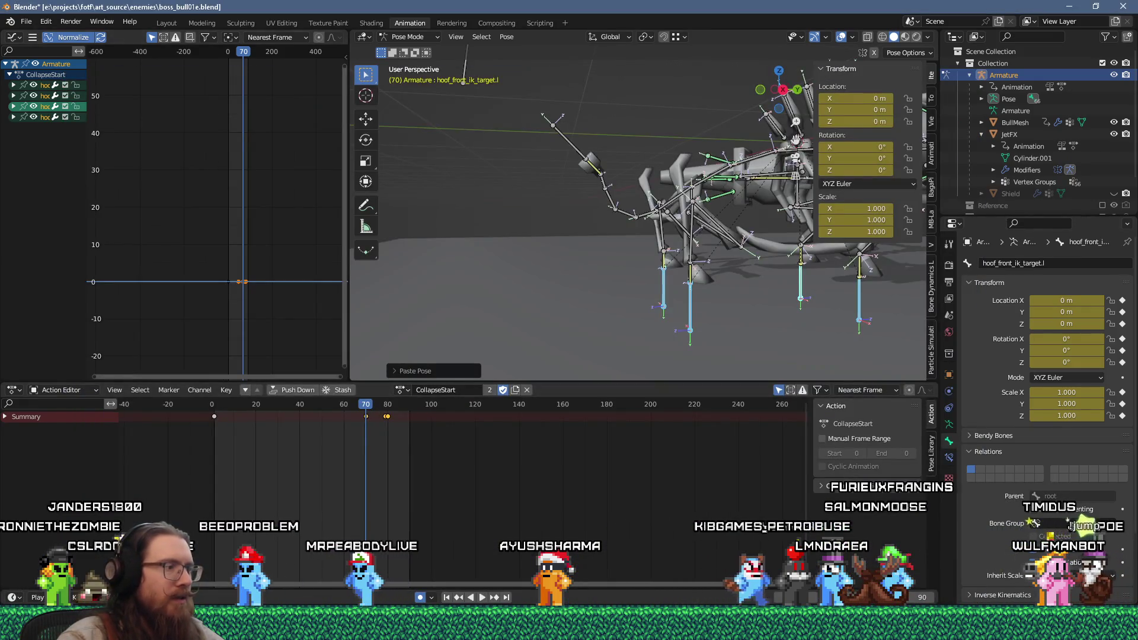
pyautogui.hotkey('alt', 'Tab')
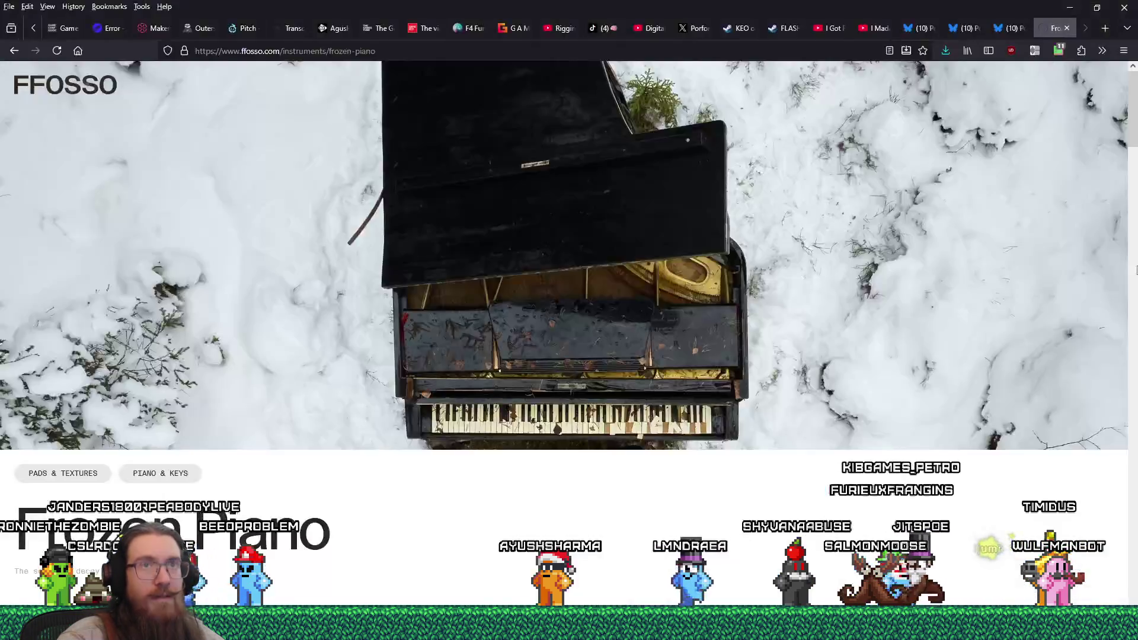
pyautogui.click(1103, 29)
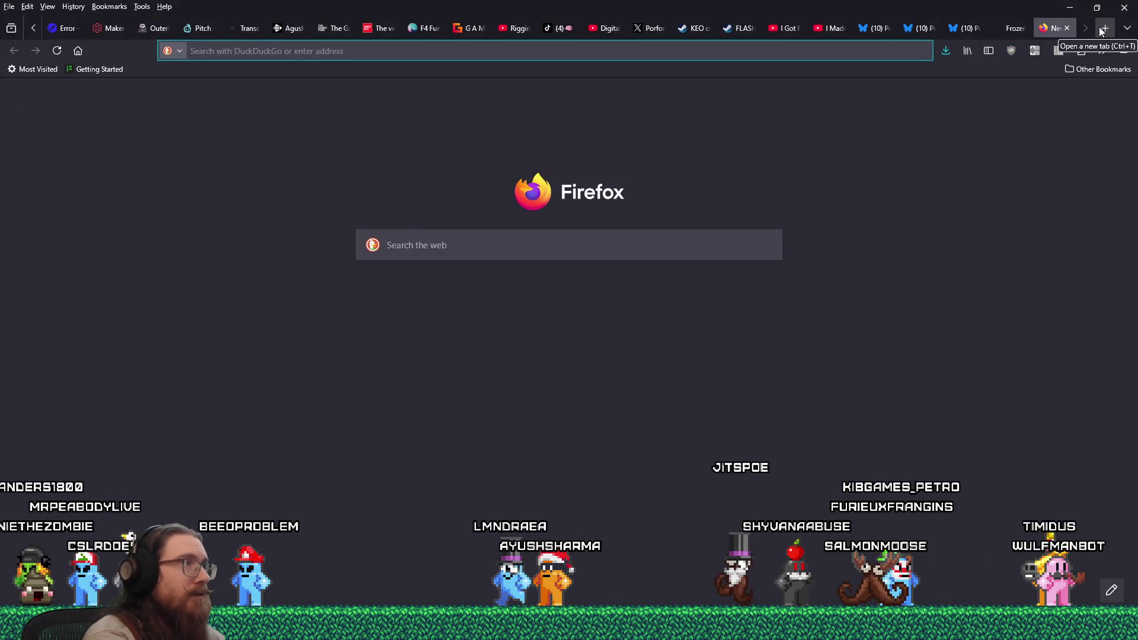
pyautogui.write('blender copy glob')
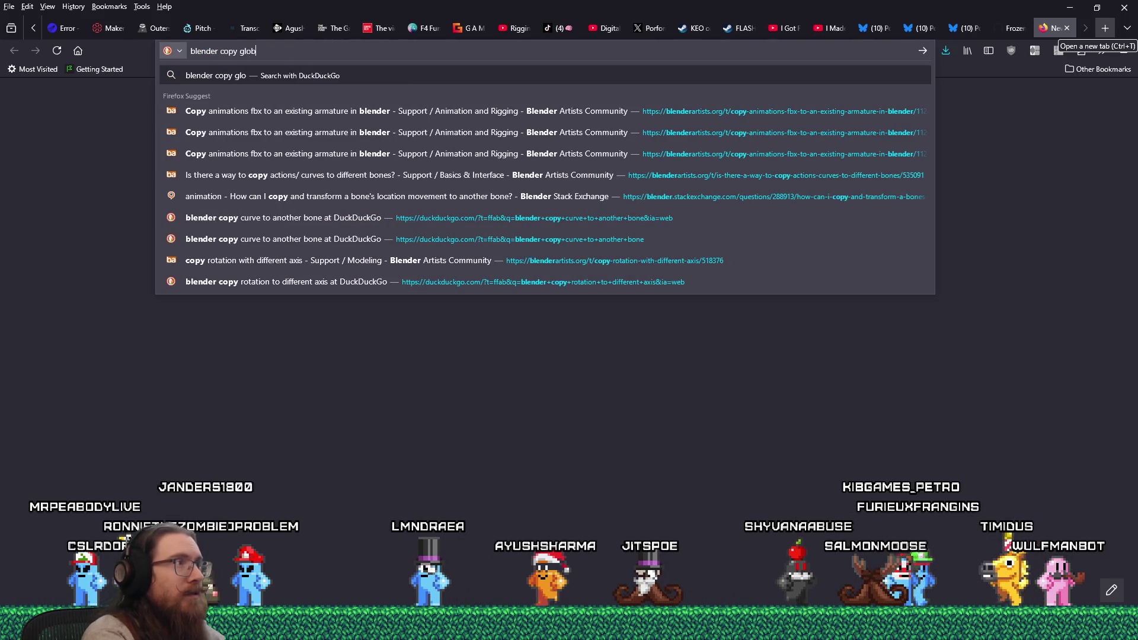
pyautogui.write('al pose of bone')
pyautogui.press('Return')
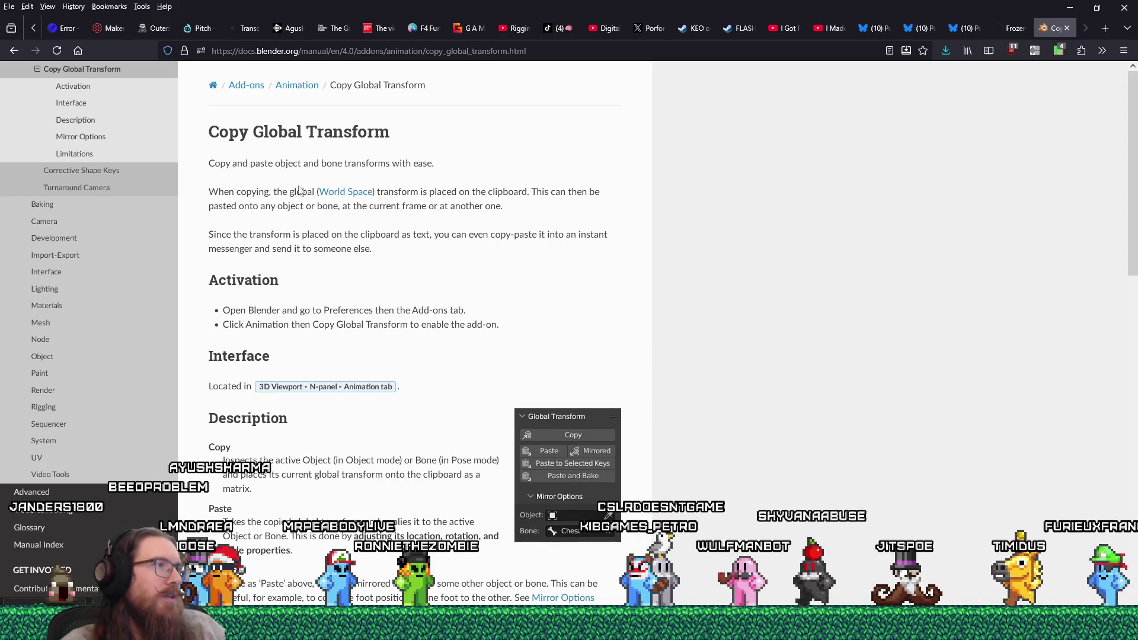
# Highlight the clipboard-pasting paragraph, close the Notepad note without saving, and scroll to Description.
pyautogui.moveTo(482, 196); pyautogui.dragTo(488, 206)
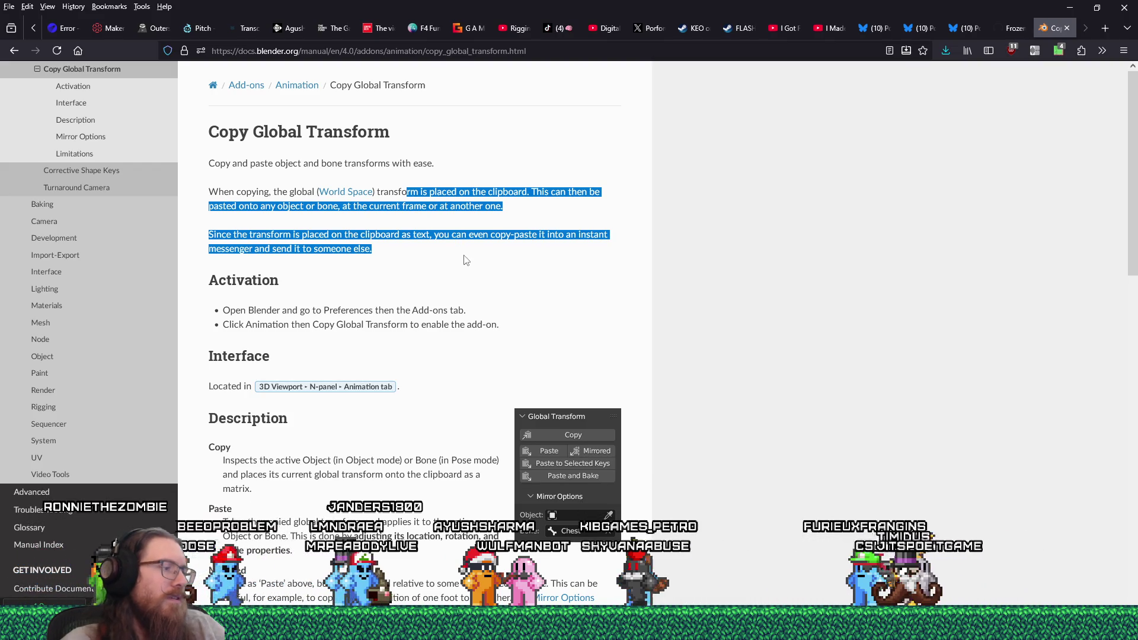
pyautogui.hotkey('alt', 'Tab')
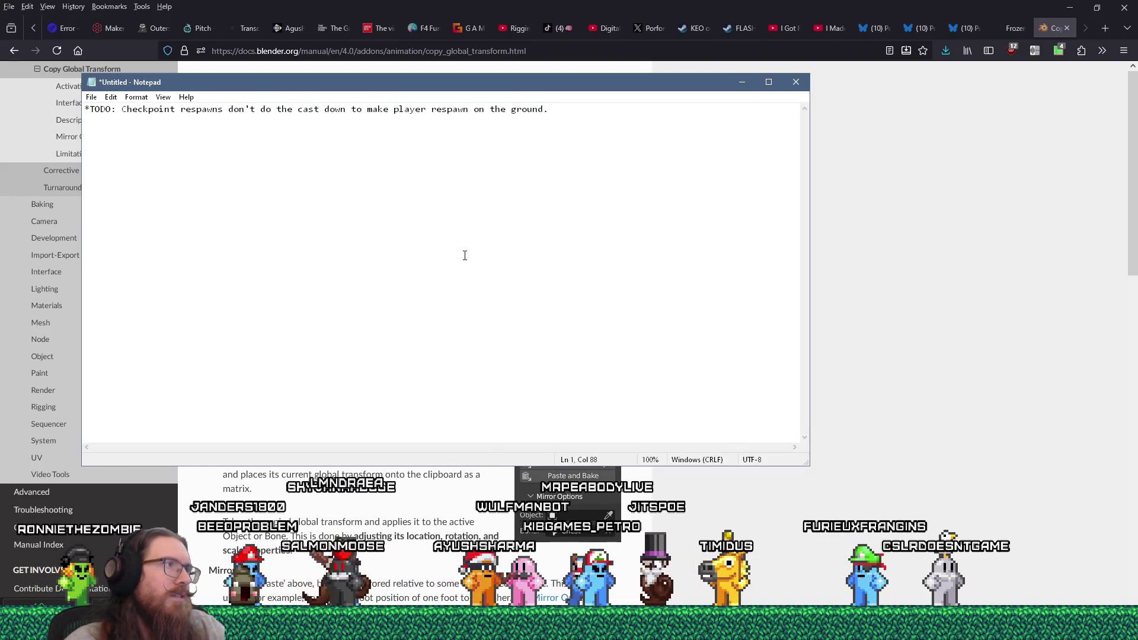
pyautogui.click(796, 82)
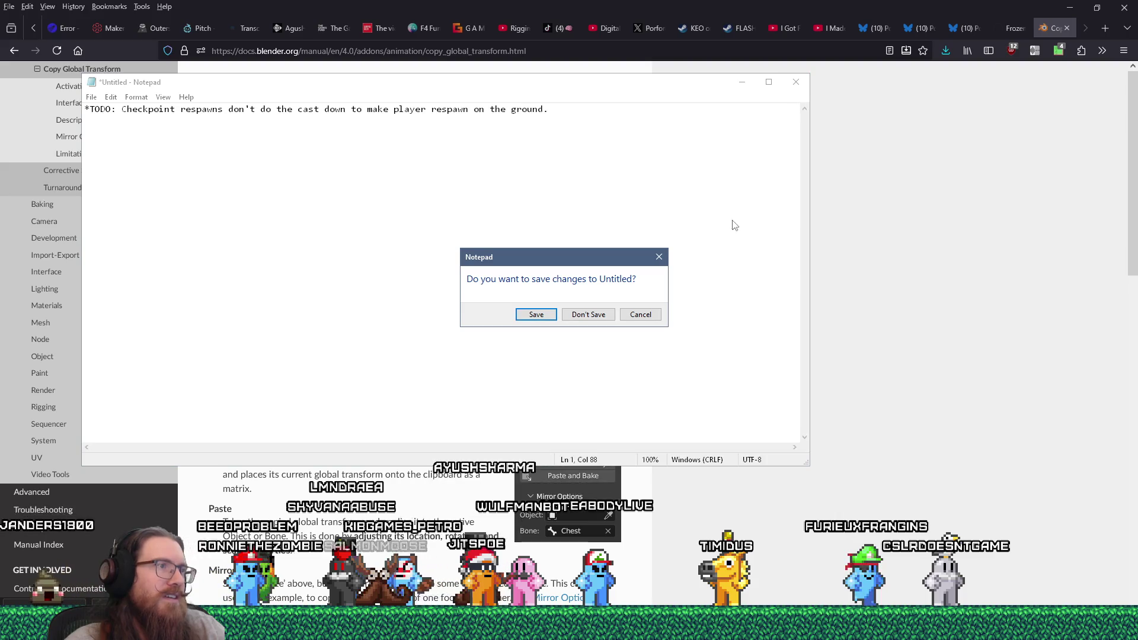
pyautogui.click(596, 312)
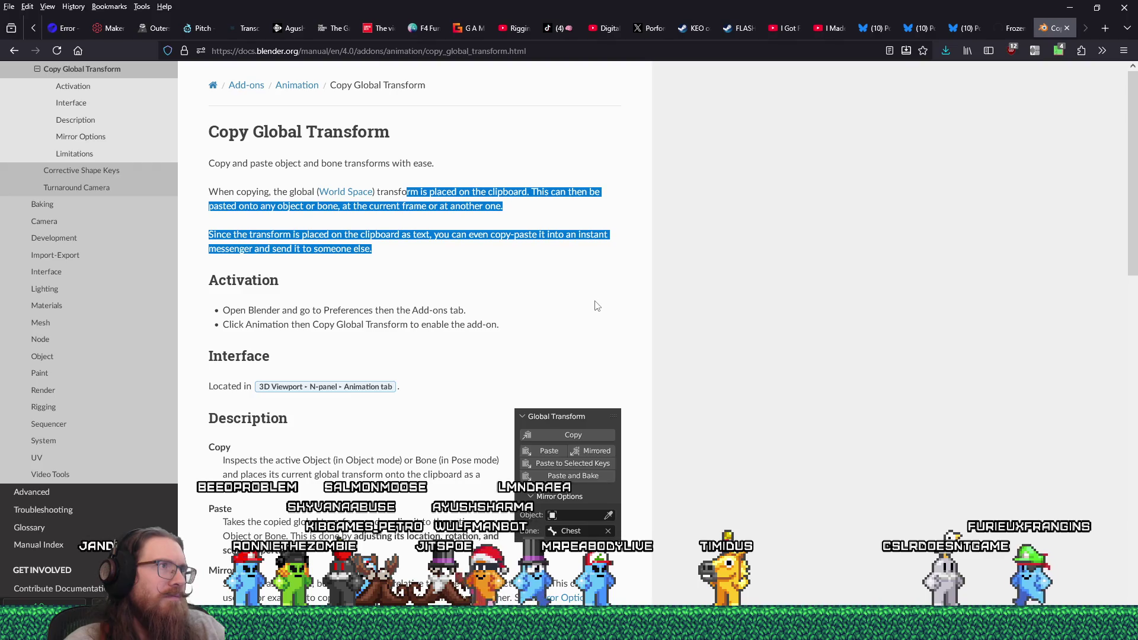
pyautogui.scroll(-2, 596, 305)
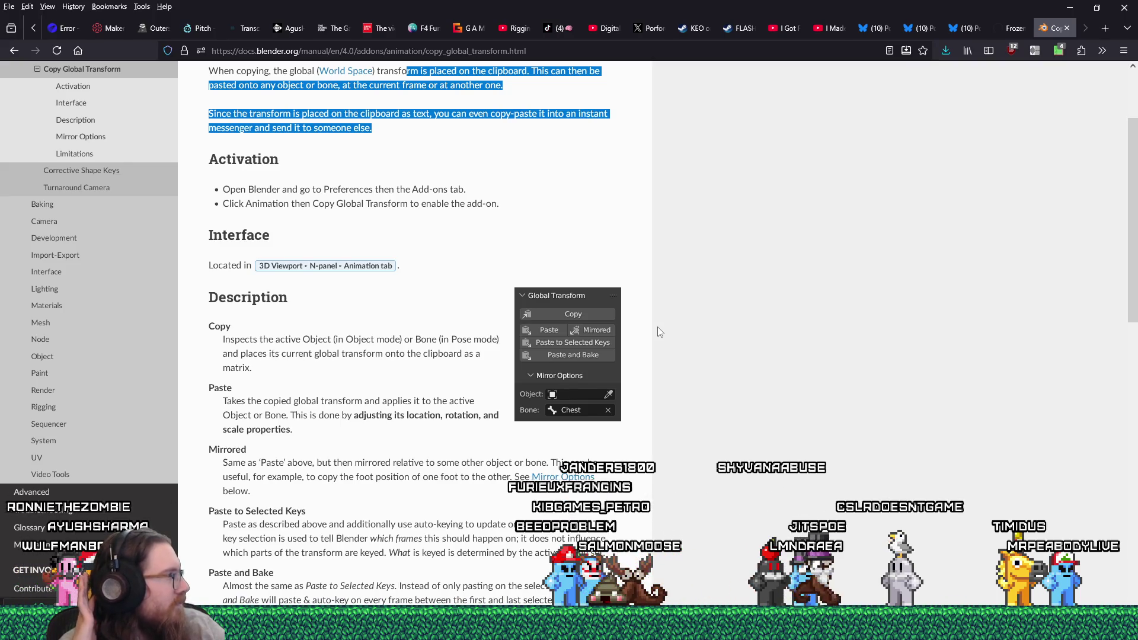
pyautogui.hotkey('alt', 'Tab')
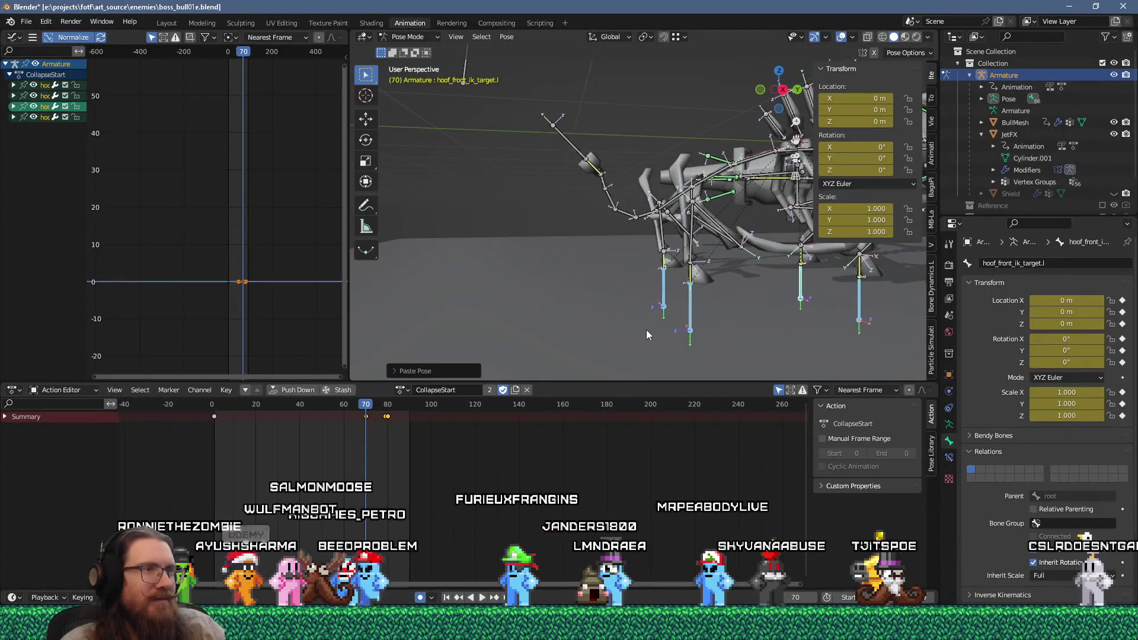
# Orbit and zoom the viewport to inspect the bull armature from other angles.
pyautogui.moveTo(651, 319)
pyautogui.mouseDown(button='middle')
pyautogui.moveTo(663, 276)
pyautogui.moveTo(557, 275)
pyautogui.moveTo(593, 261)
pyautogui.moveTo(641, 268)
pyautogui.moveTo(499, 280)
pyautogui.moveTo(508, 235)
pyautogui.moveTo(661, 230)
pyautogui.mouseUp(button='middle')
pyautogui.scroll(-5, 557, 275)
pyautogui.scroll(6, 599, 237)
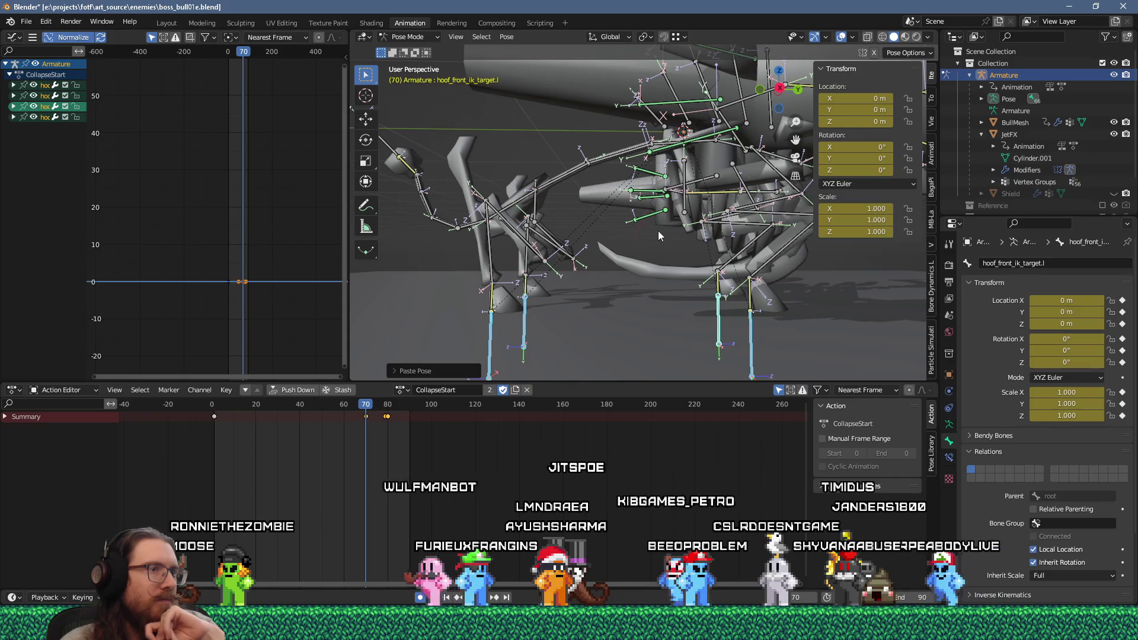
pyautogui.moveTo(658, 231)
pyautogui.mouseDown(button='middle')
pyautogui.moveTo(549, 248)
pyautogui.moveTo(656, 245)
pyautogui.mouseUp(button='middle')
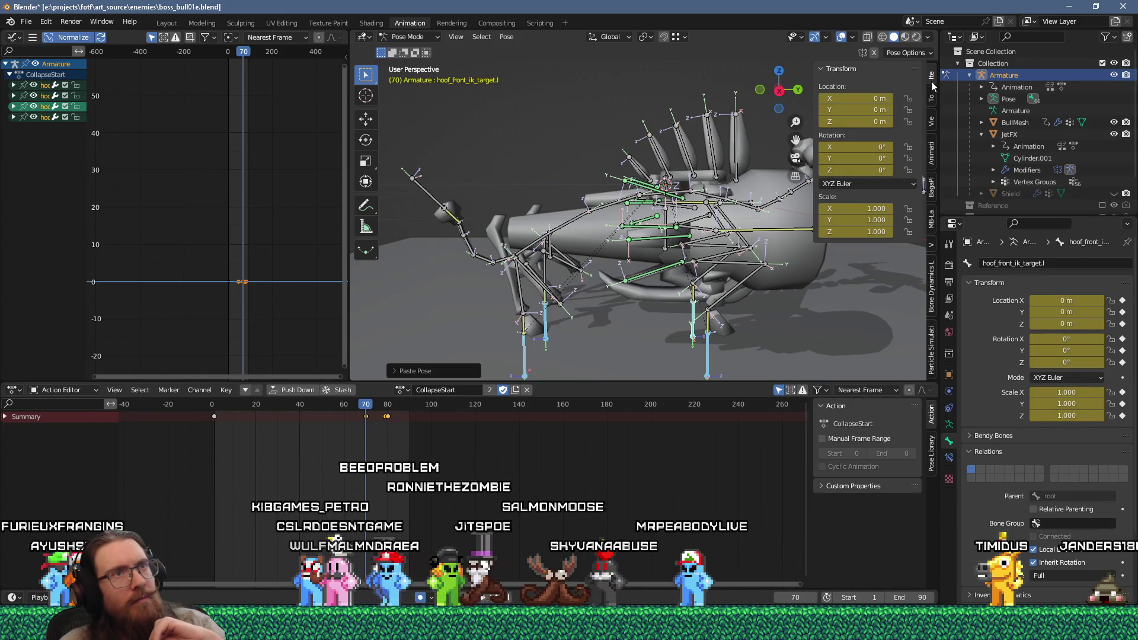
# Flip through the sidebar's Tool, Item and Animation tabs, then return to Firefox's search results.
pyautogui.click(930, 101)
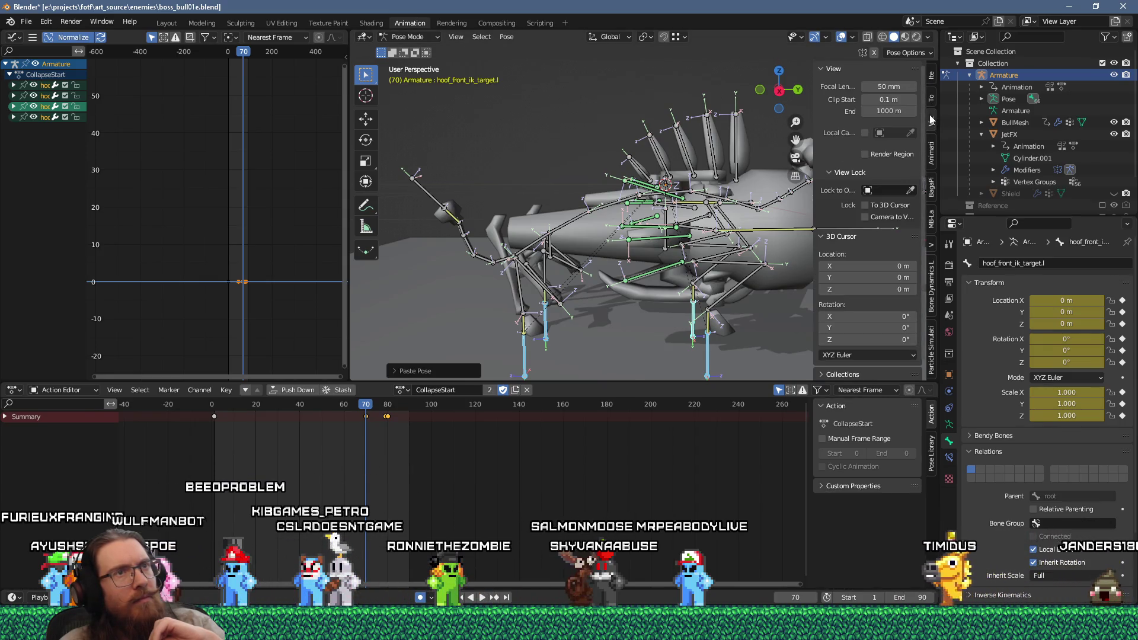
pyautogui.click(931, 75)
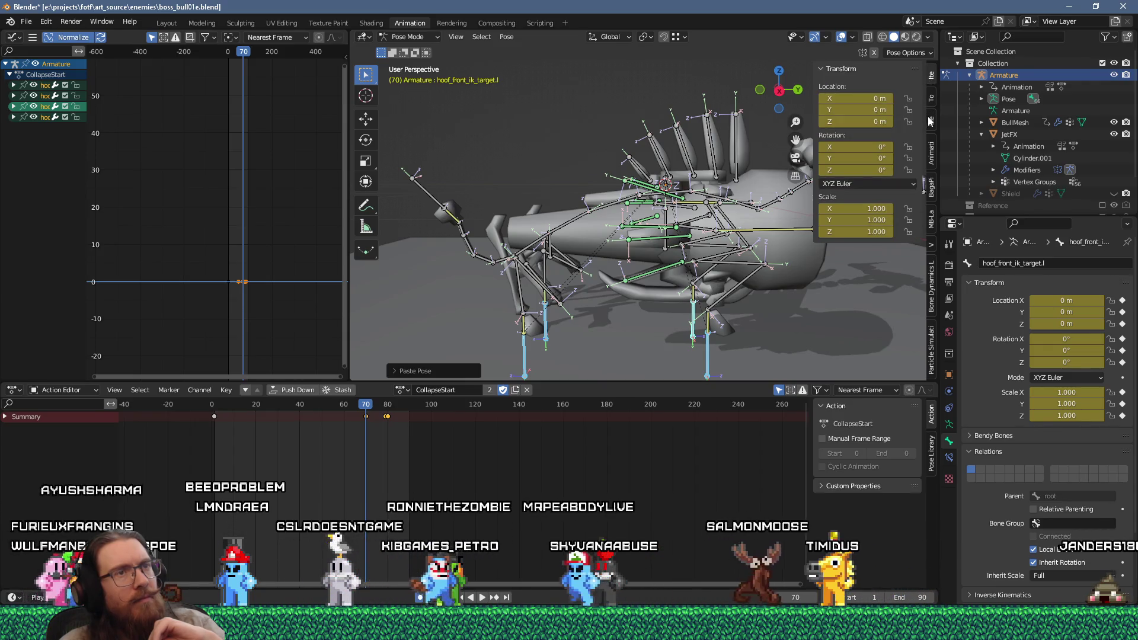
pyautogui.click(933, 163)
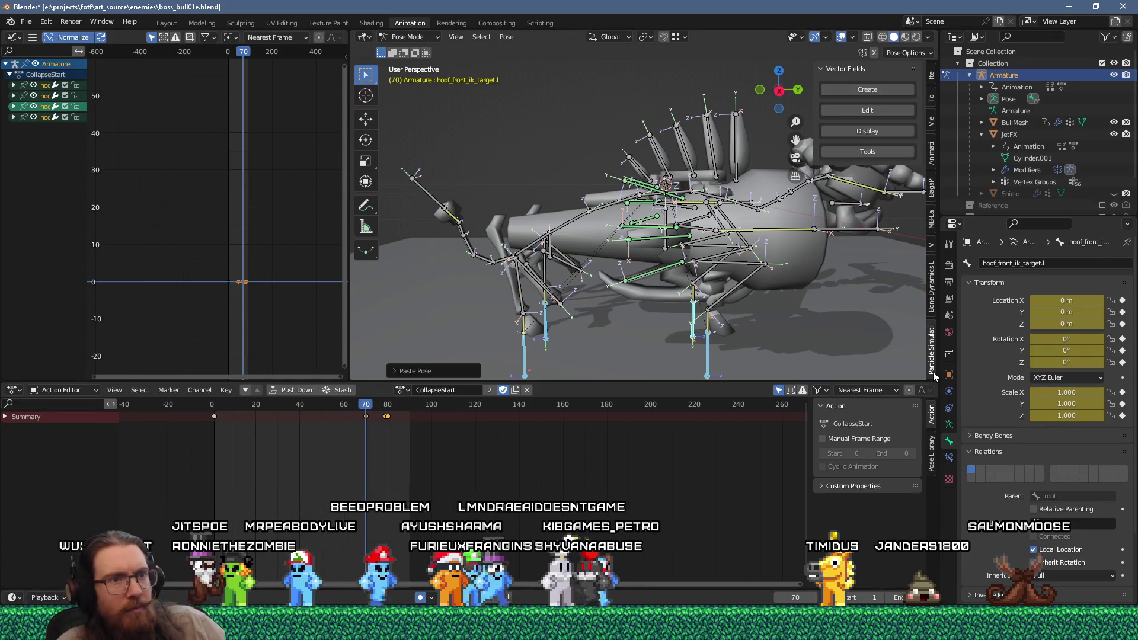
pyautogui.keyDown('ctrl'); pyautogui.scroll(6, 934, 376); pyautogui.keyUp('ctrl')
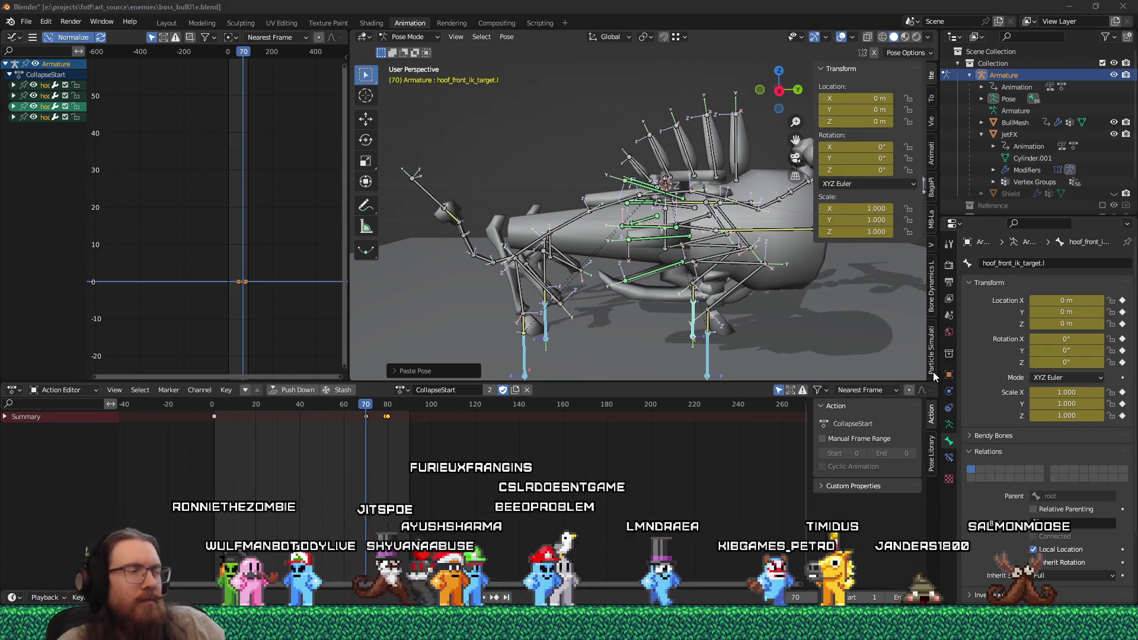
pyautogui.hotkey('alt', 'Tab')
pyautogui.hotkey('alt', 'Left')
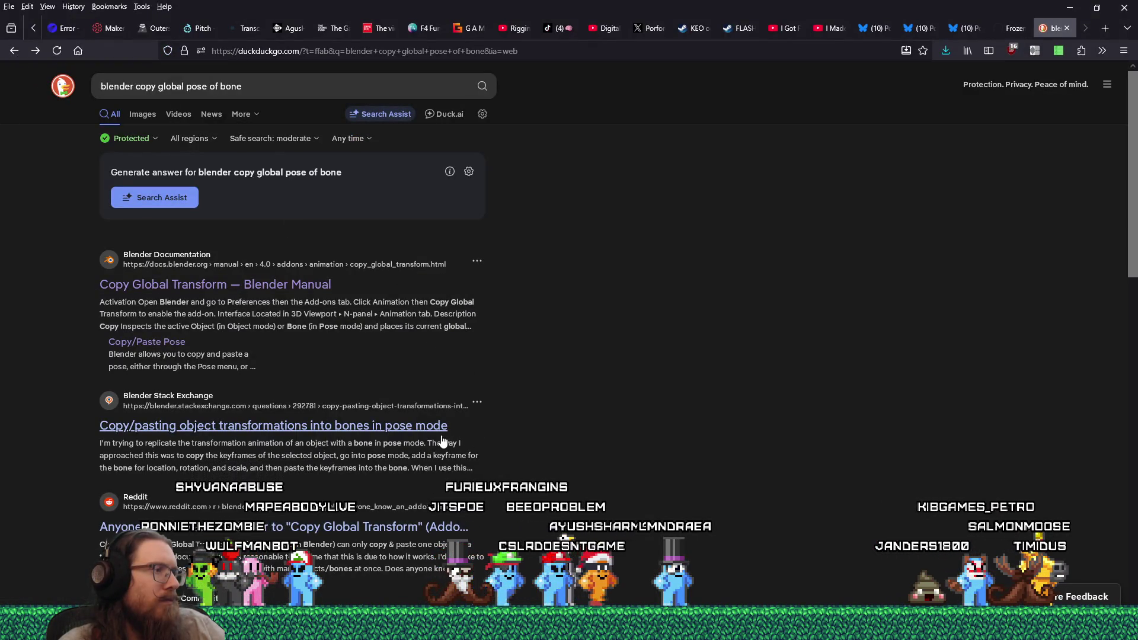
# Read the Reddit r/blenderhelp thread on a multi-bone Copy Global Transform alternative, then return to Blender.
pyautogui.scroll(-3, 441, 441)
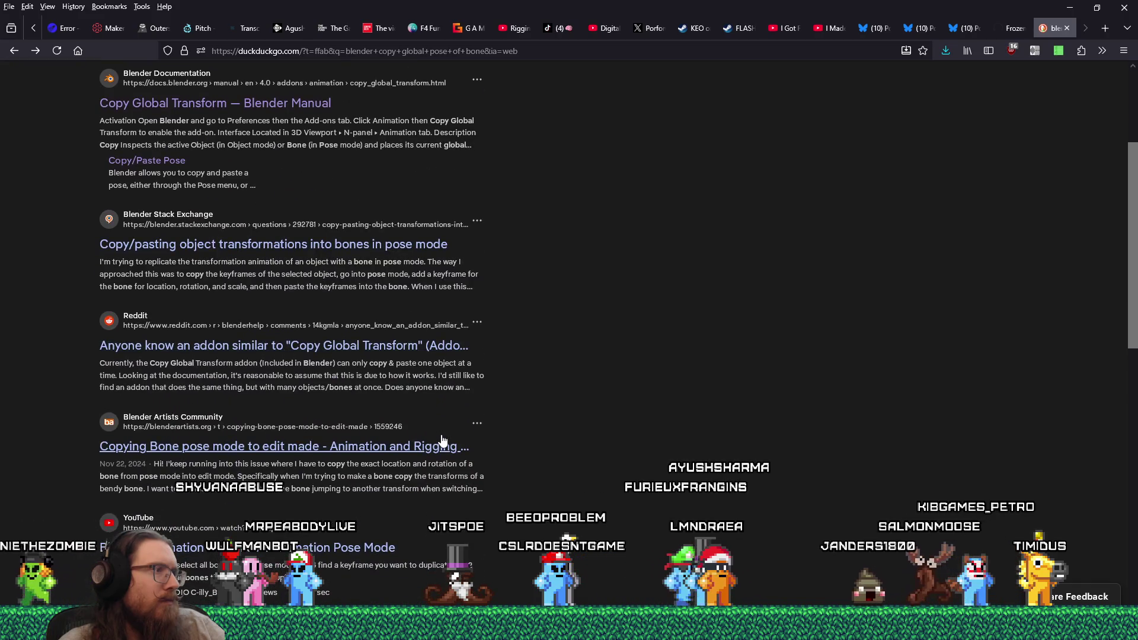
pyautogui.click(409, 347)
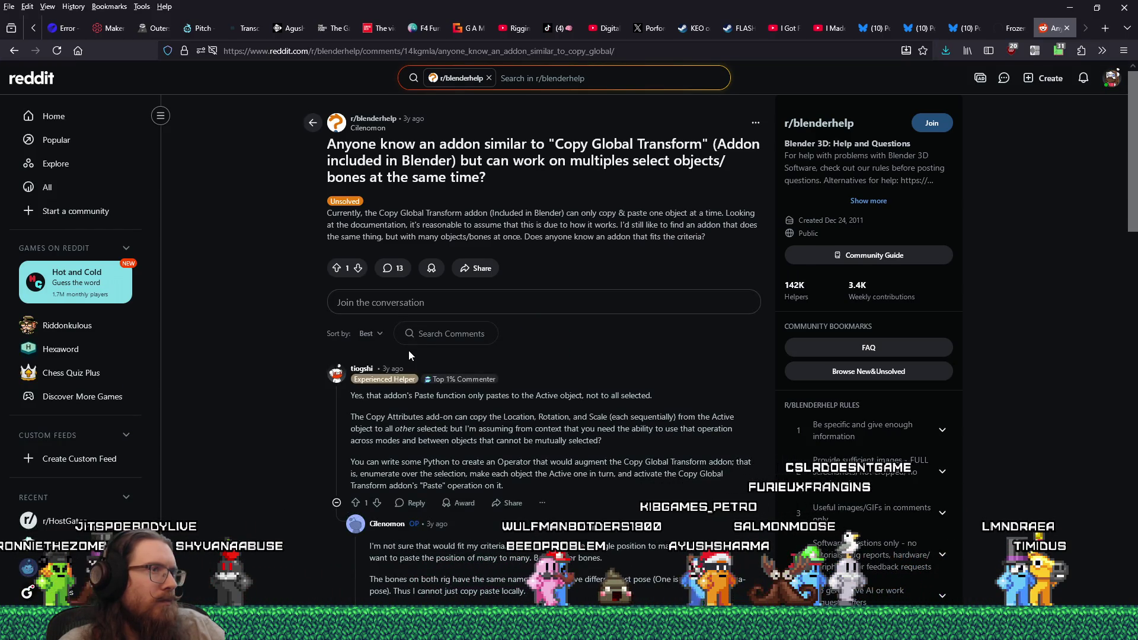
pyautogui.scroll(-1, 409, 354)
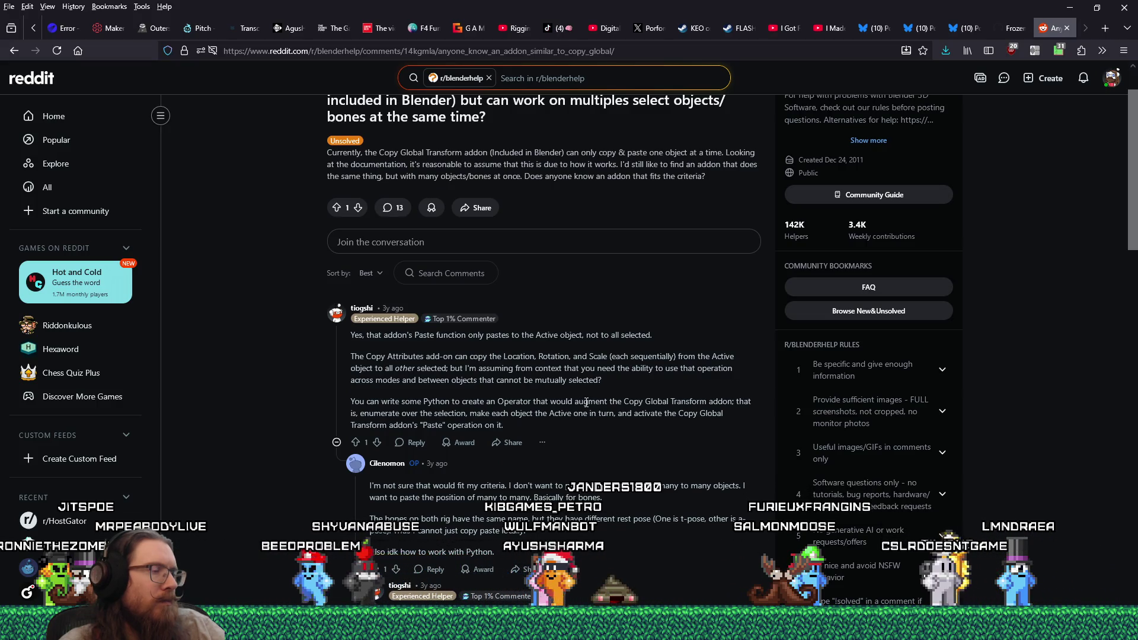
pyautogui.scroll(1, 586, 403)
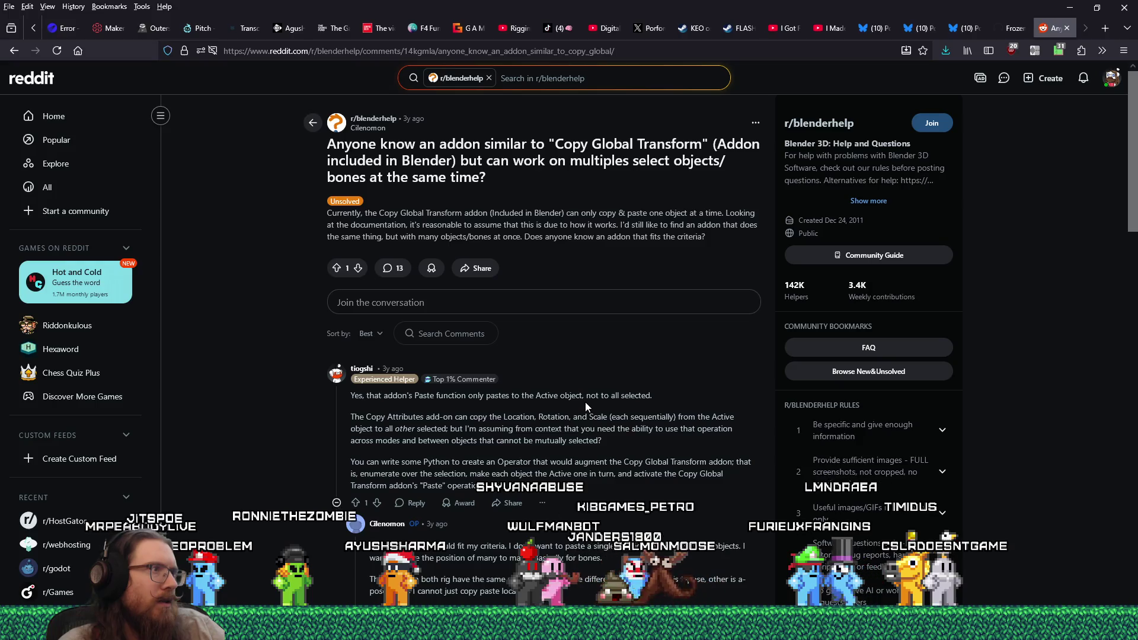
pyautogui.hotkey('alt', 'Tab')
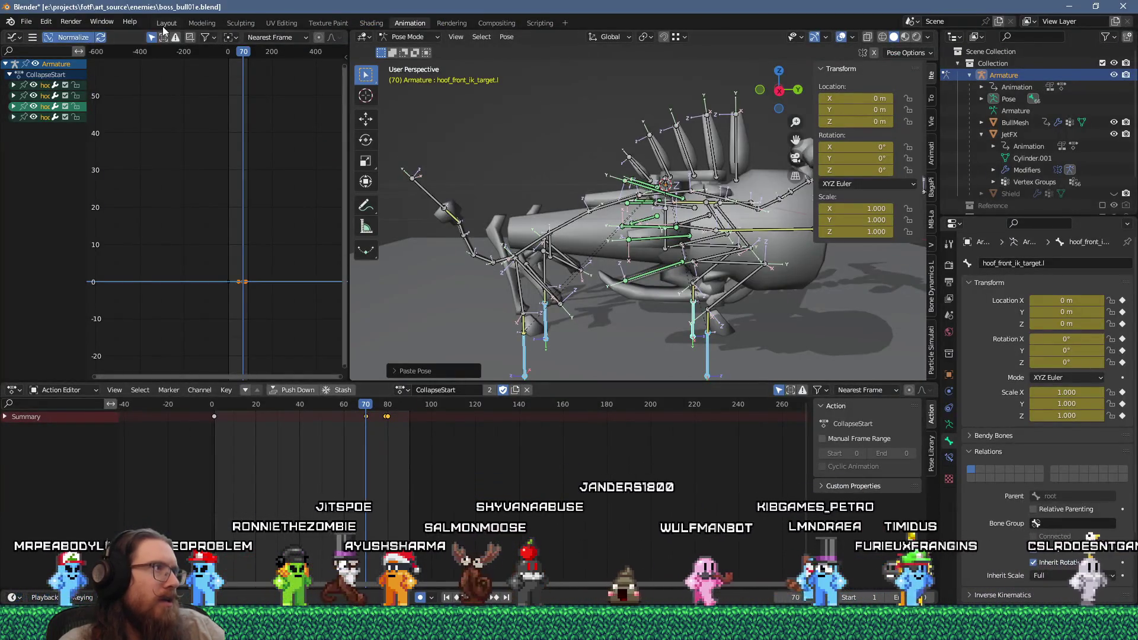
# Enable the 'Animation: Copy Global Transform' add-on, found by filtering add-ons for 'global'.
pyautogui.click(125, 23)
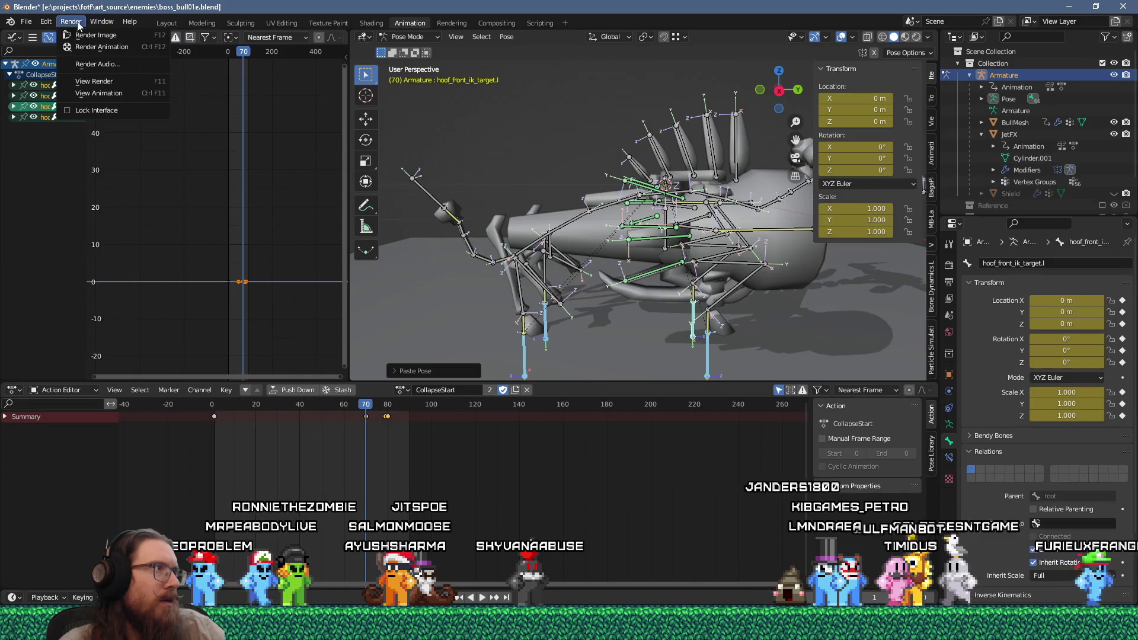
pyautogui.click(90, 190)
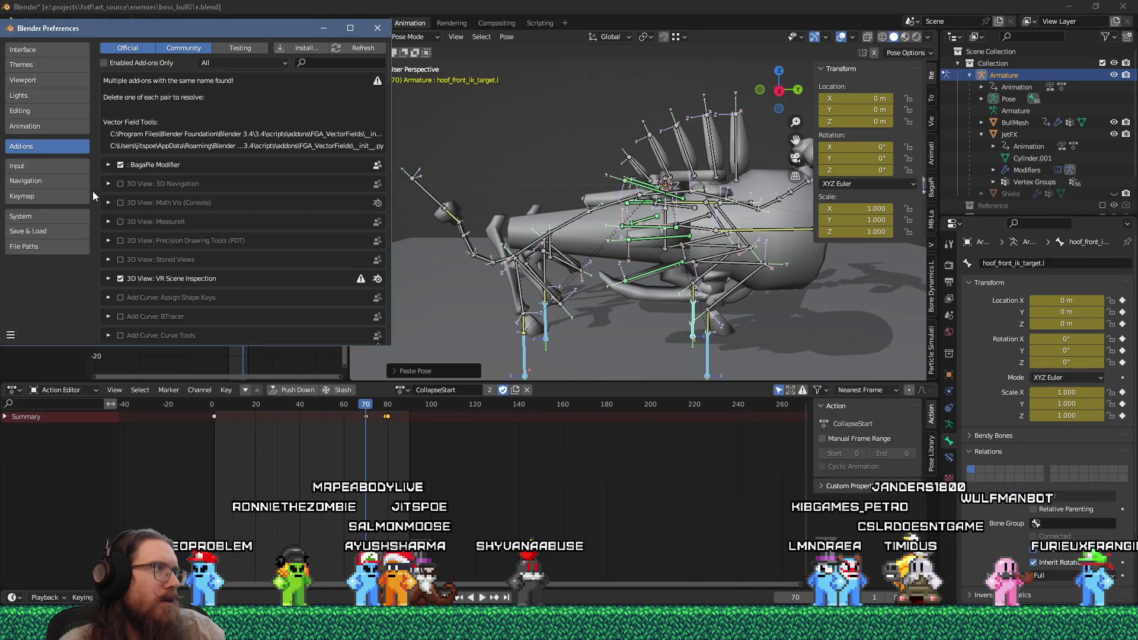
pyautogui.click(332, 63)
pyautogui.write('global')
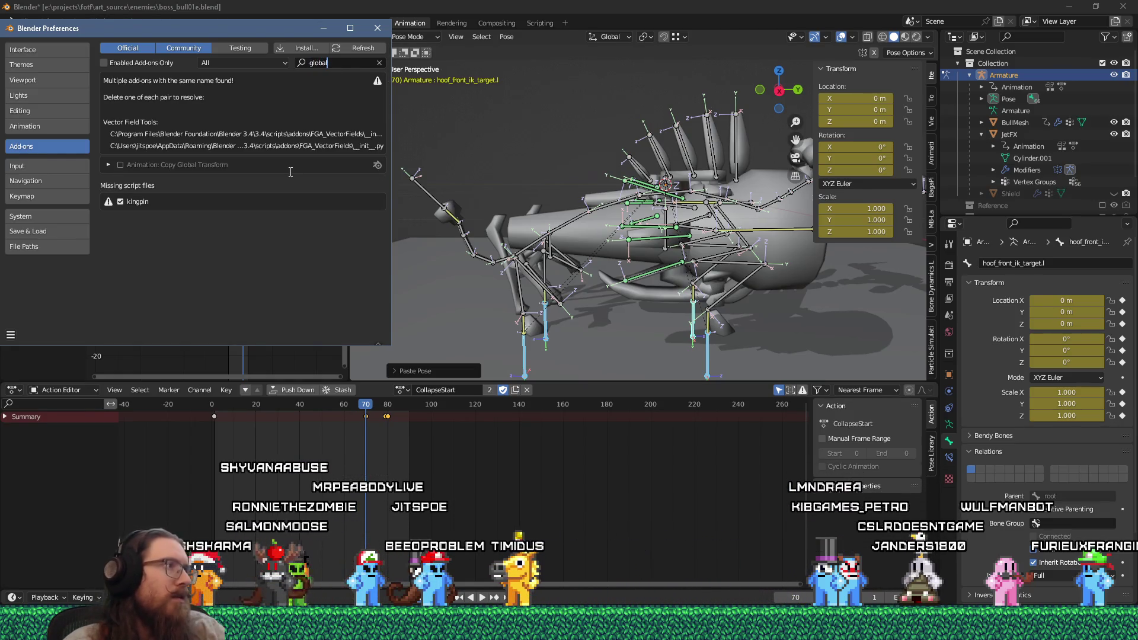
pyautogui.click(120, 165)
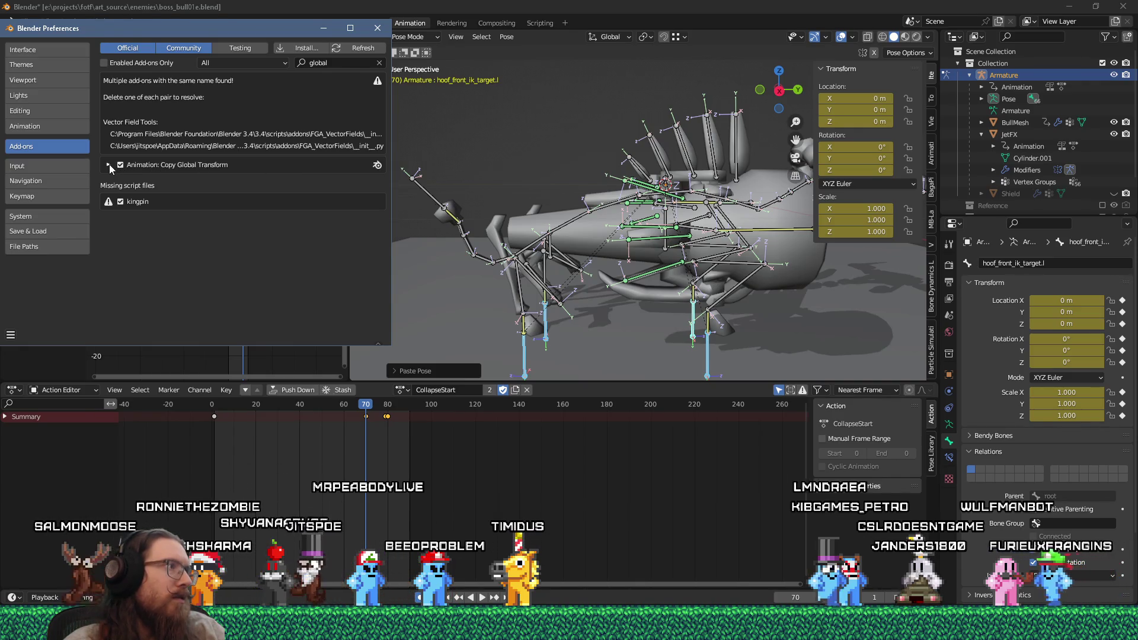
pyautogui.click(108, 165)
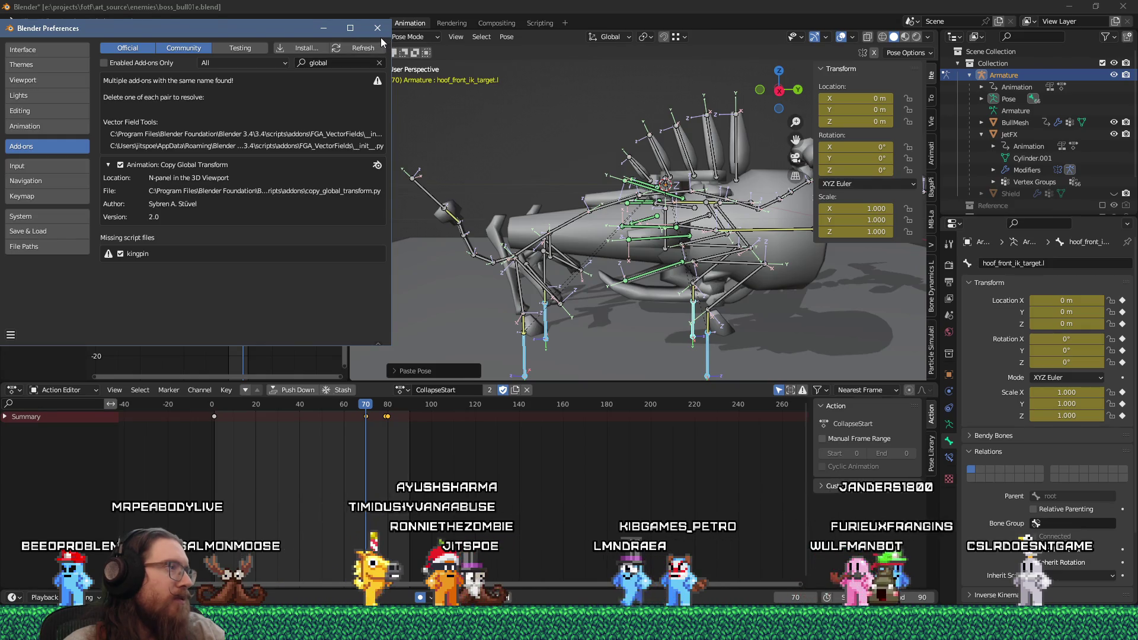
# Close Preferences and check the Tool and View sidebar tabs.
pyautogui.click(377, 29)
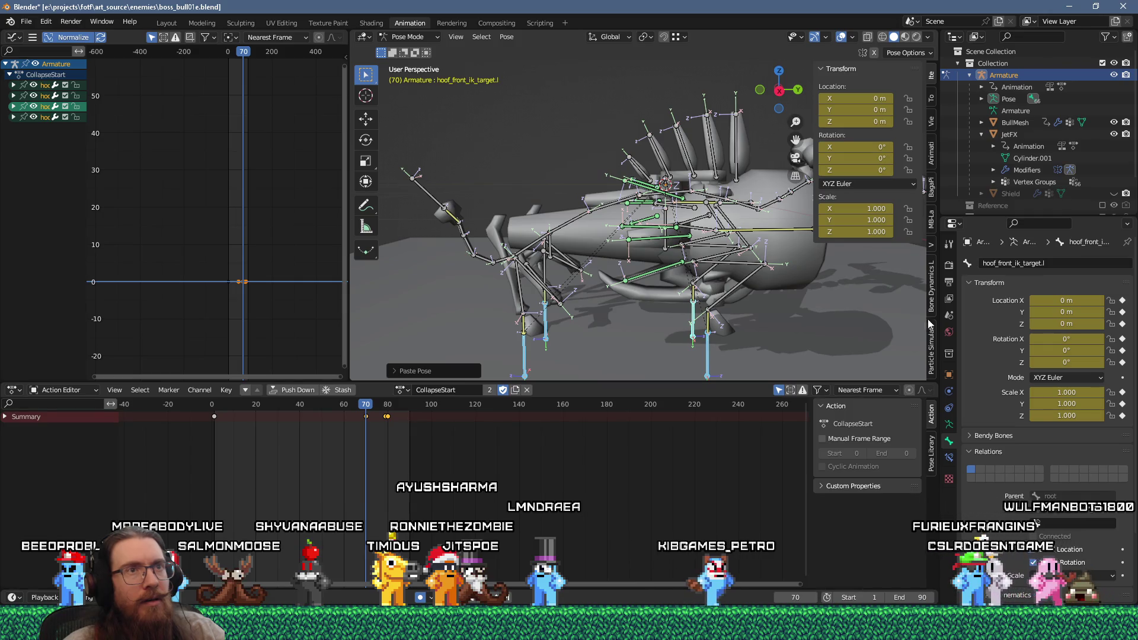
pyautogui.click(932, 98)
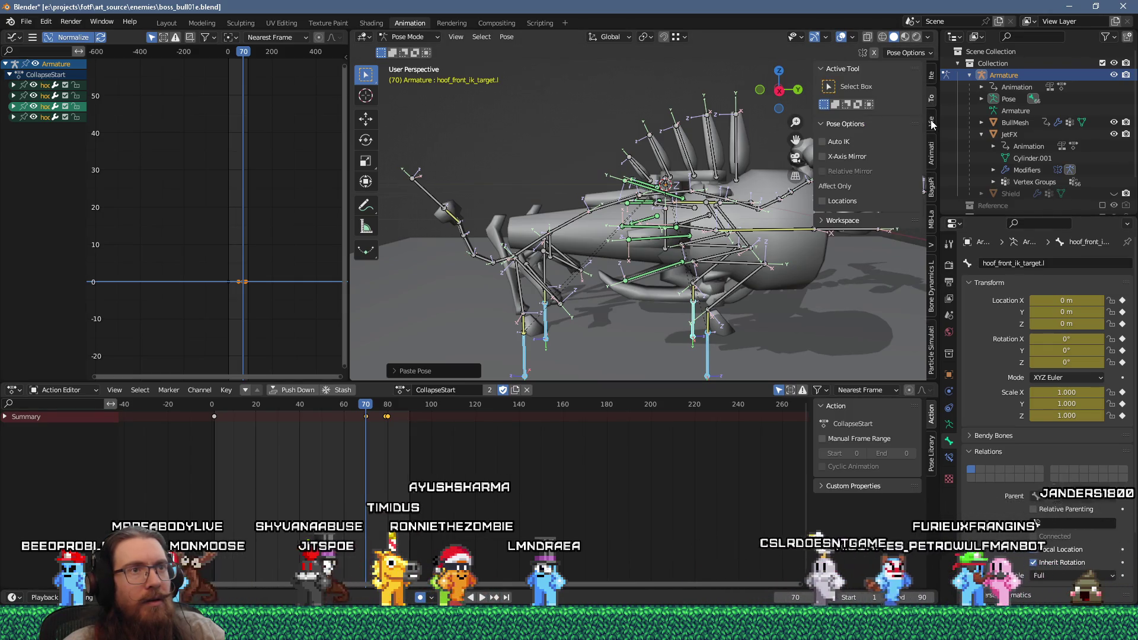
pyautogui.click(932, 123)
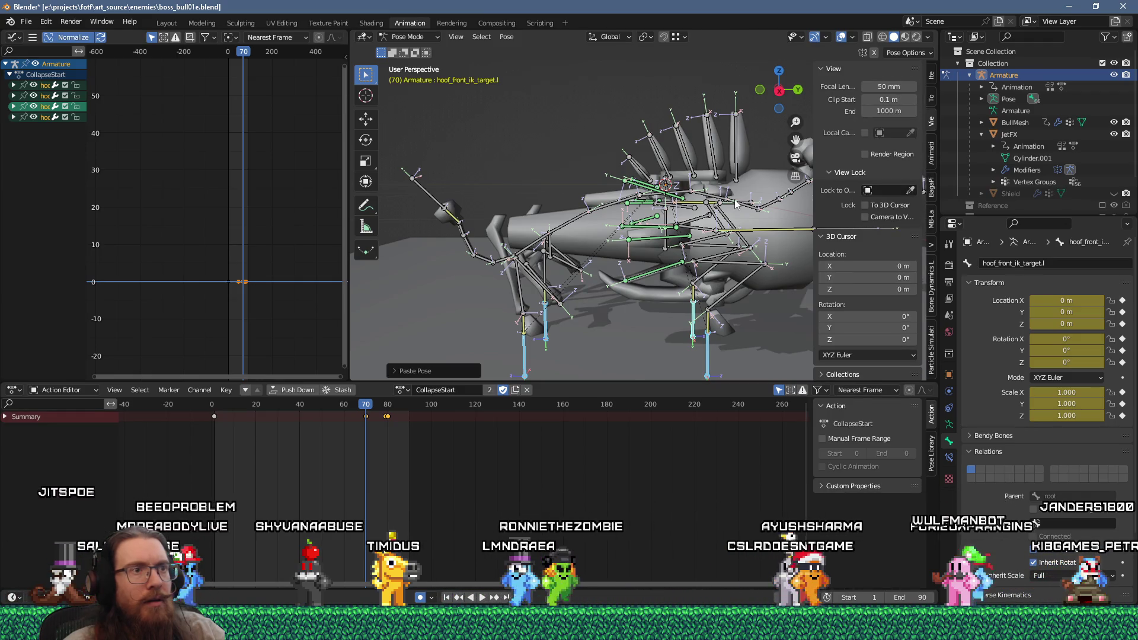
# Undo the pasted pose and clear user transforms on the right front hoof IK target.
pyautogui.hotkey('ctrl', 'z')
pyautogui.hotkey('ctrl', 'z')
pyautogui.rightClick(688, 336)
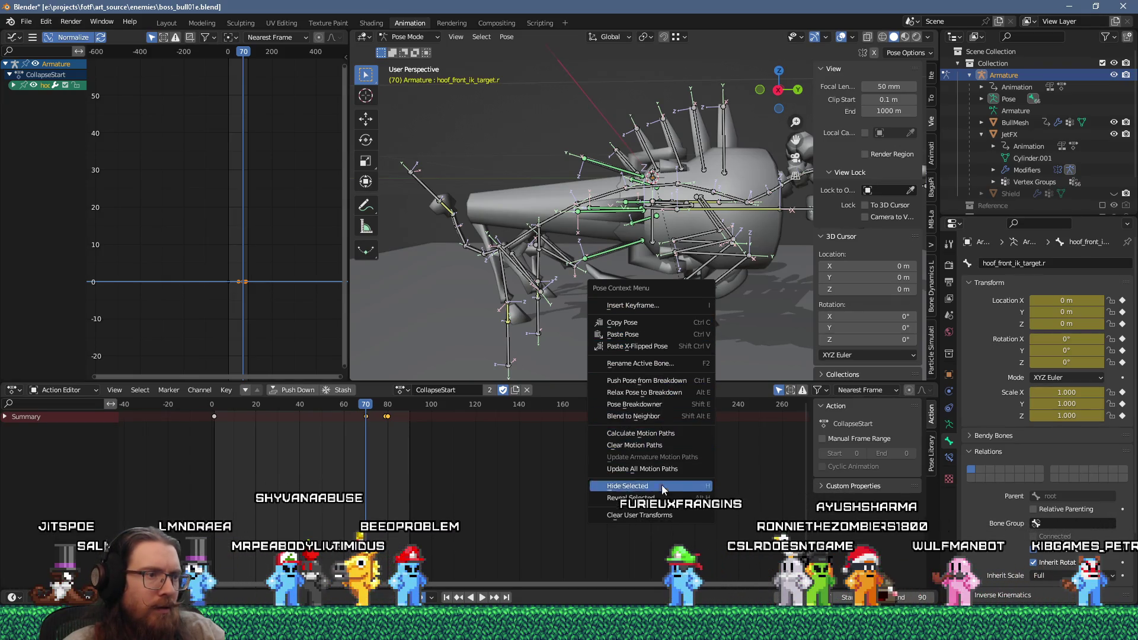
pyautogui.click(663, 516)
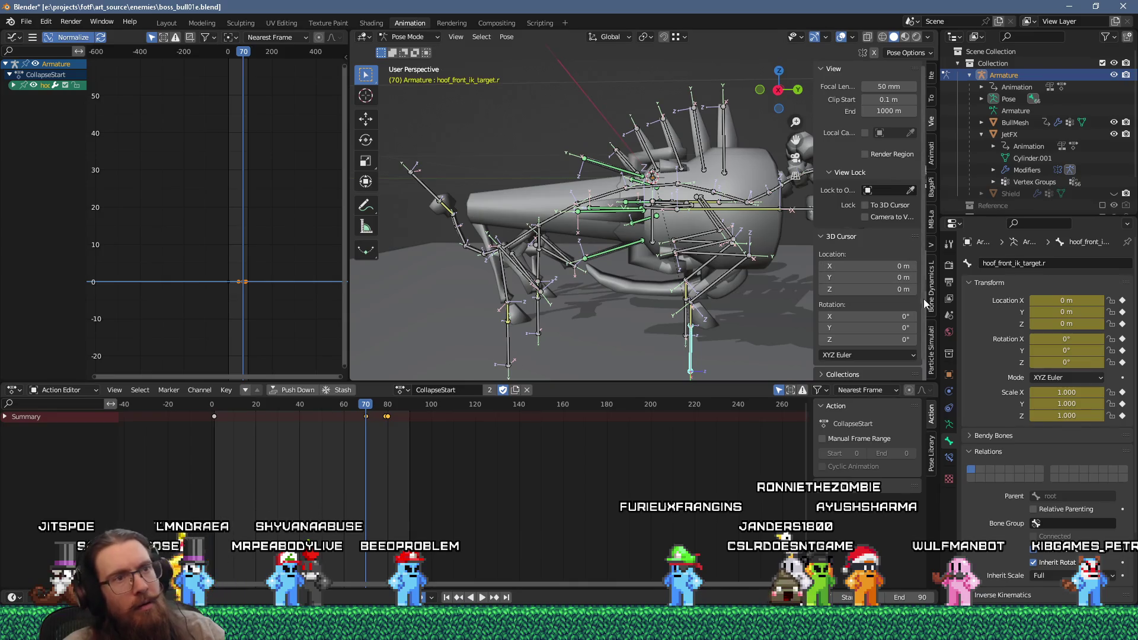
# Scroll the sidebar tabs to the Animation tab showing the Global Transform copy/paste tools.
pyautogui.keyDown('ctrl'); pyautogui.scroll(-3, 925, 301); pyautogui.keyUp('ctrl')
pyautogui.keyDown('ctrl'); pyautogui.scroll(-1, 931, 322); pyautogui.keyUp('ctrl')
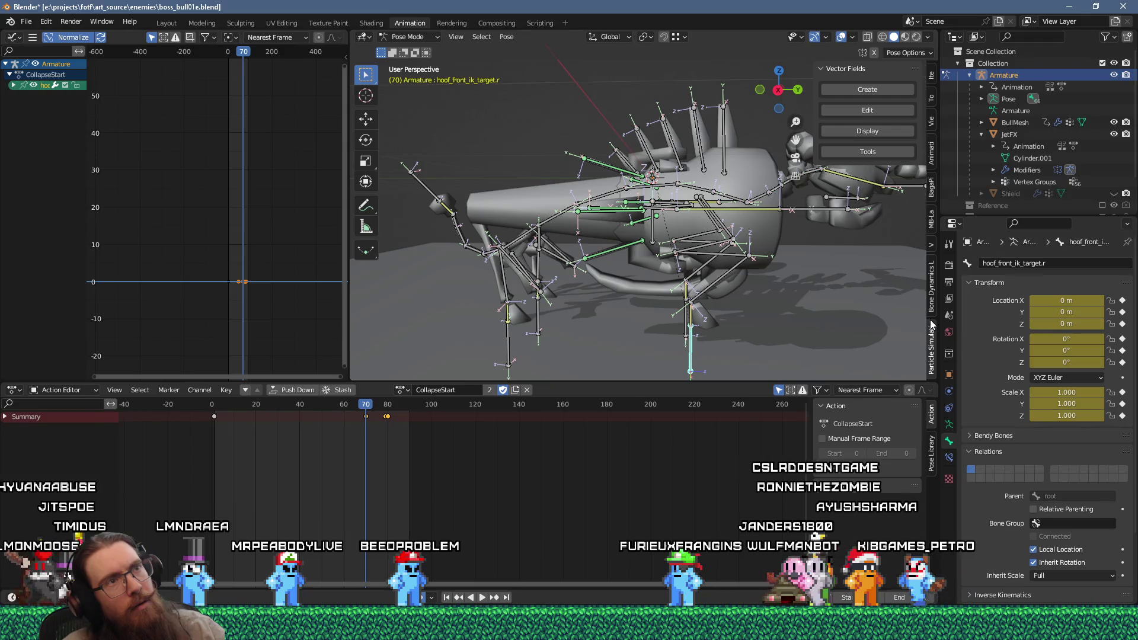
pyautogui.keyDown('ctrl'); pyautogui.scroll(-1, 931, 325); pyautogui.keyUp('ctrl')
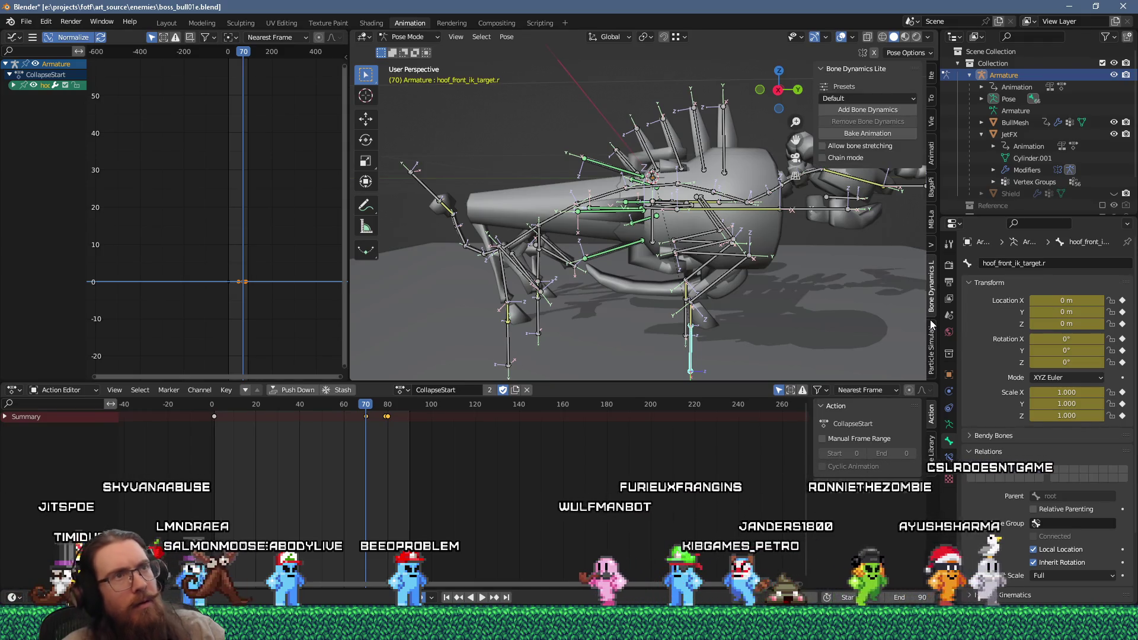
pyautogui.keyDown('ctrl'); pyautogui.scroll(-5, 930, 324); pyautogui.keyUp('ctrl')
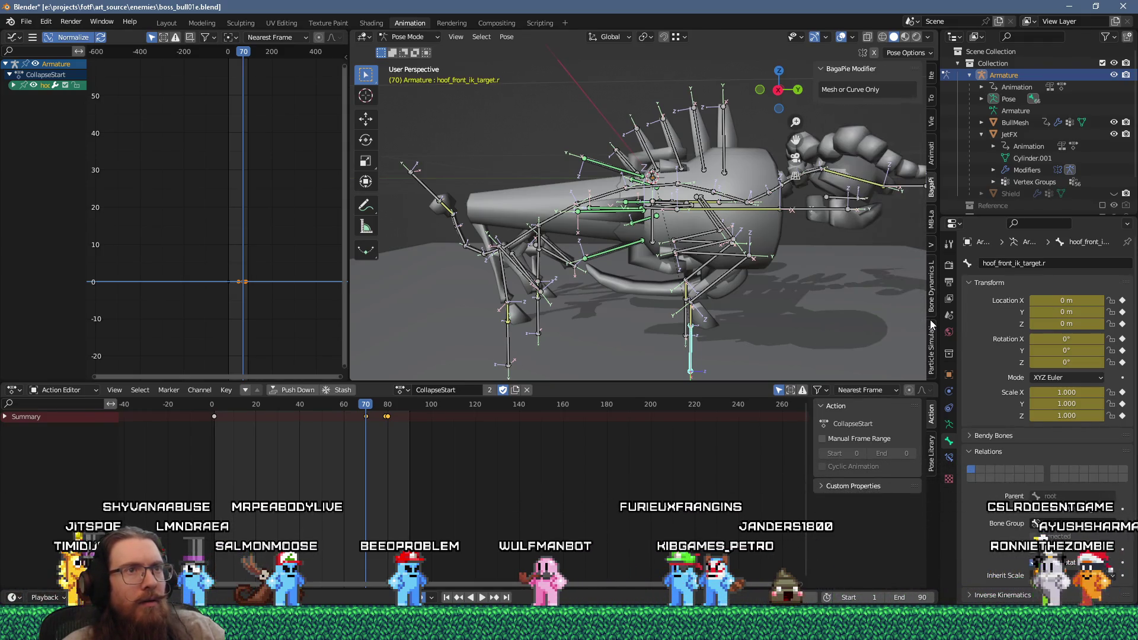
pyautogui.keyDown('ctrl'); pyautogui.scroll(1, 930, 325); pyautogui.keyUp('ctrl')
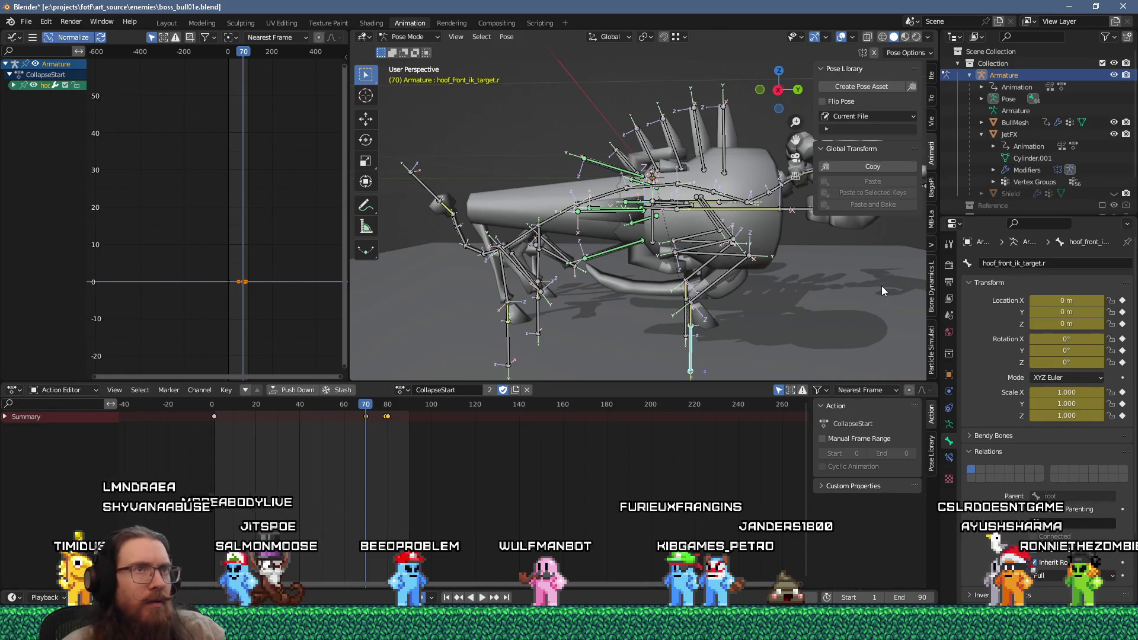
# Copy hoof_front_ik_target.r's global transform at frame 80 and paste it at frame 70.
pyautogui.press('n')
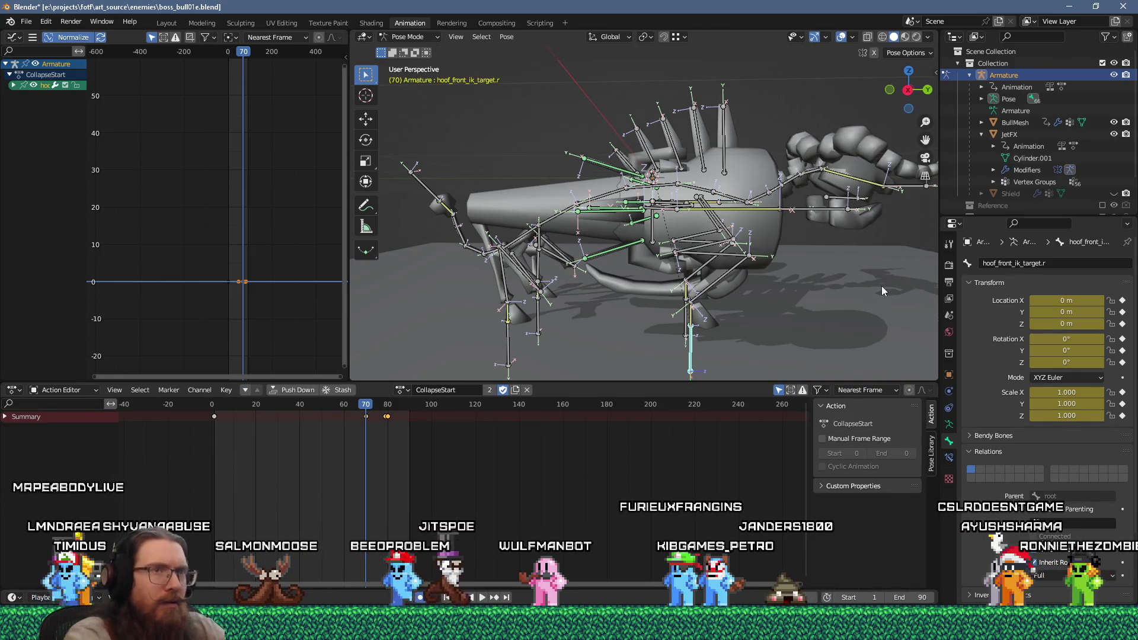
pyautogui.press('n')
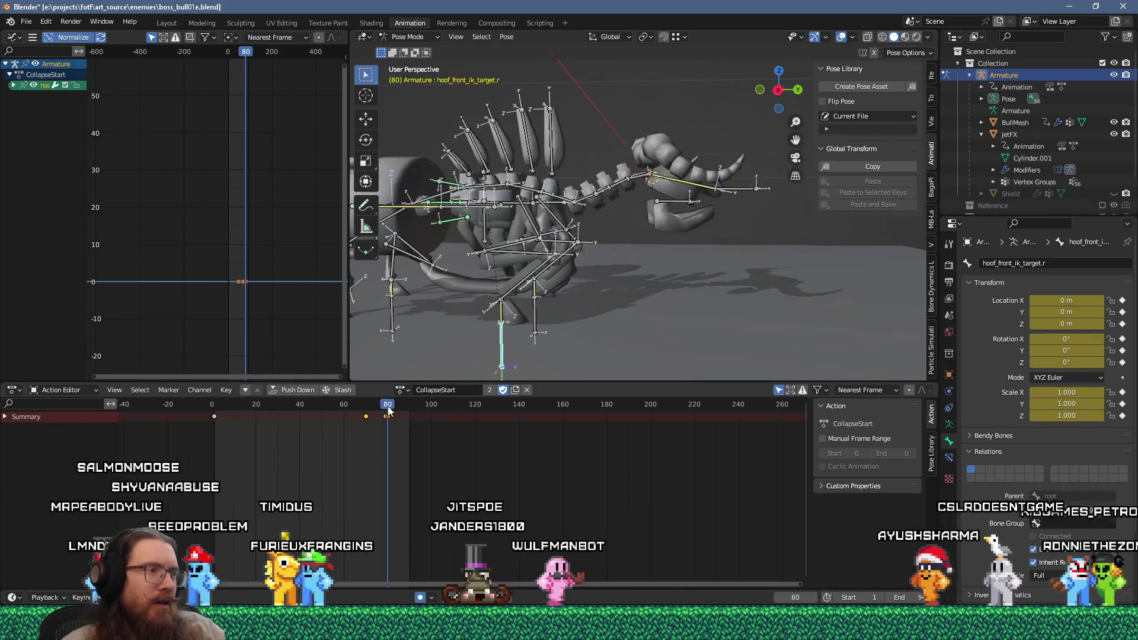
pyautogui.press('Up')
pyautogui.click(891, 165)
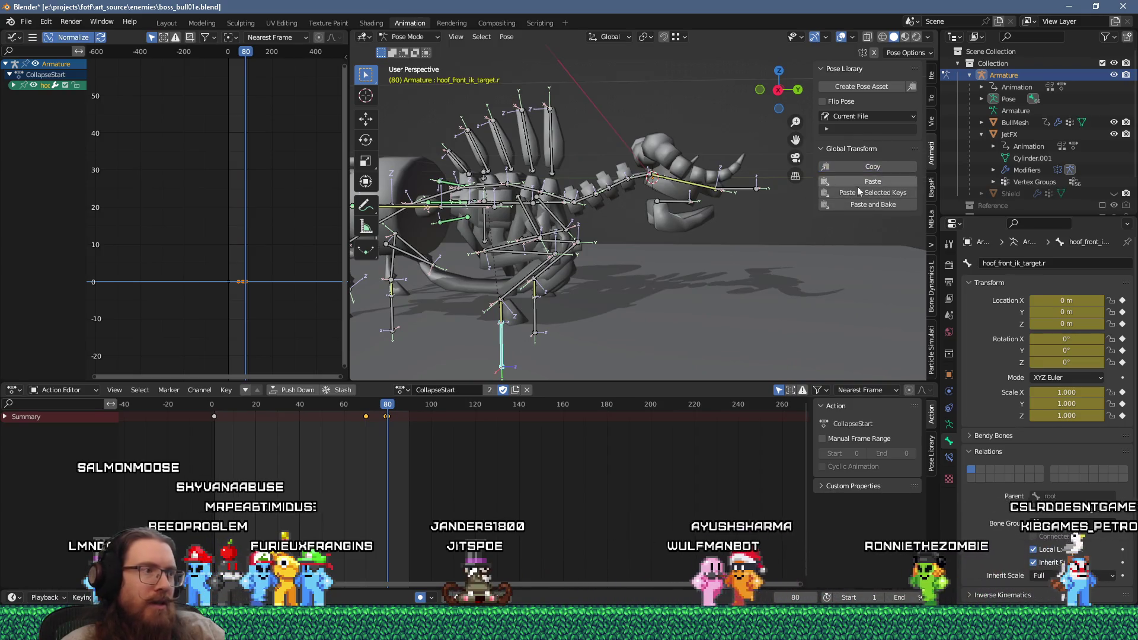
pyautogui.click(377, 405)
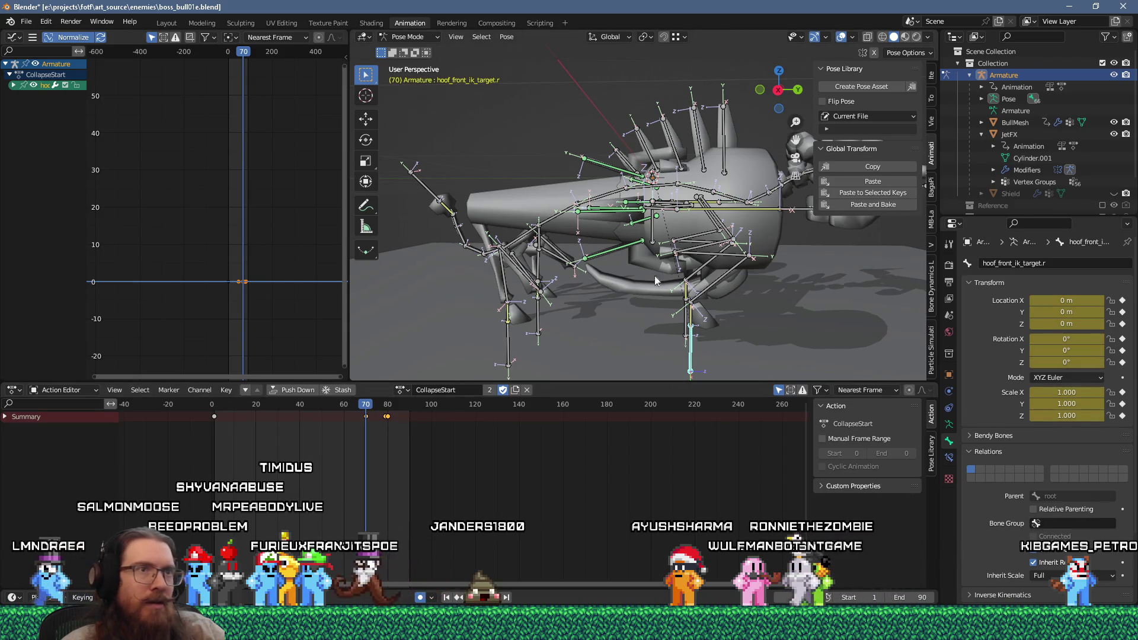
pyautogui.click(857, 181)
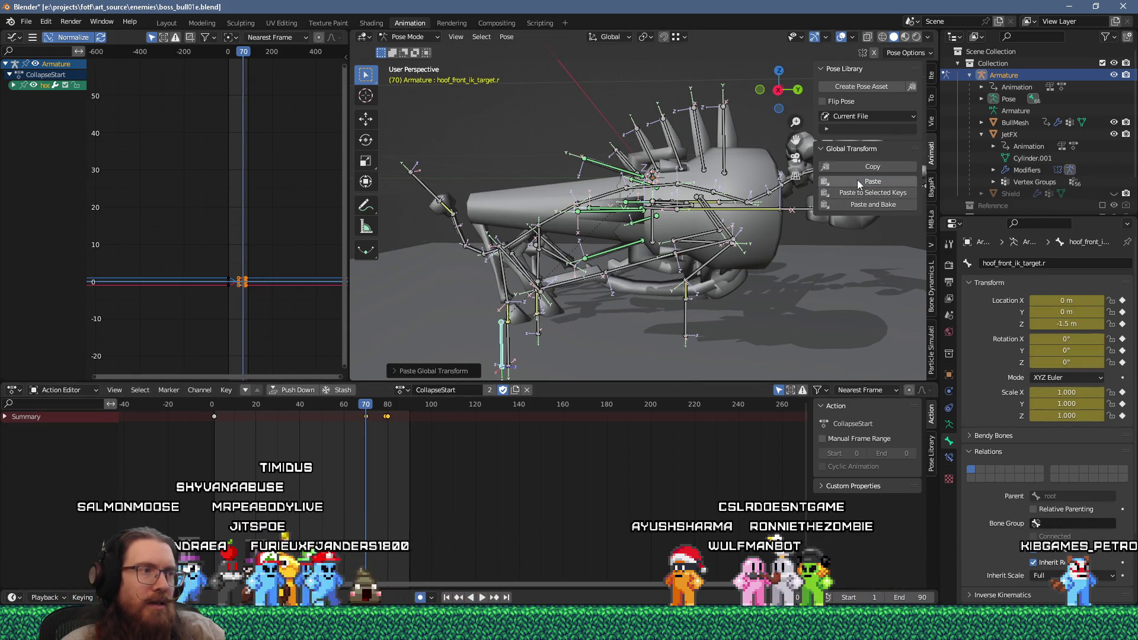
# Scrub between frames 70 and 80 to check the hoof rising, ending on frame 70.
pyautogui.moveTo(366, 408)
pyautogui.mouseDown()
pyautogui.moveTo(394, 410)
pyautogui.moveTo(374, 421)
pyautogui.moveTo(223, 422)
pyautogui.moveTo(388, 425)
pyautogui.mouseUp()
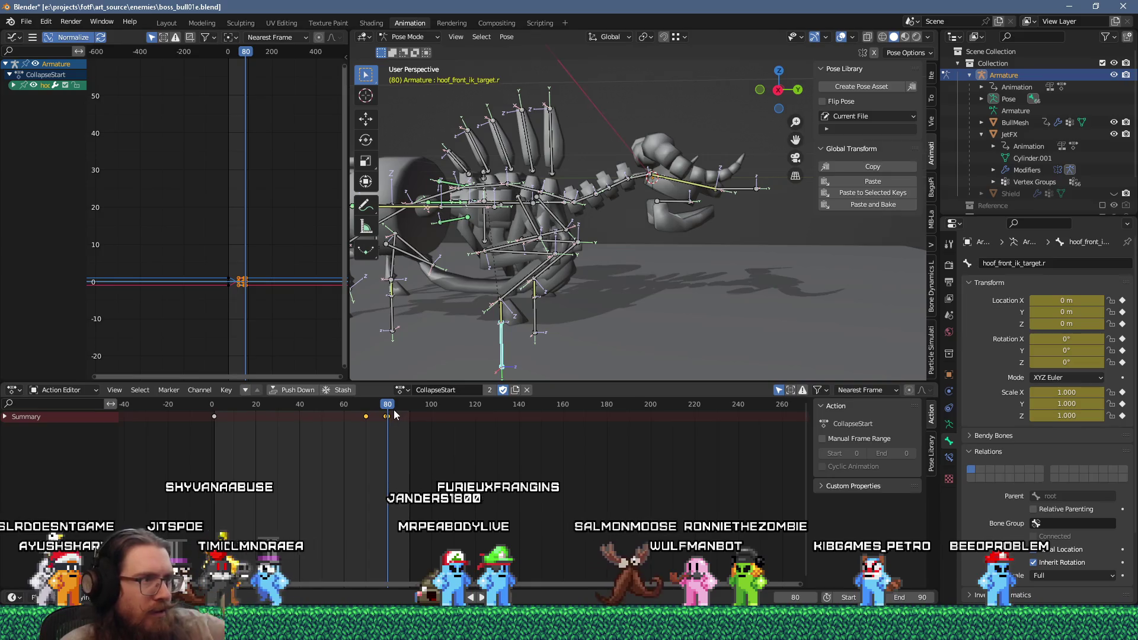
pyautogui.moveTo(387, 408)
pyautogui.mouseDown()
pyautogui.moveTo(362, 407)
pyautogui.moveTo(389, 405)
pyautogui.moveTo(367, 405)
pyautogui.moveTo(388, 406)
pyautogui.moveTo(372, 415)
pyautogui.moveTo(388, 416)
pyautogui.mouseUp()
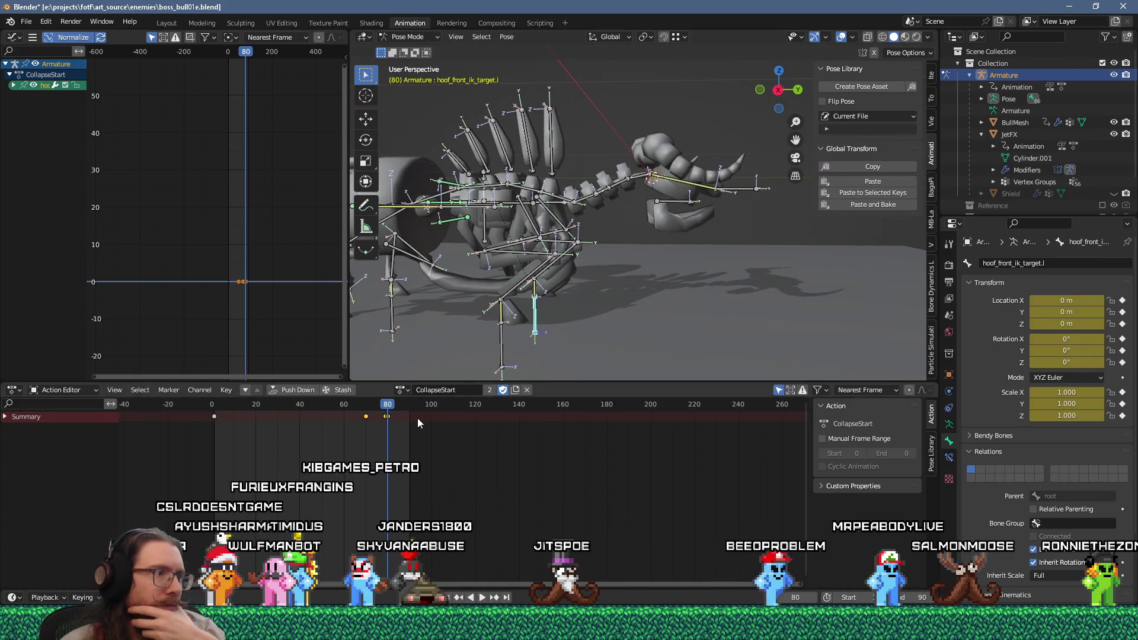
pyautogui.moveTo(395, 408); pyautogui.dragTo(364, 415)
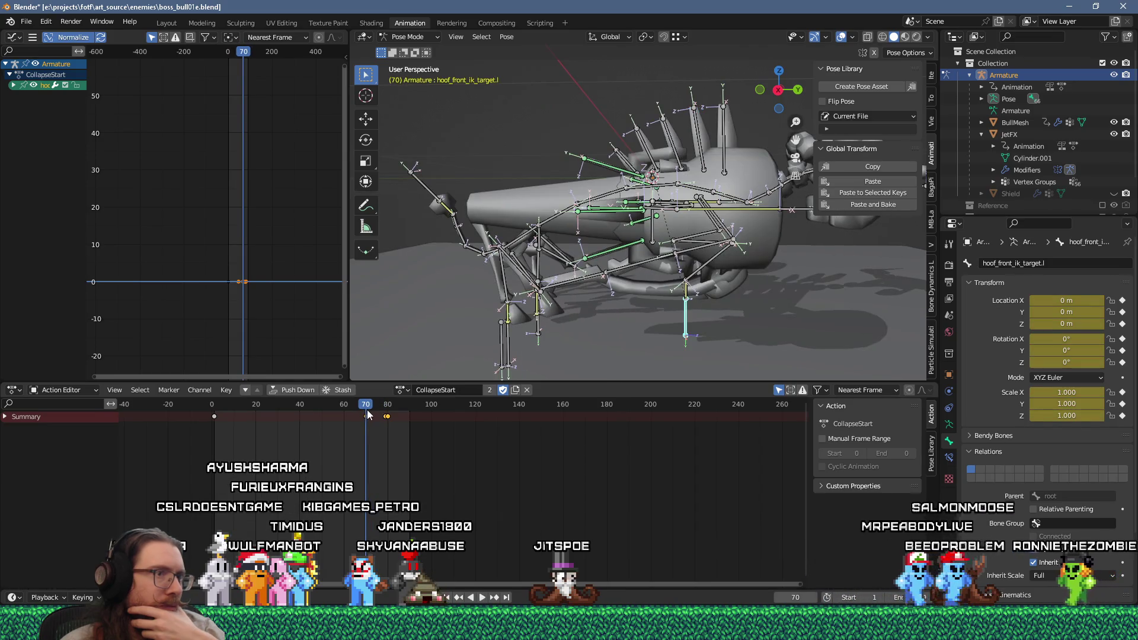
# Paste hoof_front_ik_target.l's frame-80 global transform at frame 70 and check the result.
pyautogui.click(877, 181)
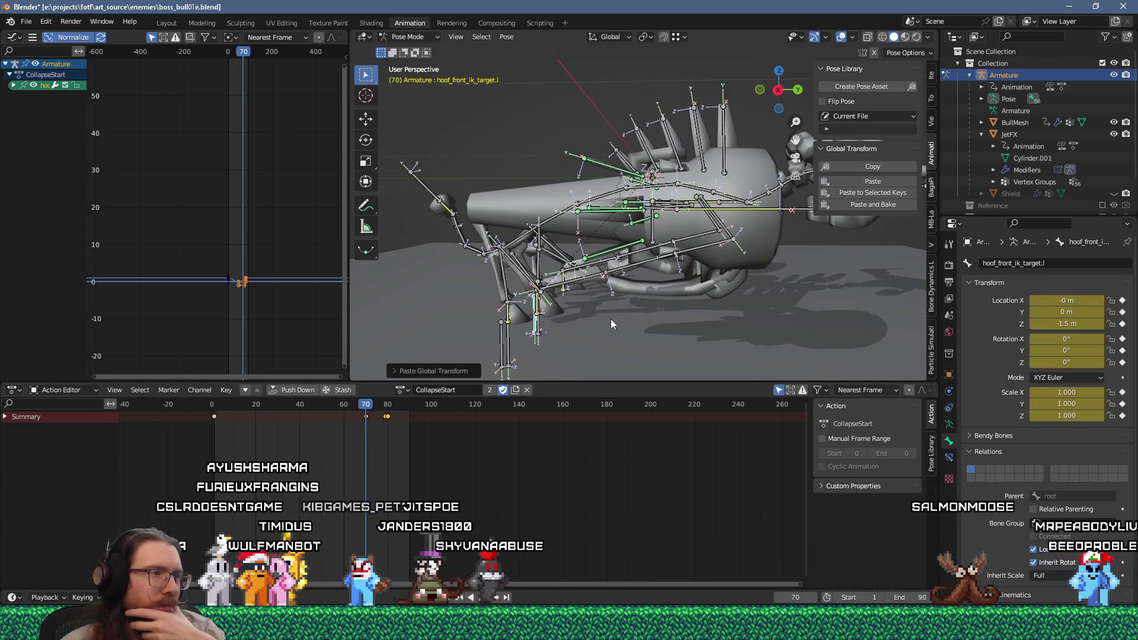
pyautogui.click(392, 408)
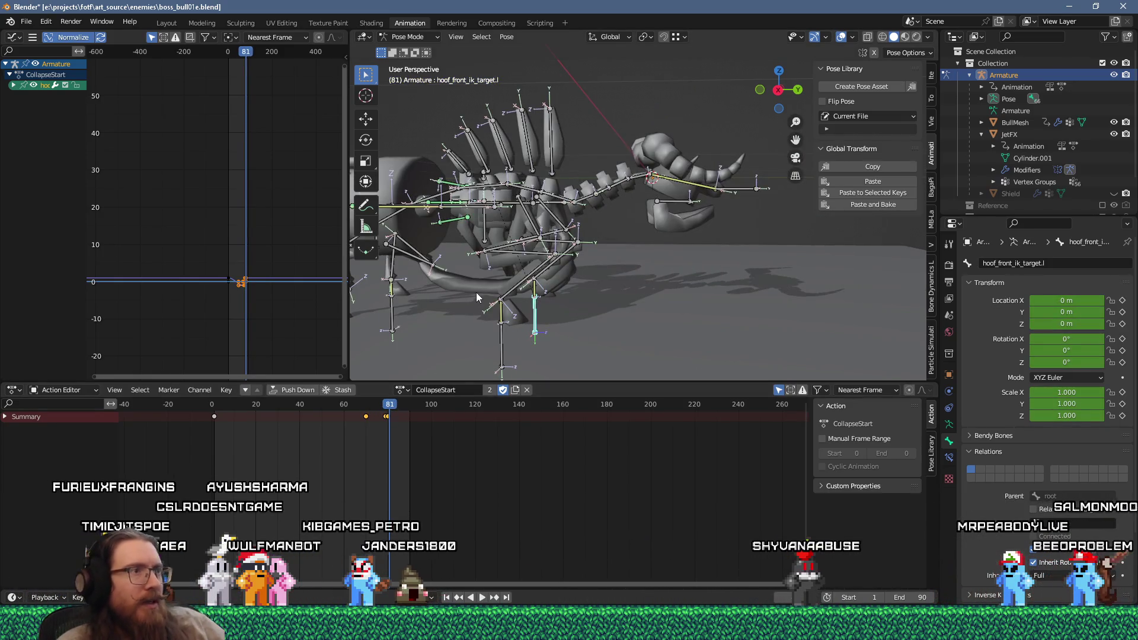
pyautogui.moveTo(447, 289); pyautogui.dragTo(547, 260, button='middle')
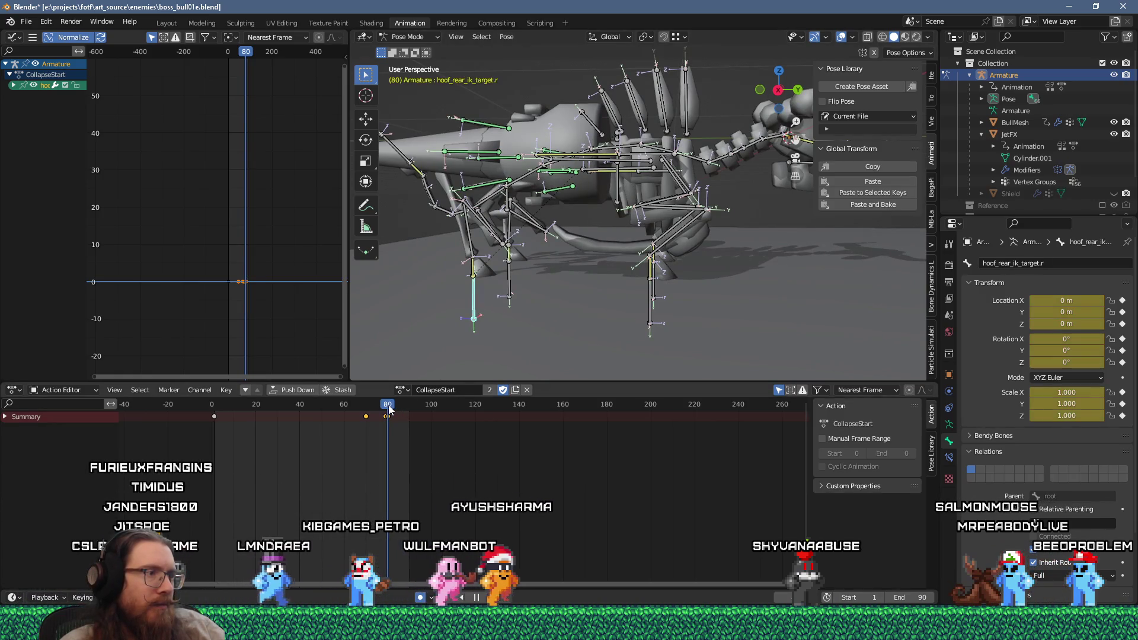
pyautogui.press('Right')
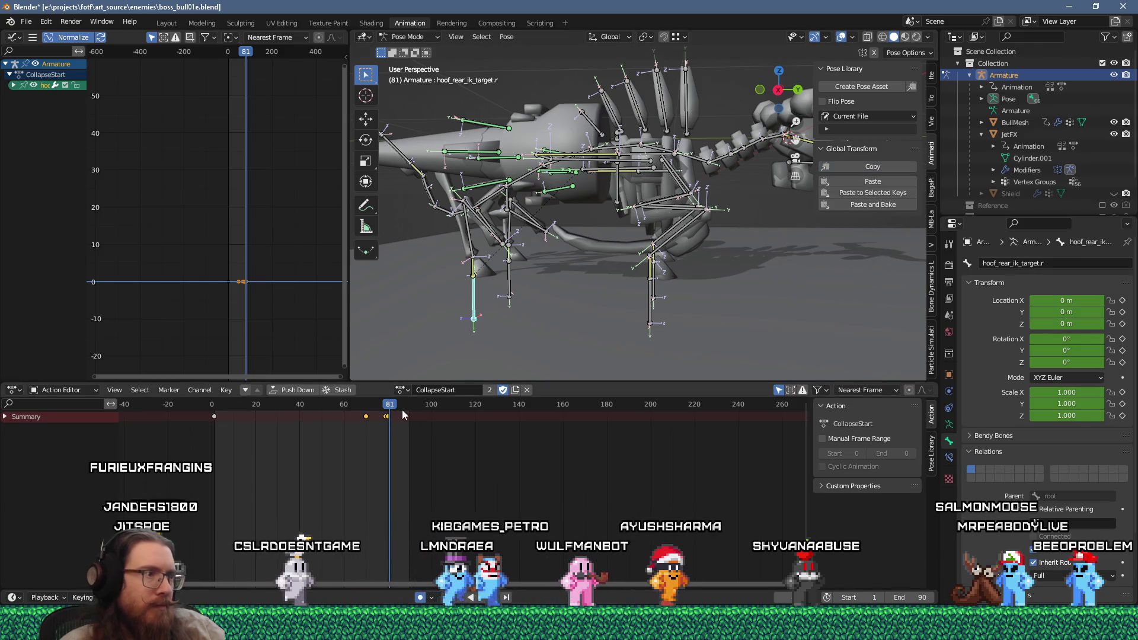
# Paste the right rear hoof IK target's frame-80 transform at frame 70 and preview playback.
pyautogui.moveTo(403, 409); pyautogui.dragTo(366, 411)
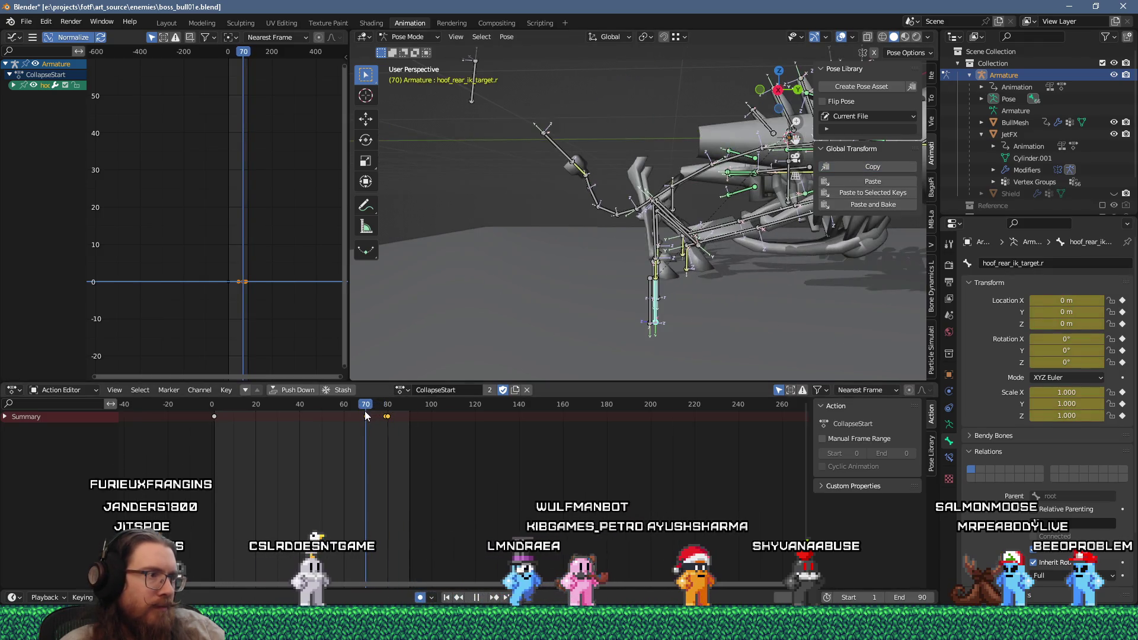
pyautogui.click(852, 182)
pyautogui.press('space')
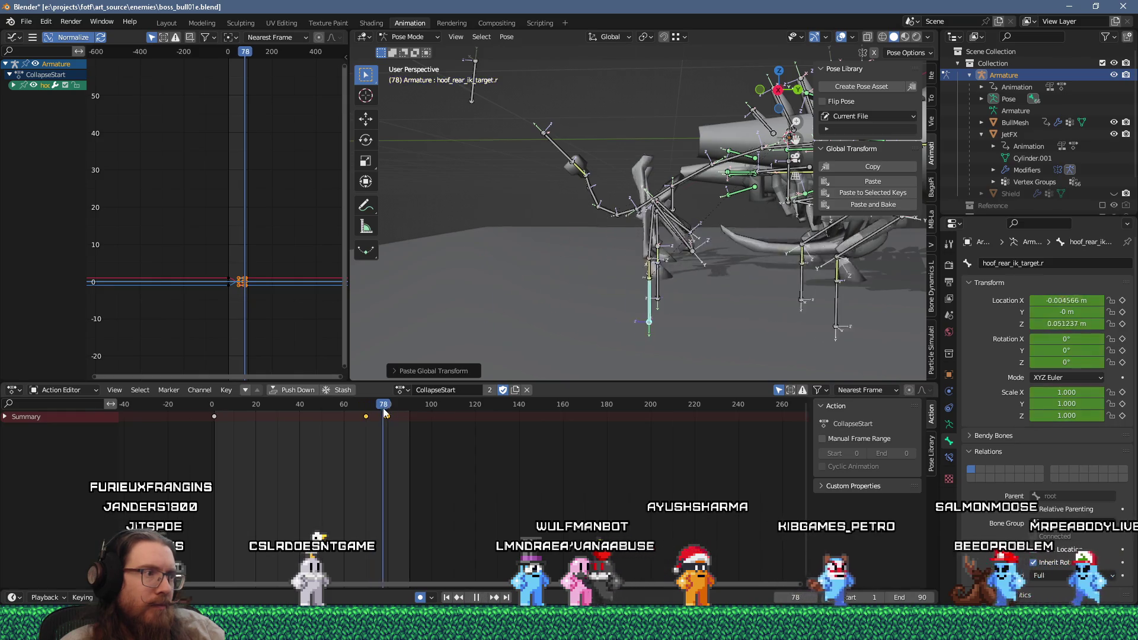
pyautogui.press('space')
# Paste the left rear hoof IK target's frame-80 transform at frame 70 and play back the hooves.
pyautogui.click(511, 278)
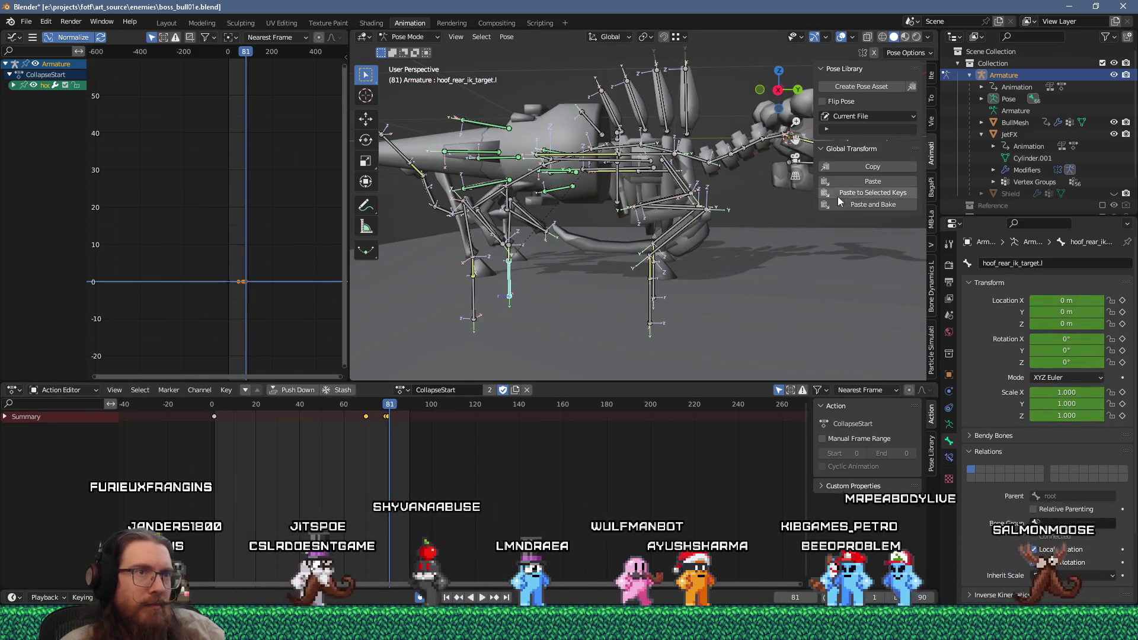
pyautogui.click(370, 414)
pyautogui.press('space')
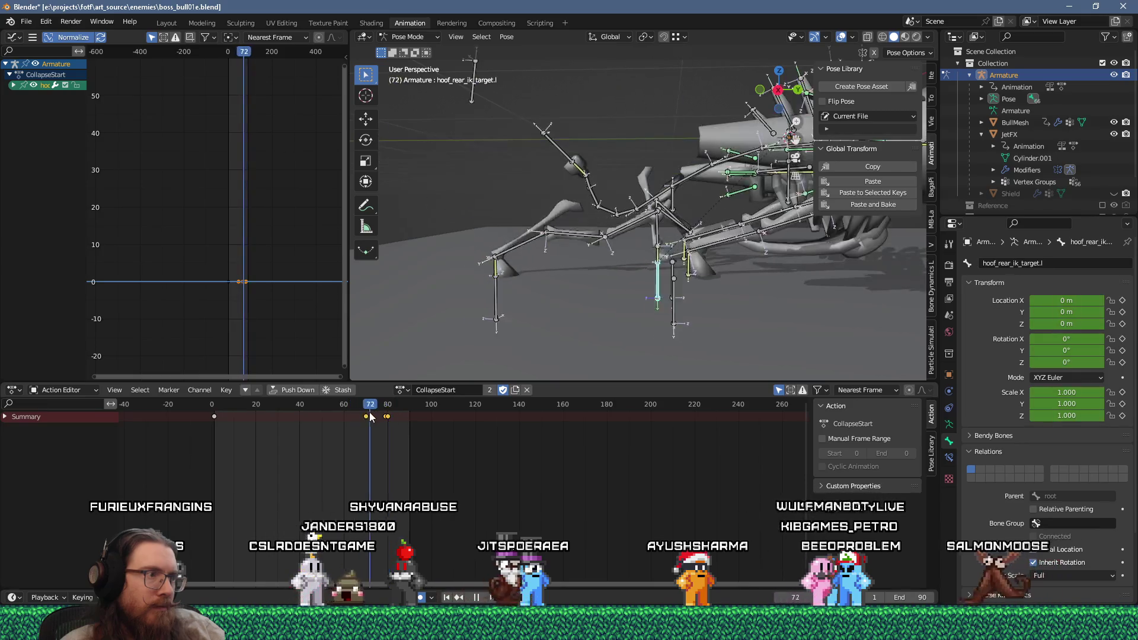
pyautogui.press('space')
pyautogui.click(365, 413)
pyautogui.click(891, 178)
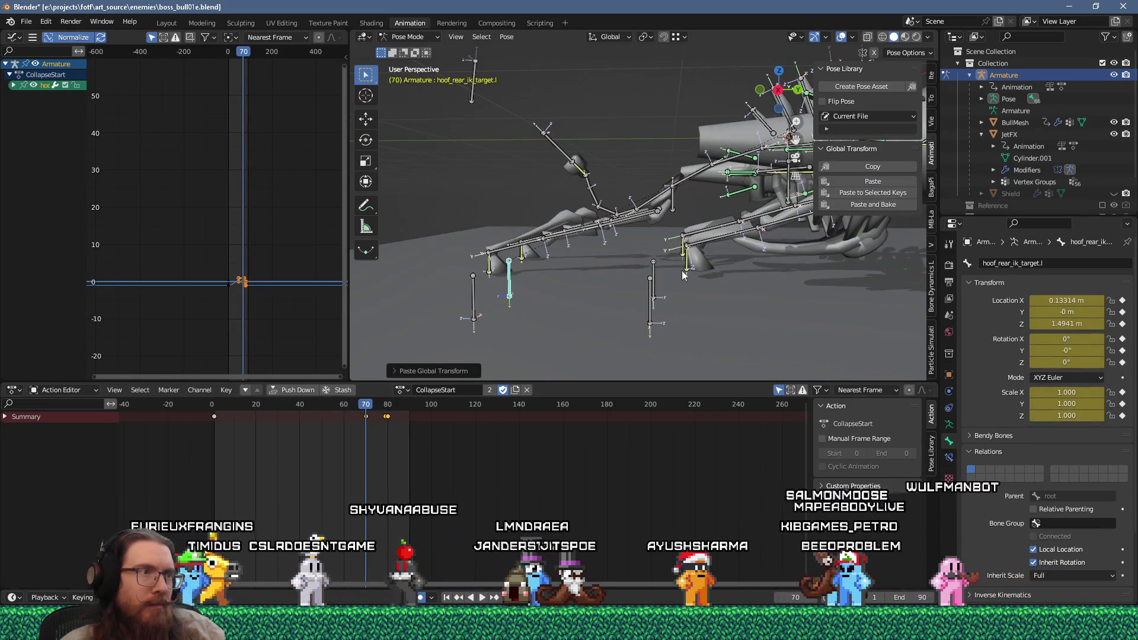
pyautogui.click(389, 411)
pyautogui.press('space')
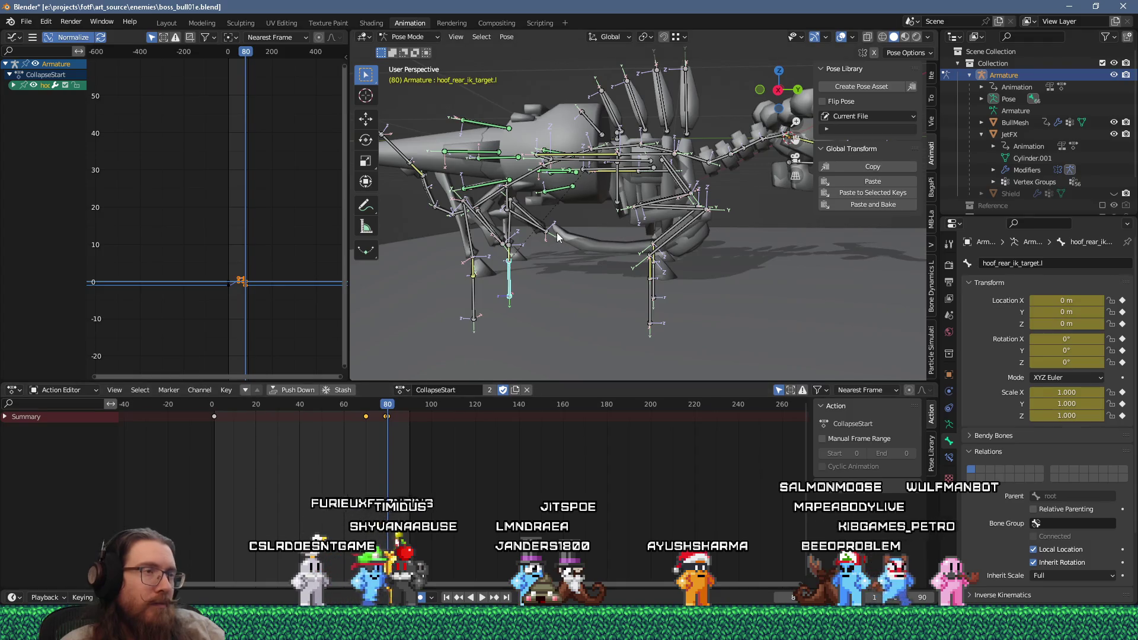
pyautogui.click(622, 179)
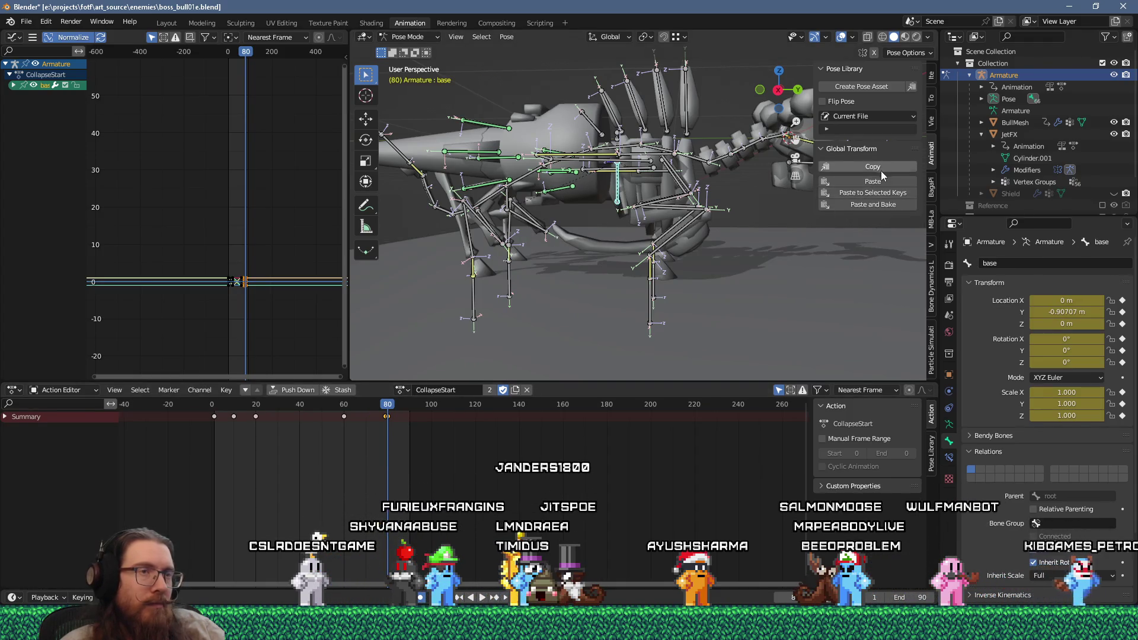
# Paste the base bone's frame-80 global transform at frame 70.
pyautogui.press('space')
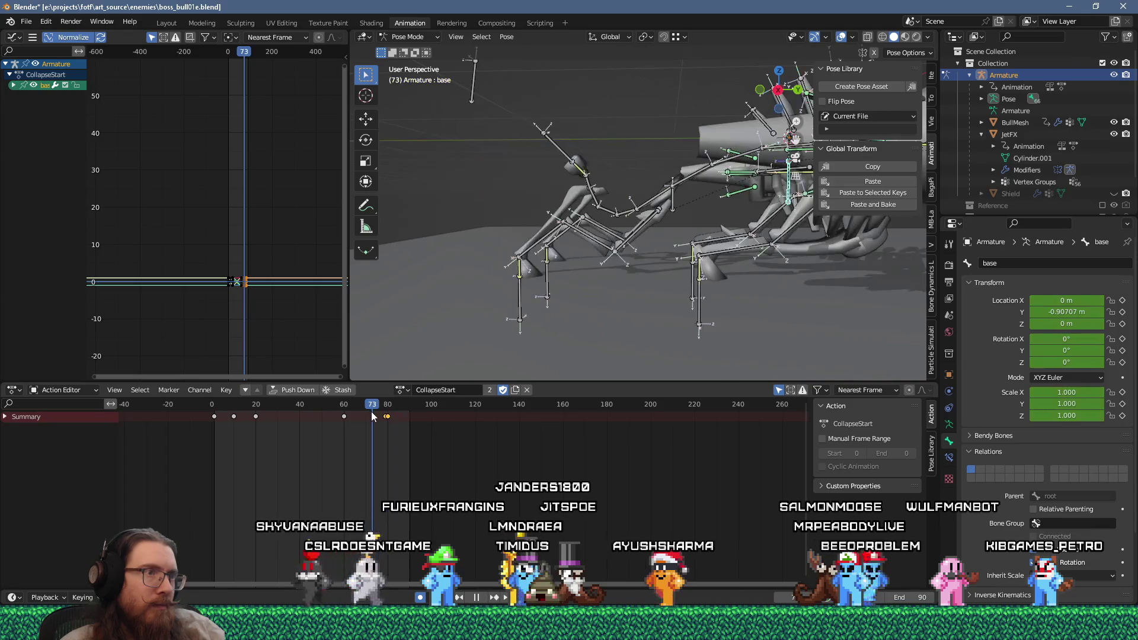
pyautogui.click(372, 414)
pyautogui.moveTo(372, 415)
pyautogui.mouseDown()
pyautogui.moveTo(364, 419)
pyautogui.moveTo(379, 422)
pyautogui.moveTo(365, 428)
pyautogui.mouseUp()
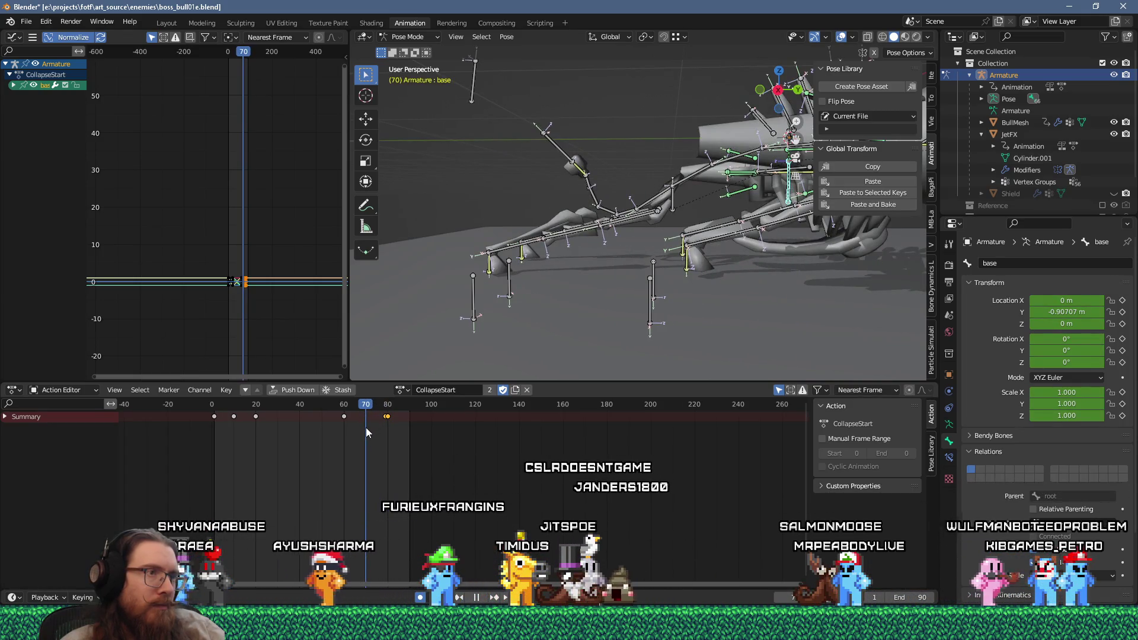
pyautogui.press('space')
pyautogui.click(866, 193)
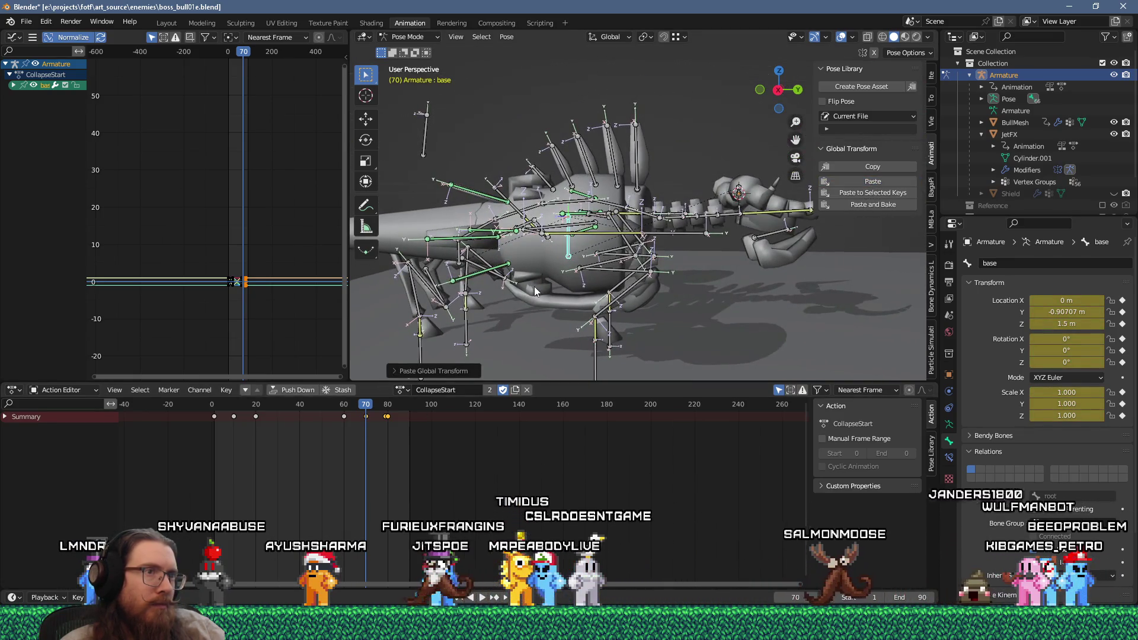
pyautogui.scroll(-3, 474, 305)
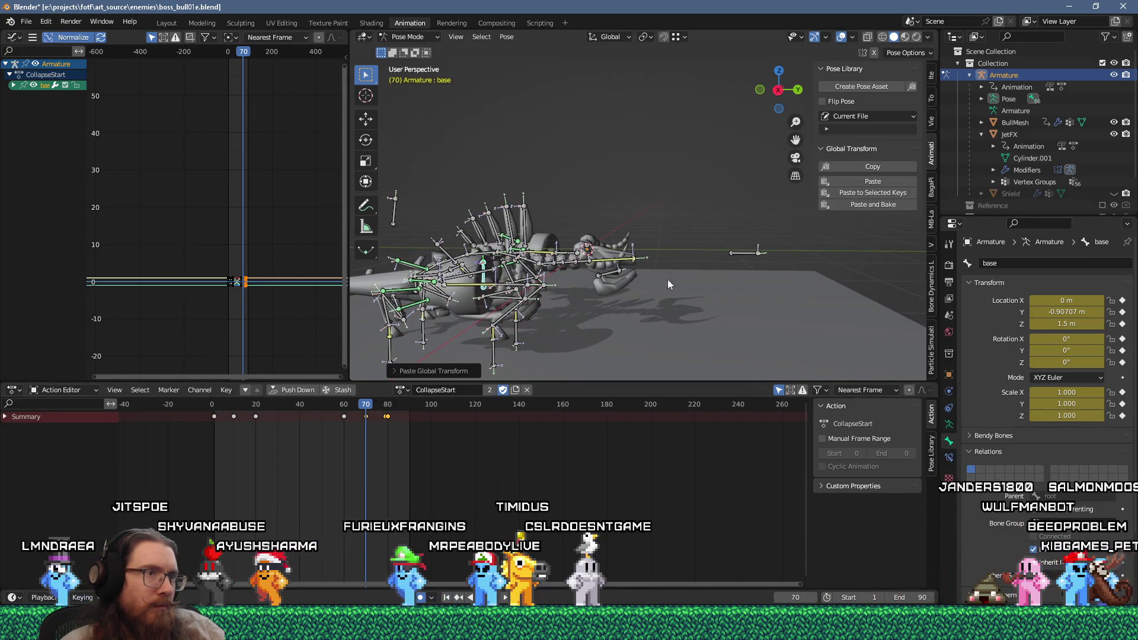
# Paste the head IK target's frame-80 global transform and play back the collapse.
pyautogui.click(731, 252)
pyautogui.click(388, 407)
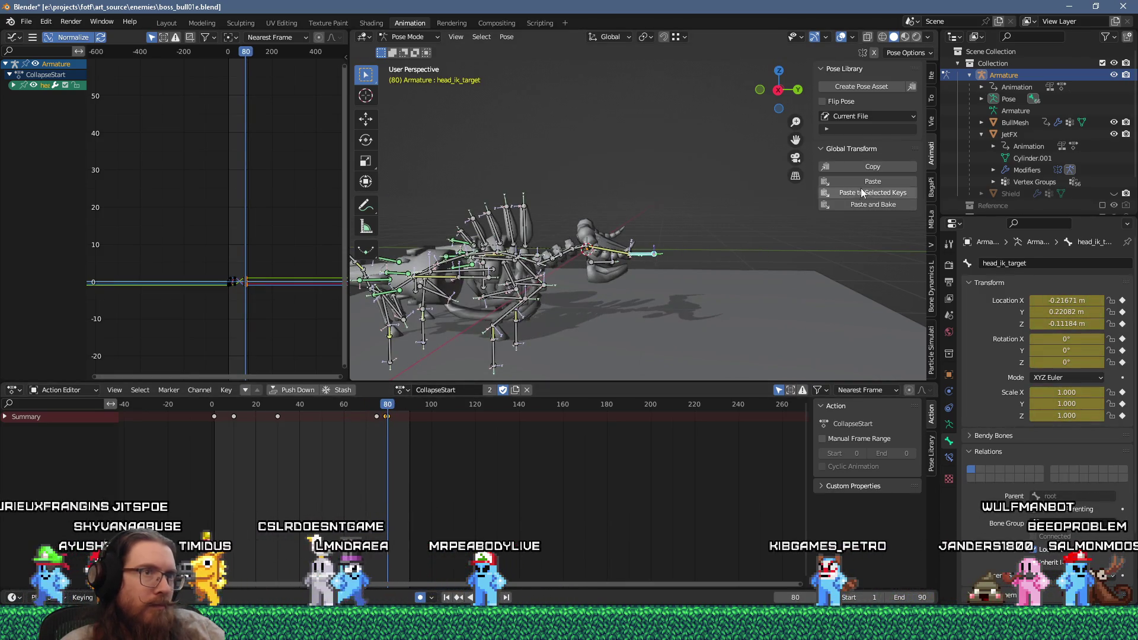
pyautogui.moveTo(389, 415); pyautogui.dragTo(366, 415)
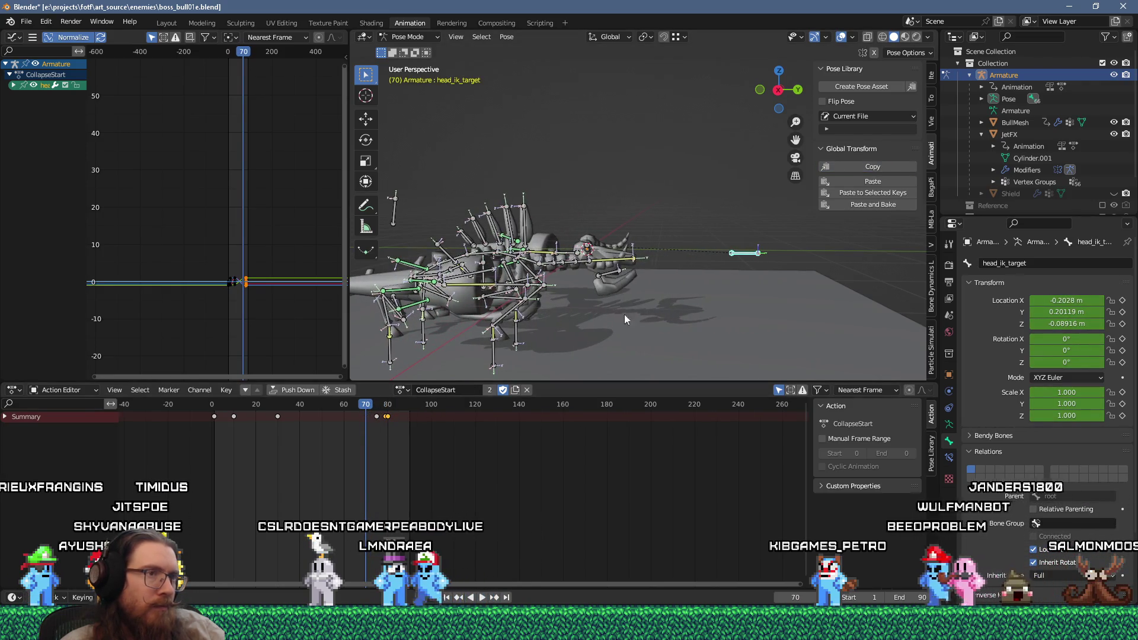
pyautogui.click(877, 182)
pyautogui.moveTo(483, 375); pyautogui.dragTo(597, 315, button='middle')
pyautogui.press('space')
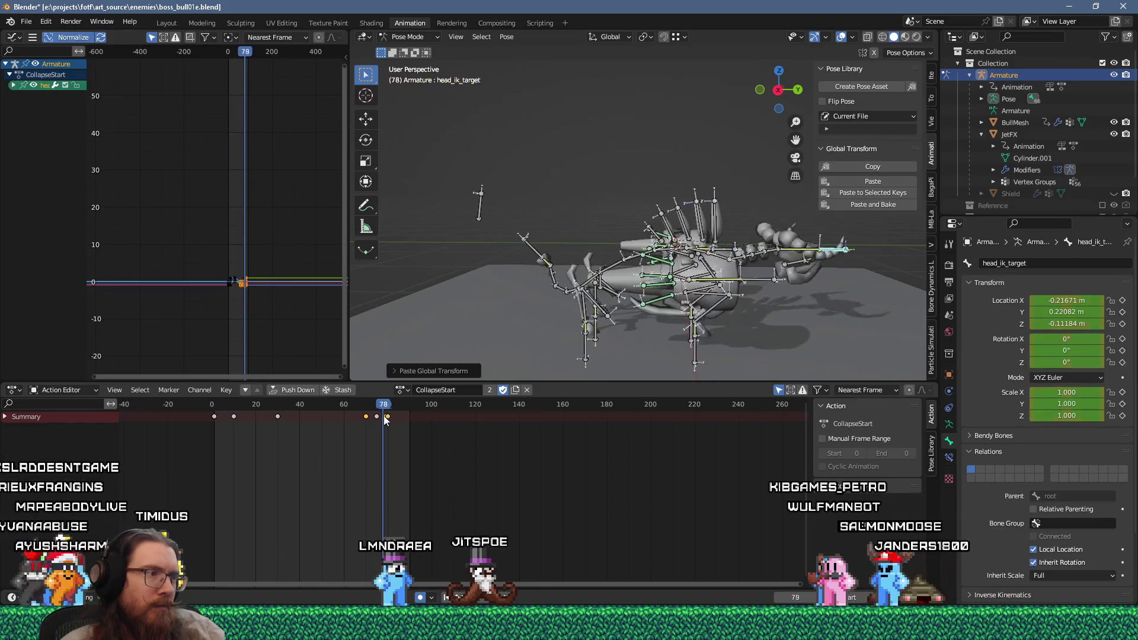
# Paste the tail IK target's frame-80 global transform at frame 70 and scrub to check it.
pyautogui.click(431, 247)
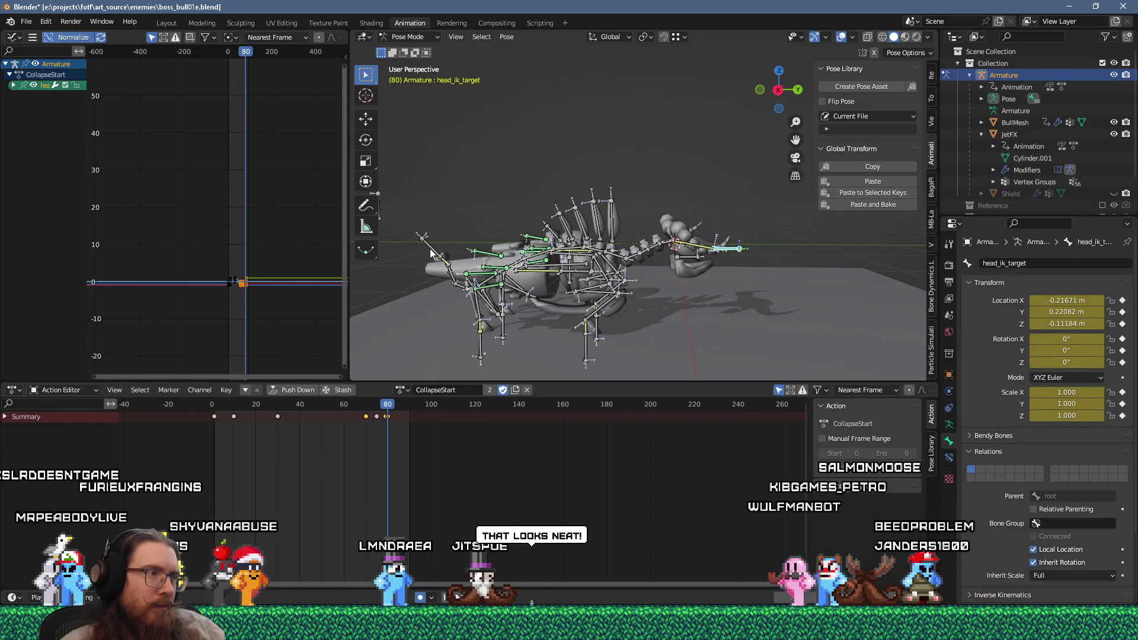
pyautogui.moveTo(398, 407); pyautogui.dragTo(366, 412)
pyautogui.click(873, 181)
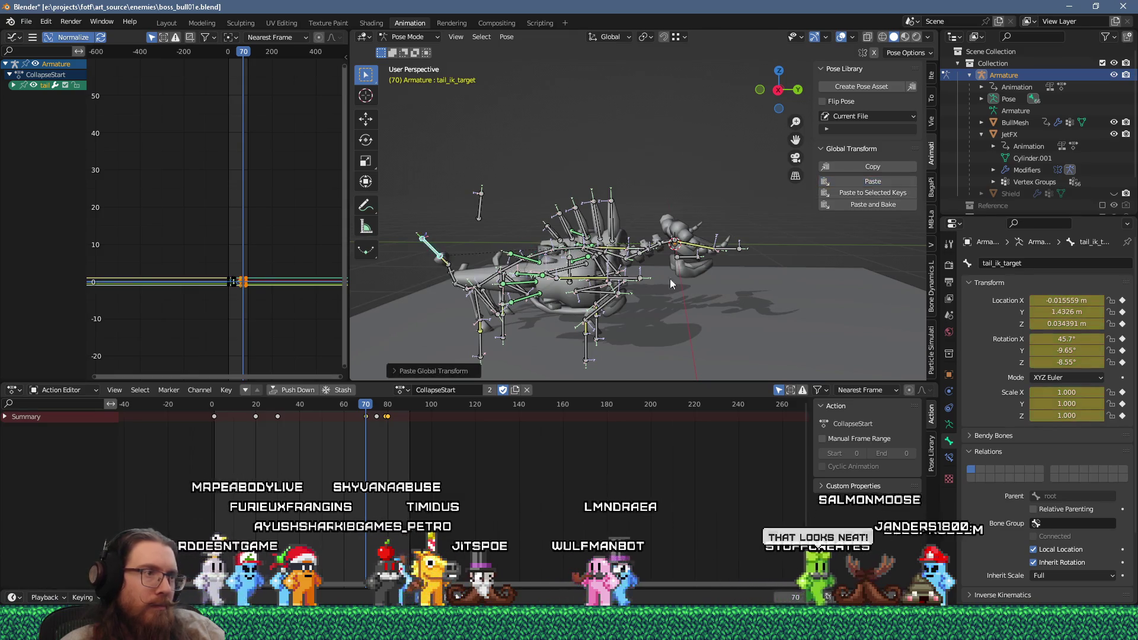
pyautogui.click(381, 408)
pyautogui.moveTo(381, 409)
pyautogui.mouseDown()
pyautogui.moveTo(364, 419)
pyautogui.moveTo(389, 418)
pyautogui.moveTo(366, 428)
pyautogui.mouseUp()
pyautogui.scroll(5, 371, 425)
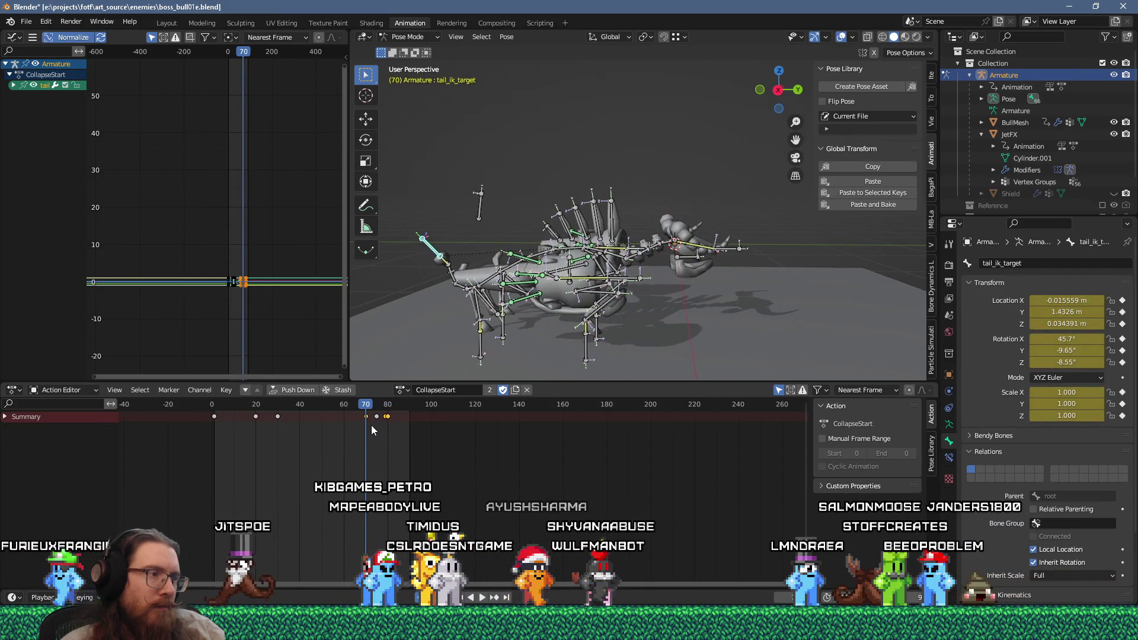
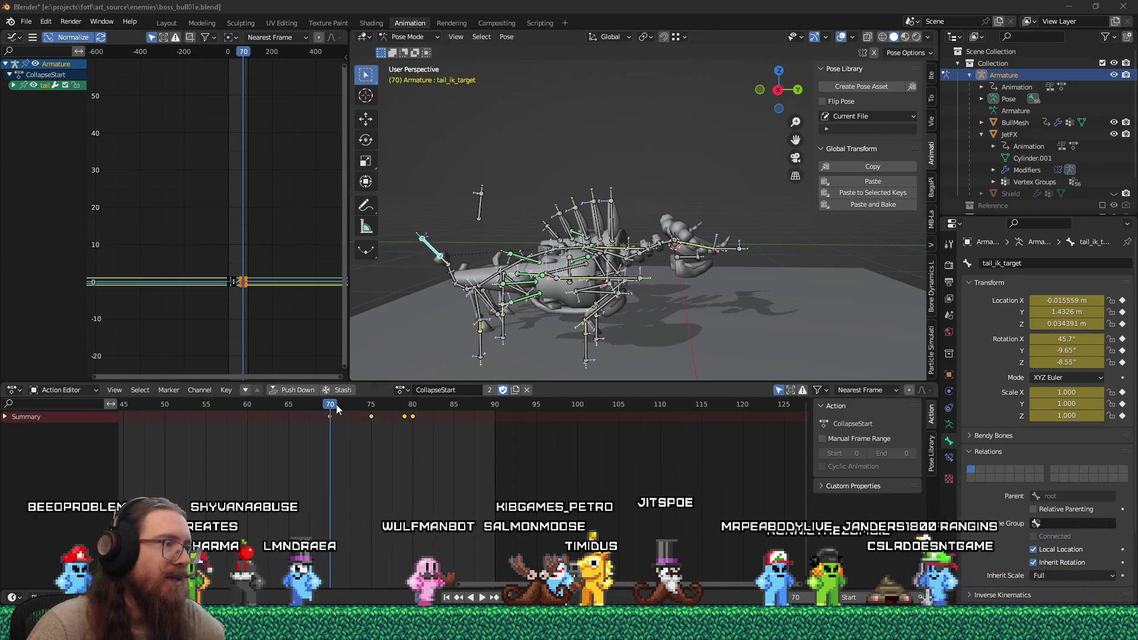
# Review the CollapseStart animation and delete the stray keyframe at frame 60.
pyautogui.moveTo(336, 404); pyautogui.dragTo(187, 416)
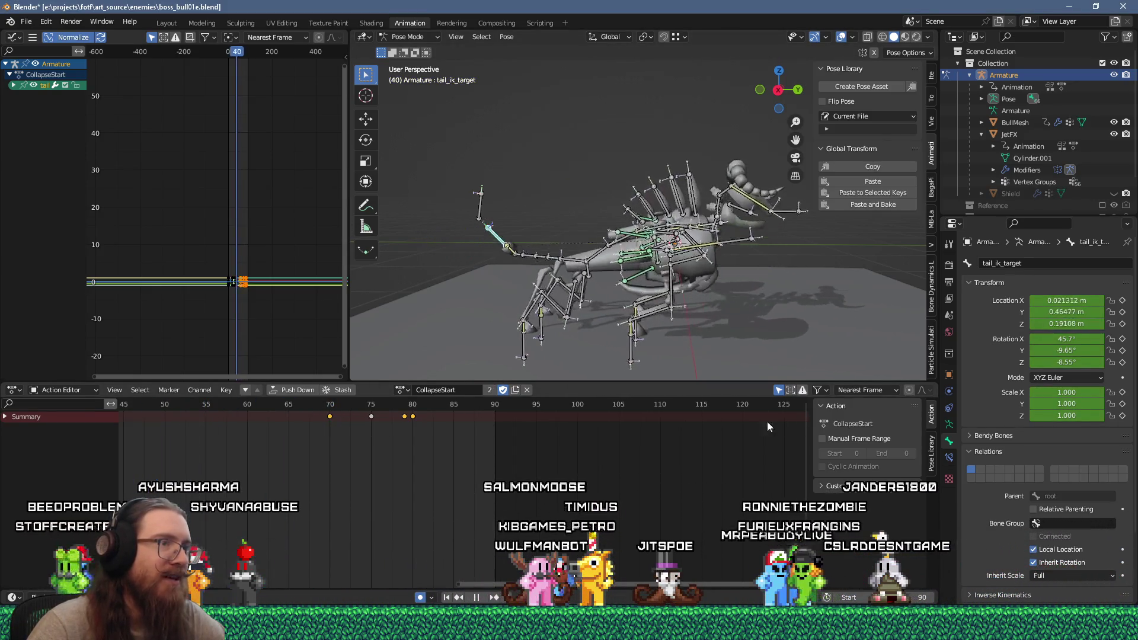
pyautogui.press('Escape')
pyautogui.scroll(-5, 370, 493)
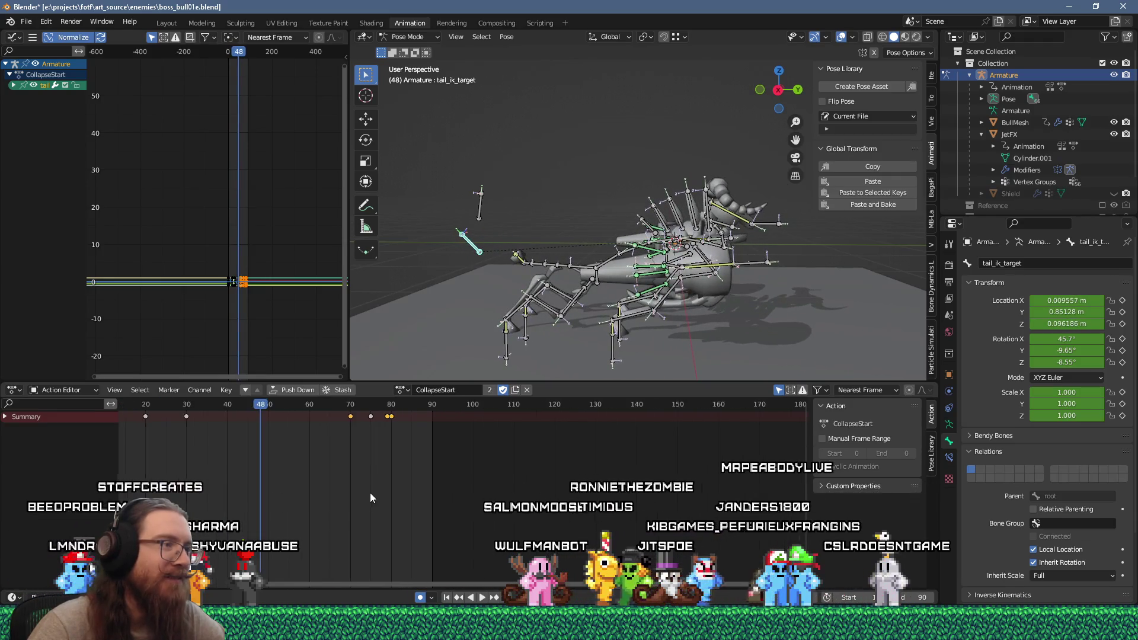
pyautogui.keyDown('ctrl'); pyautogui.hscroll(-1, 358, 528); pyautogui.keyUp('ctrl')
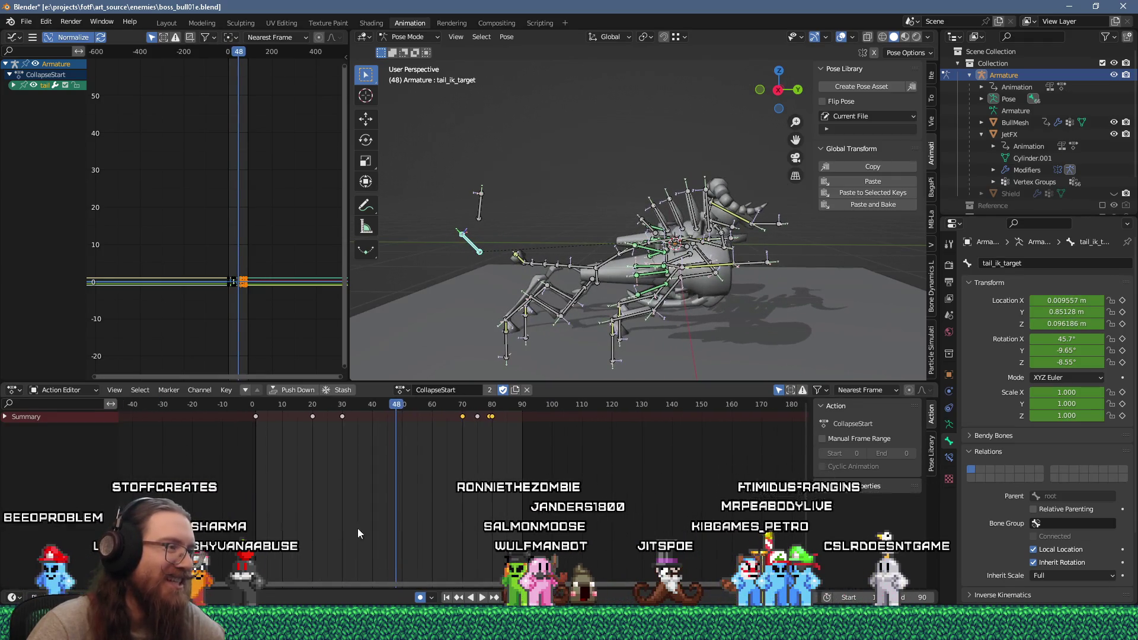
pyautogui.moveTo(392, 405)
pyautogui.mouseDown()
pyautogui.moveTo(270, 425)
pyautogui.moveTo(452, 439)
pyautogui.moveTo(310, 432)
pyautogui.moveTo(462, 439)
pyautogui.moveTo(304, 432)
pyautogui.moveTo(332, 410)
pyautogui.moveTo(466, 417)
pyautogui.moveTo(432, 428)
pyautogui.mouseUp()
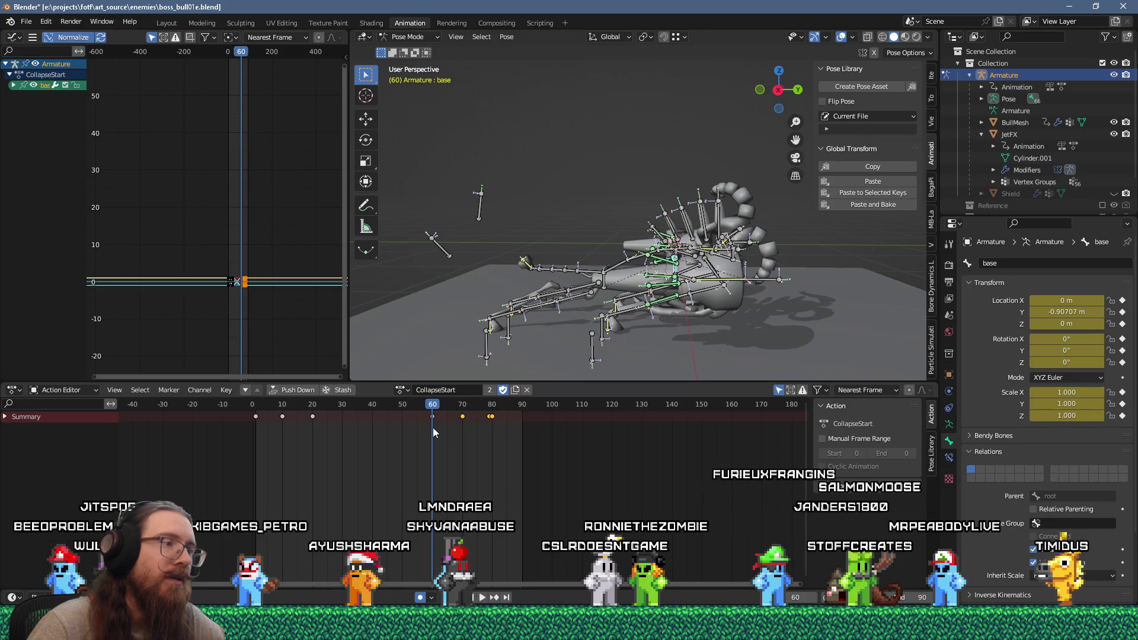
pyautogui.hotkey('alt', 'a')
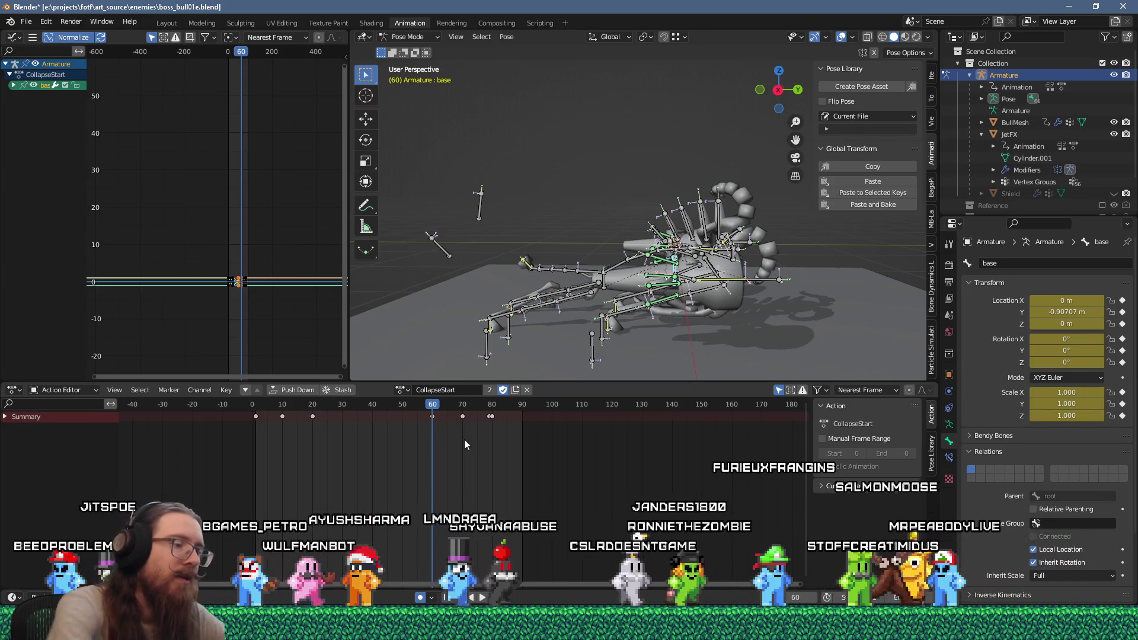
pyautogui.press('Delete')
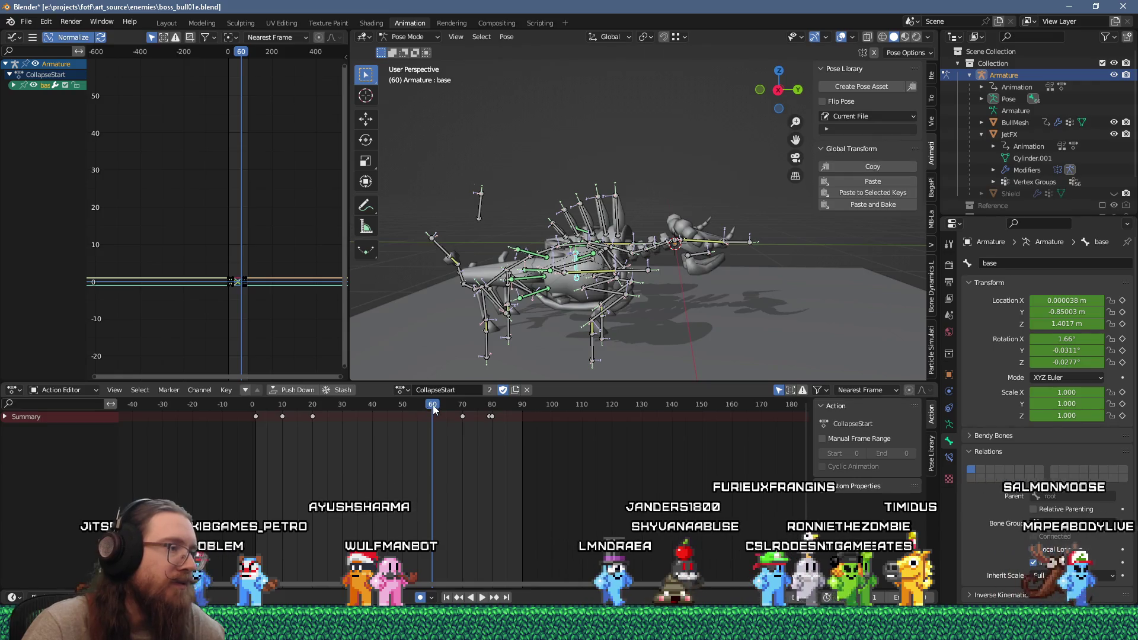
pyautogui.press('space')
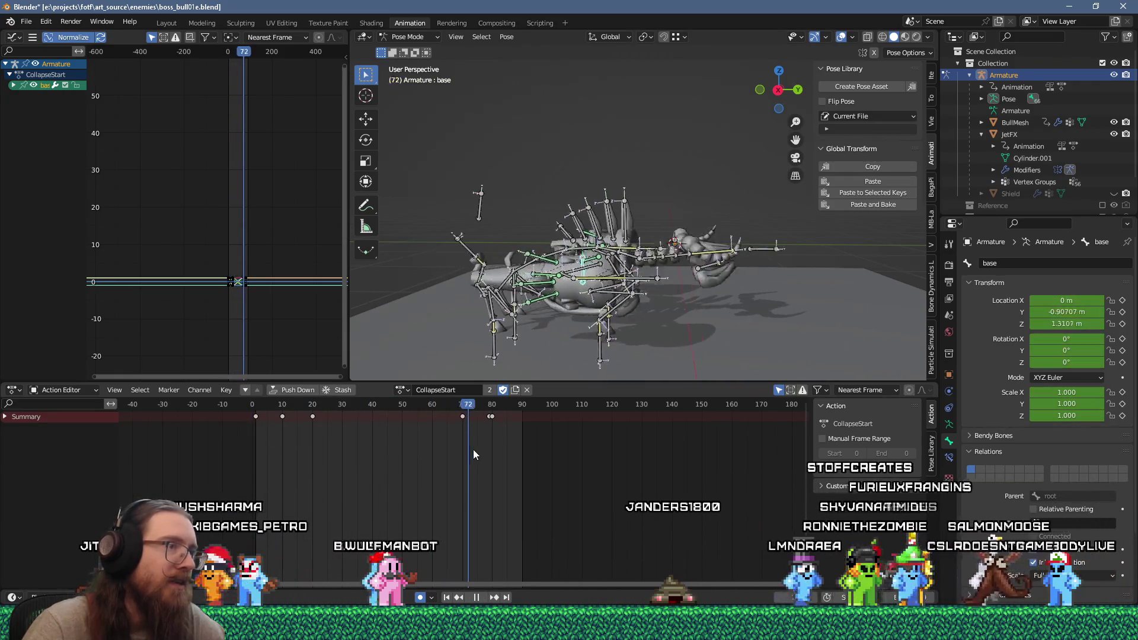
# Delete the stray key near frame 79 and move the frame-80 key to frame 71.
pyautogui.click(464, 457)
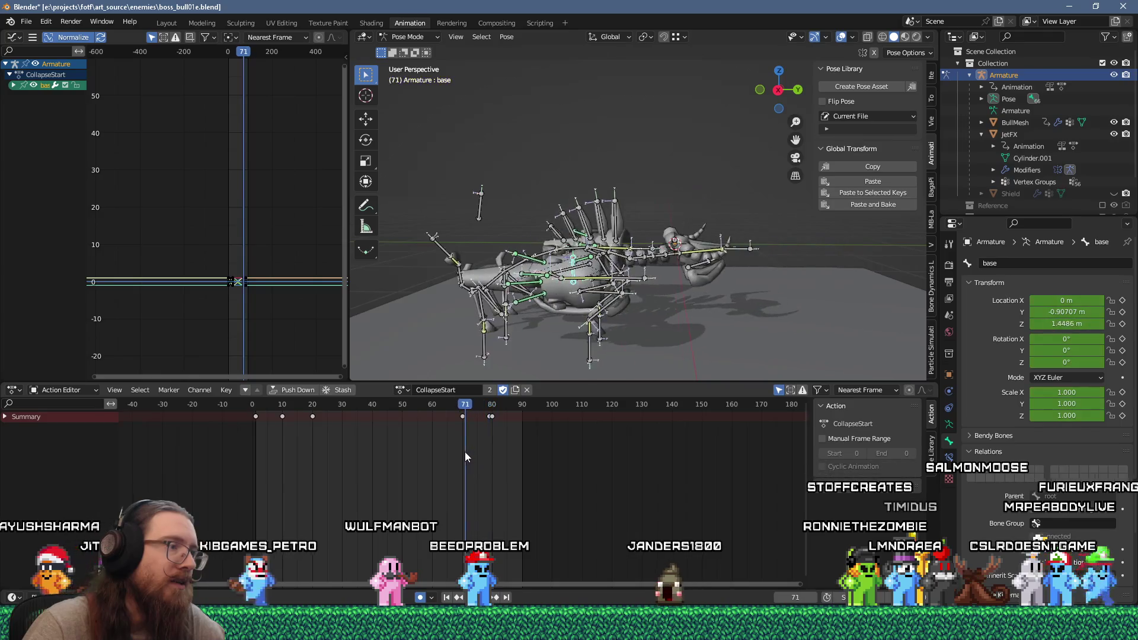
pyautogui.press('Left')
pyautogui.scroll(3, 474, 444)
pyautogui.click(501, 416)
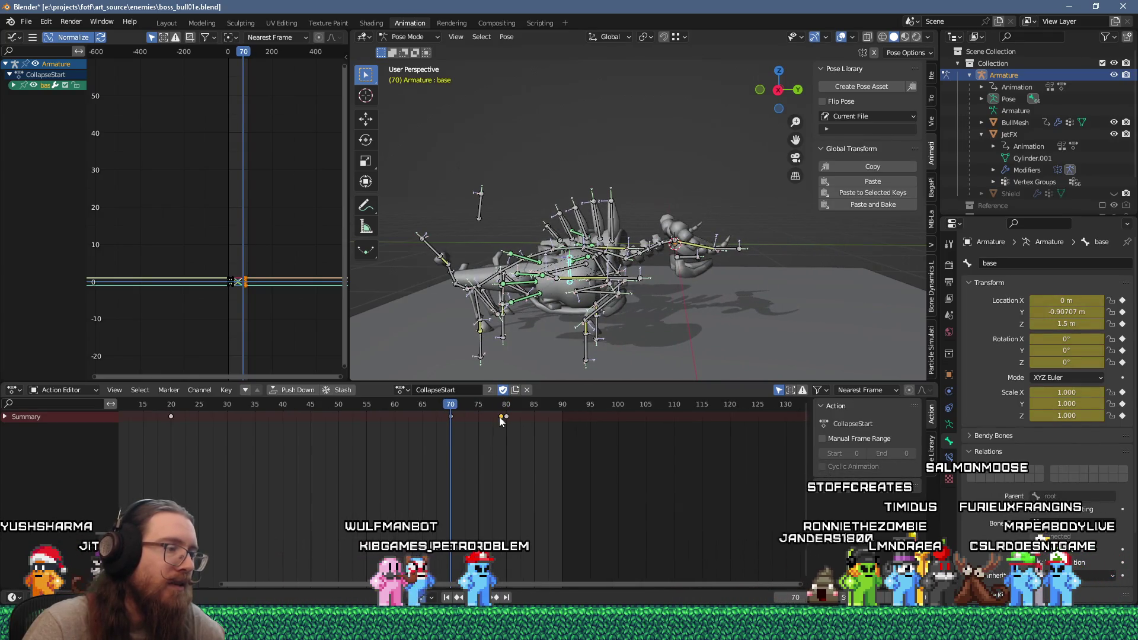
pyautogui.press('Delete')
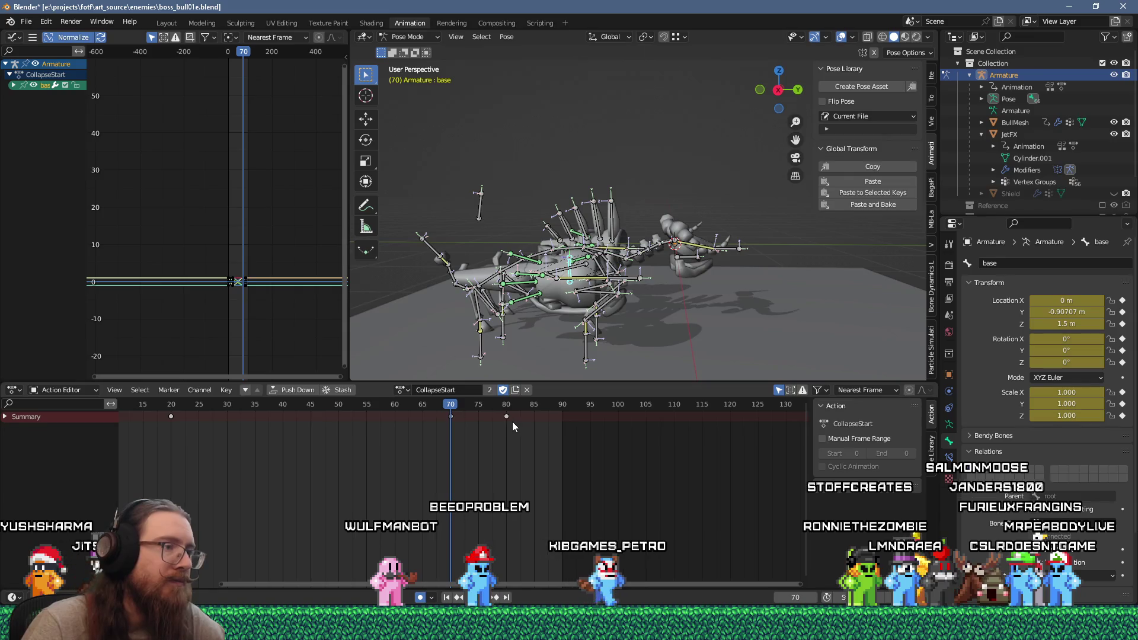
pyautogui.click(507, 417)
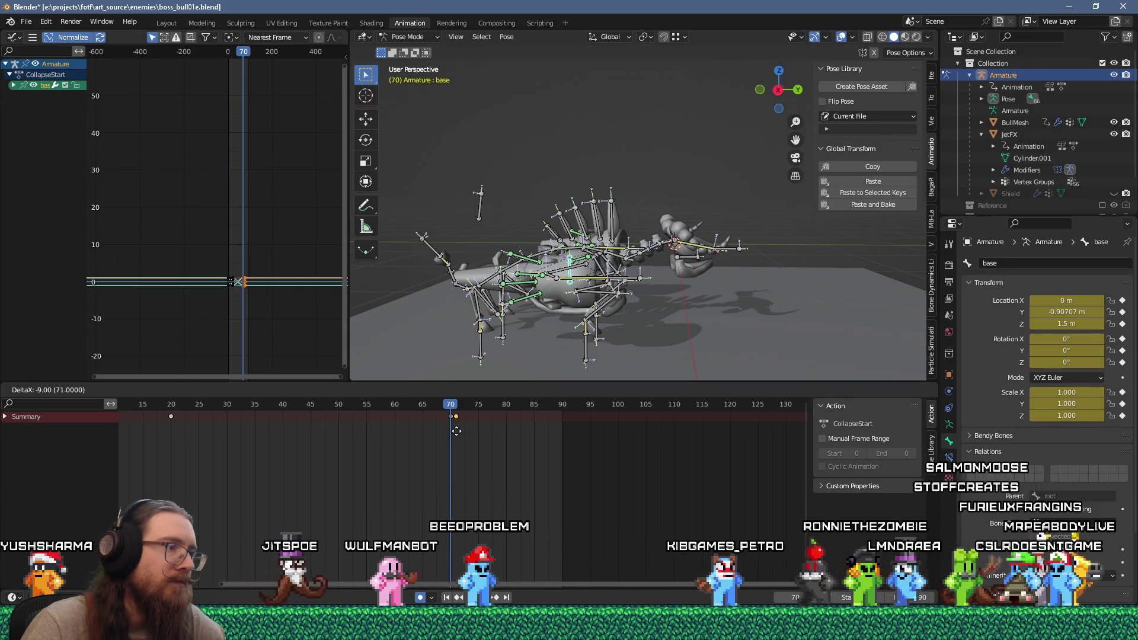
pyautogui.moveTo(452, 409); pyautogui.dragTo(456, 408)
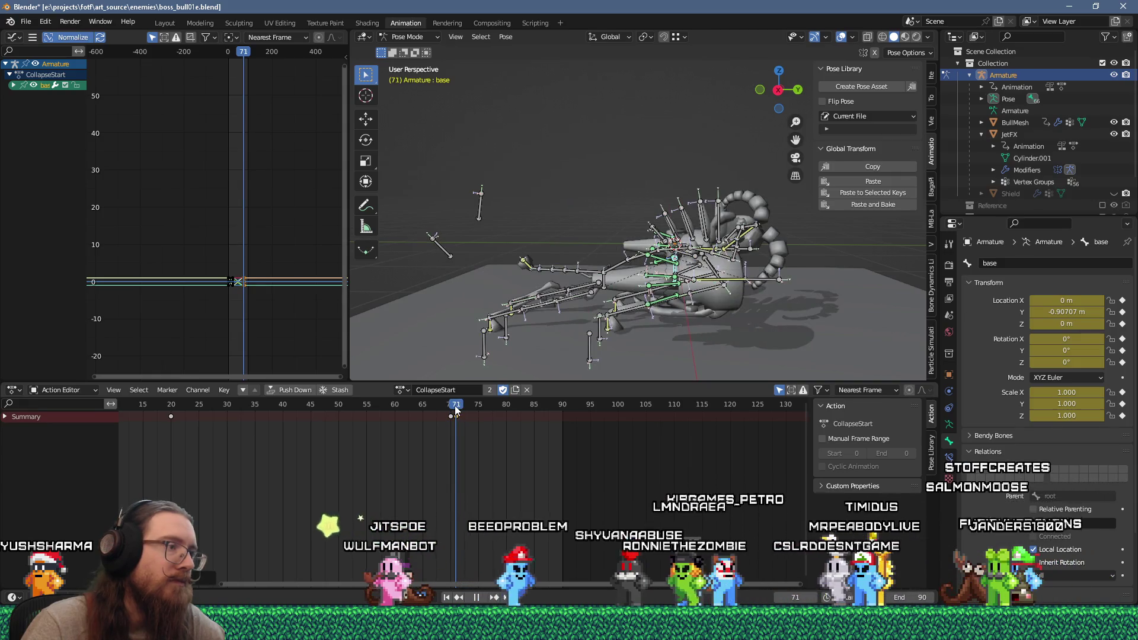
# Copy the pose of all bones from the Collapse-loop action.
pyautogui.click(407, 390)
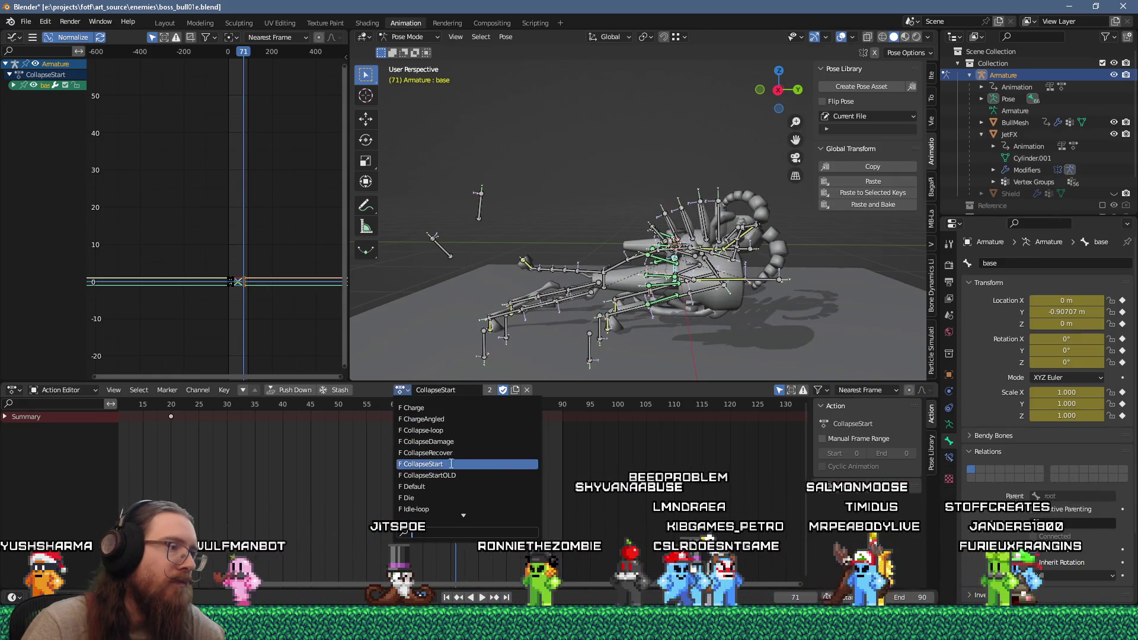
pyautogui.click(448, 431)
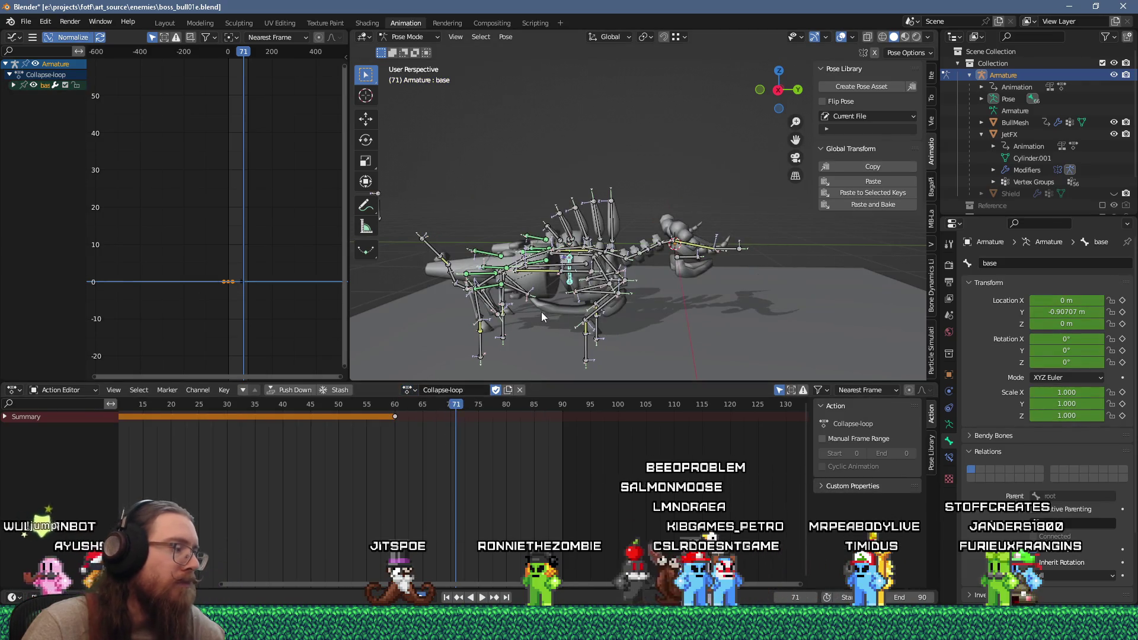
pyautogui.press('a')
pyautogui.rightClick(562, 289)
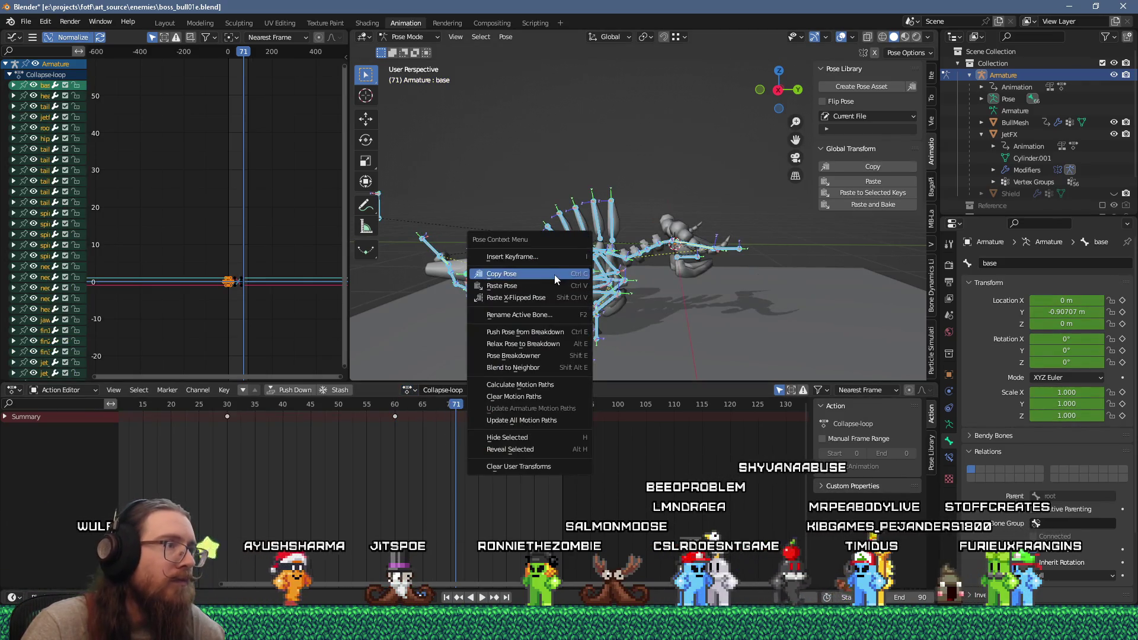
pyautogui.click(555, 277)
# Return to CollapseStart and delete the keyframes between frames 75 and 80.
pyautogui.click(413, 390)
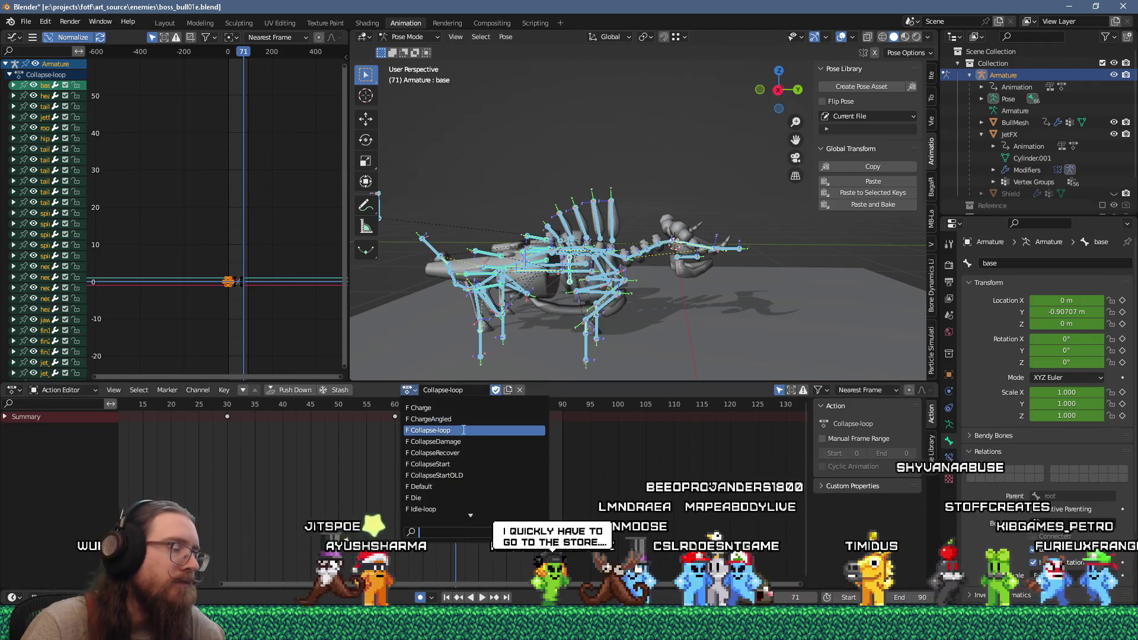
pyautogui.click(451, 464)
pyautogui.press('space')
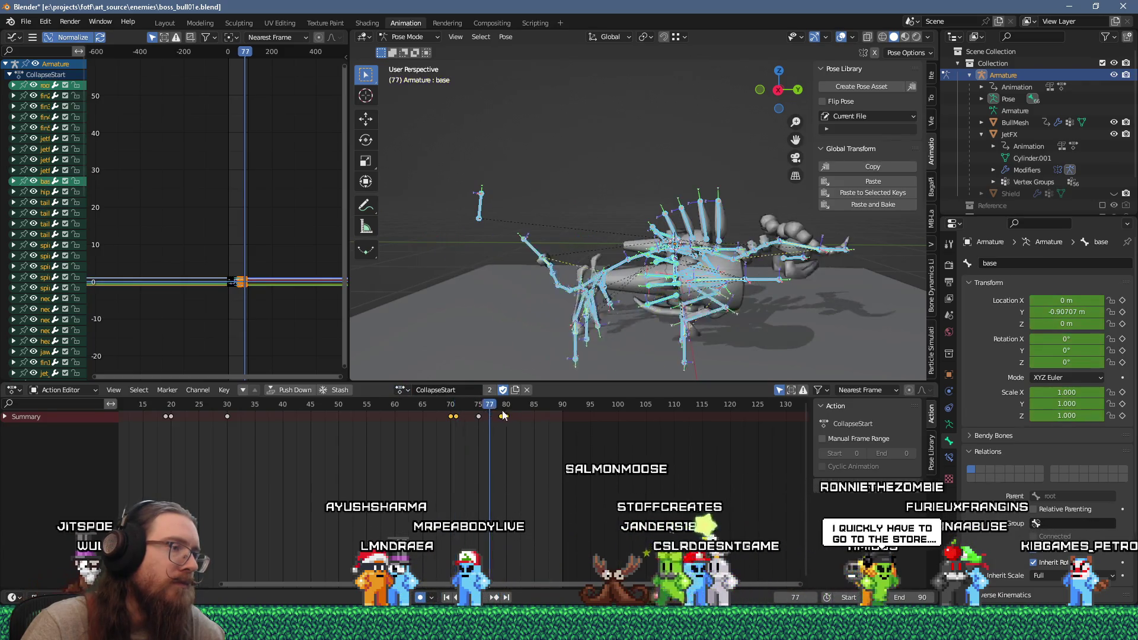
pyautogui.press('Escape')
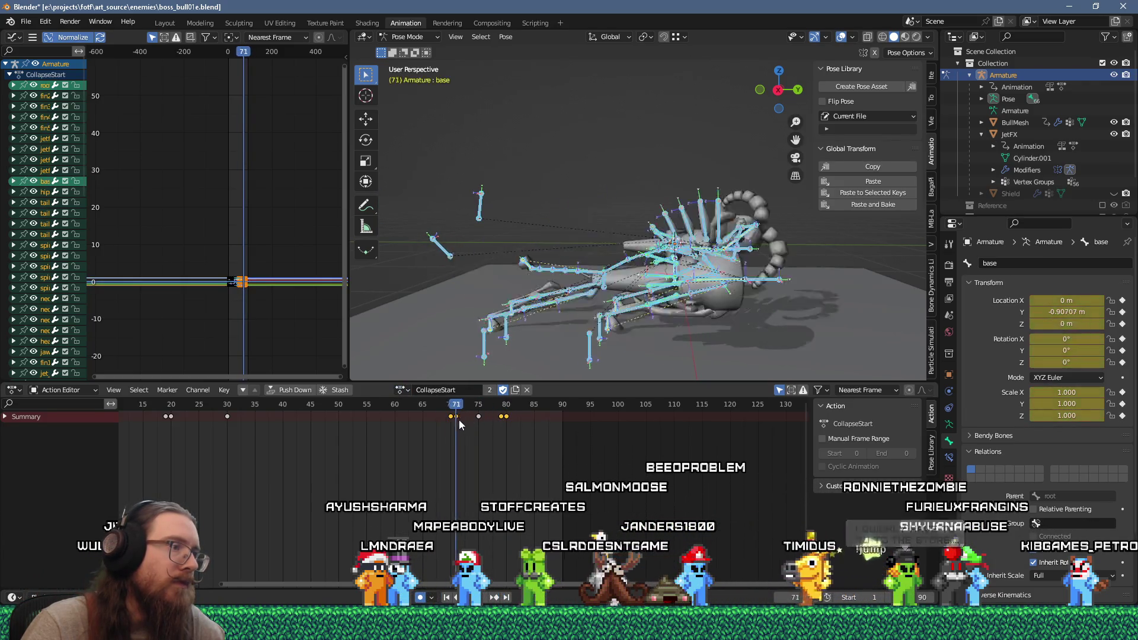
pyautogui.press('Left')
pyautogui.moveTo(449, 434)
pyautogui.mouseDown()
pyautogui.moveTo(508, 427)
pyautogui.moveTo(448, 439)
pyautogui.mouseUp()
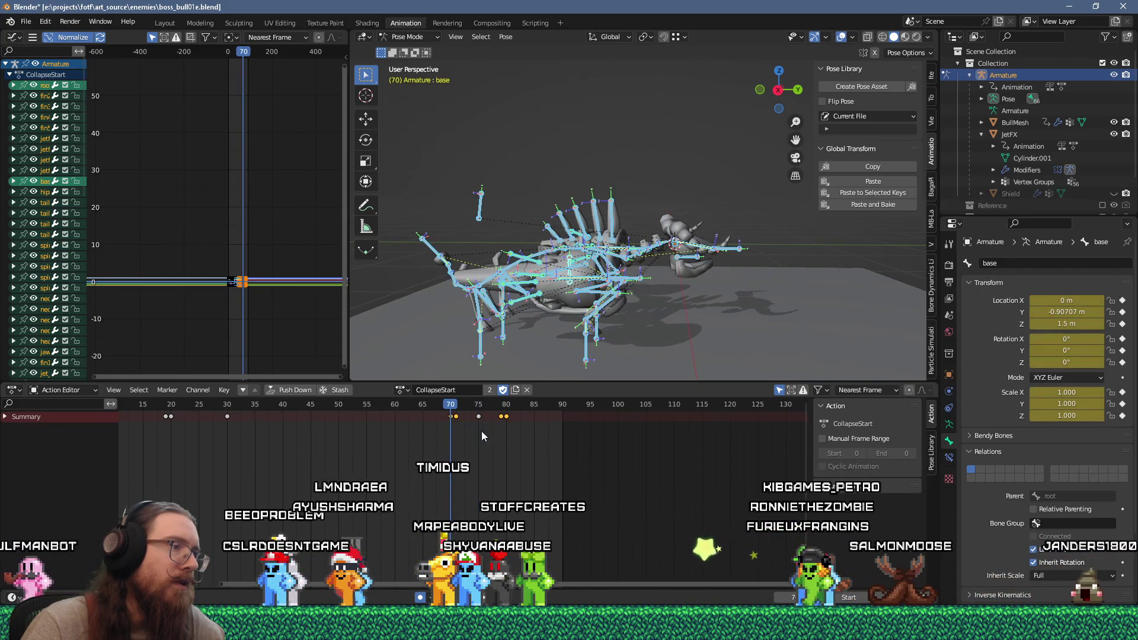
pyautogui.moveTo(514, 420); pyautogui.dragTo(469, 414)
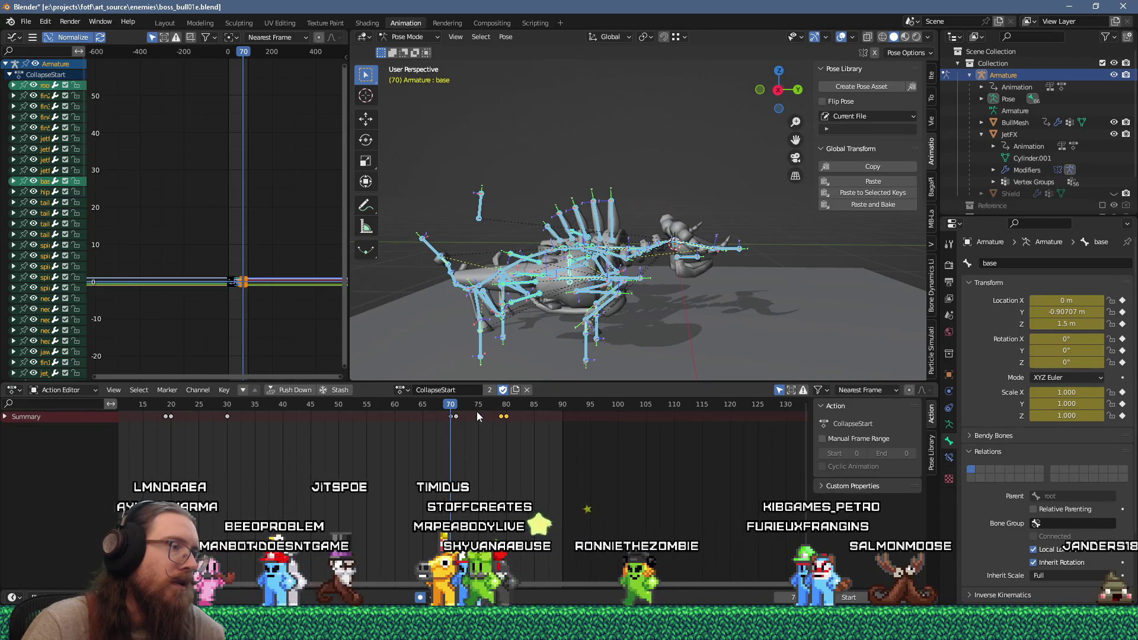
pyautogui.press('x')
pyautogui.click(465, 415)
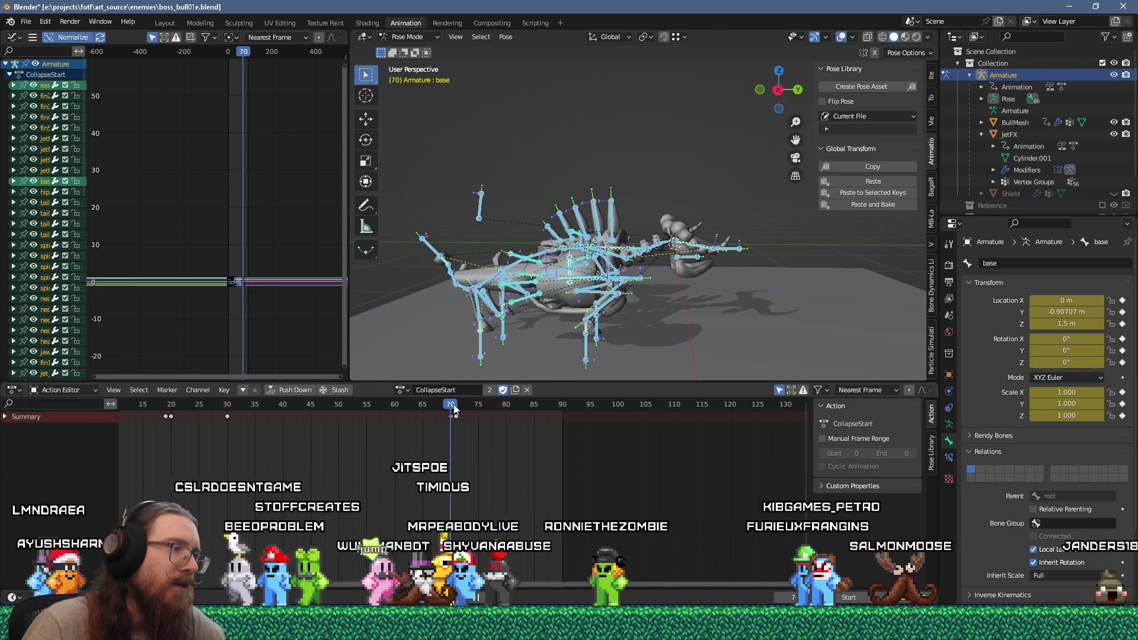
# Paste the Collapse-loop pose at frame 71 and check the transition across frames 69–71.
pyautogui.press('Right')
pyautogui.rightClick(511, 309)
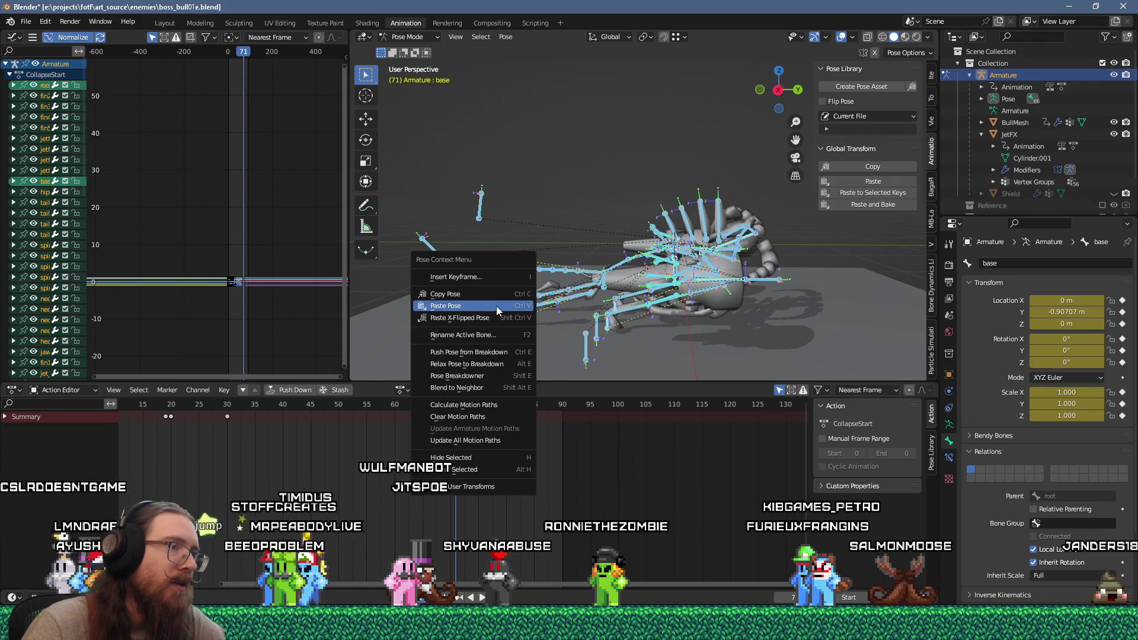
pyautogui.click(496, 306)
pyautogui.click(451, 408)
pyautogui.click(454, 411)
pyautogui.click(451, 409)
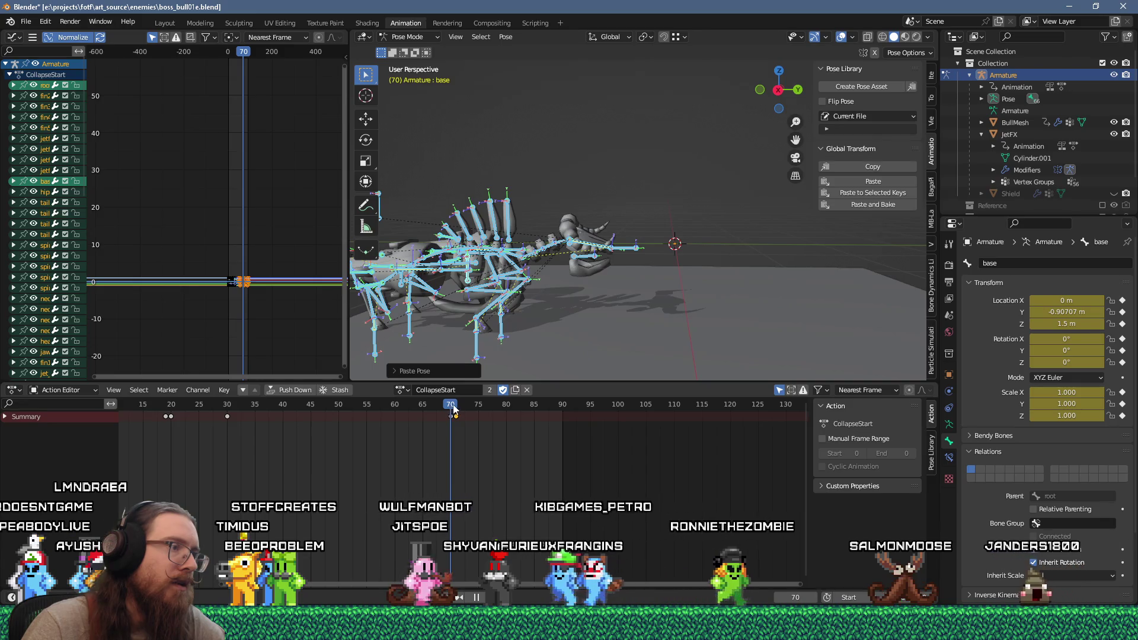
pyautogui.click(455, 408)
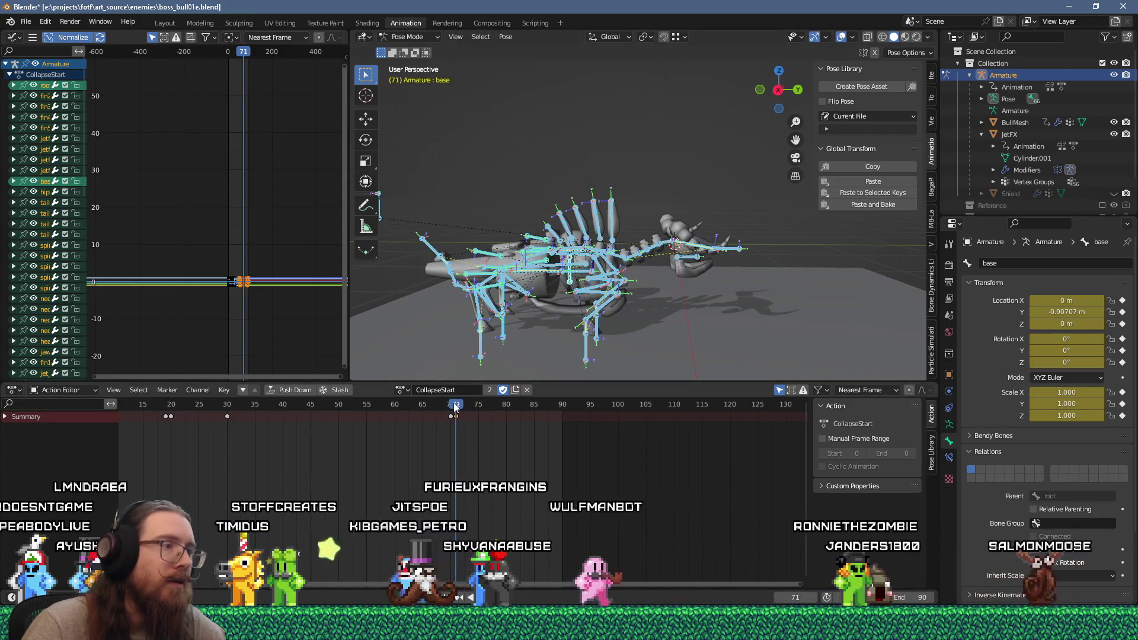
pyautogui.click(449, 409)
pyautogui.moveTo(549, 284)
pyautogui.mouseDown(button='middle')
pyautogui.moveTo(628, 279)
pyautogui.moveTo(626, 302)
pyautogui.moveTo(605, 288)
pyautogui.moveTo(628, 294)
pyautogui.mouseUp(button='middle')
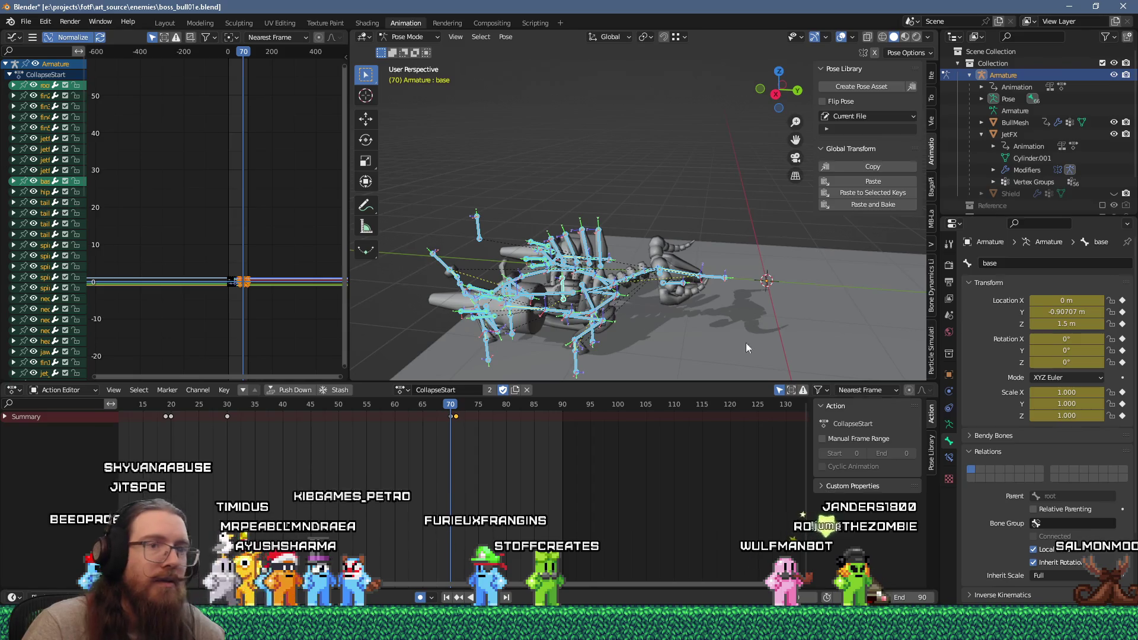
pyautogui.moveTo(635, 297)
pyautogui.mouseDown(button='middle')
pyautogui.moveTo(615, 279)
pyautogui.moveTo(639, 257)
pyautogui.moveTo(608, 261)
pyautogui.moveTo(642, 249)
pyautogui.mouseUp(button='middle')
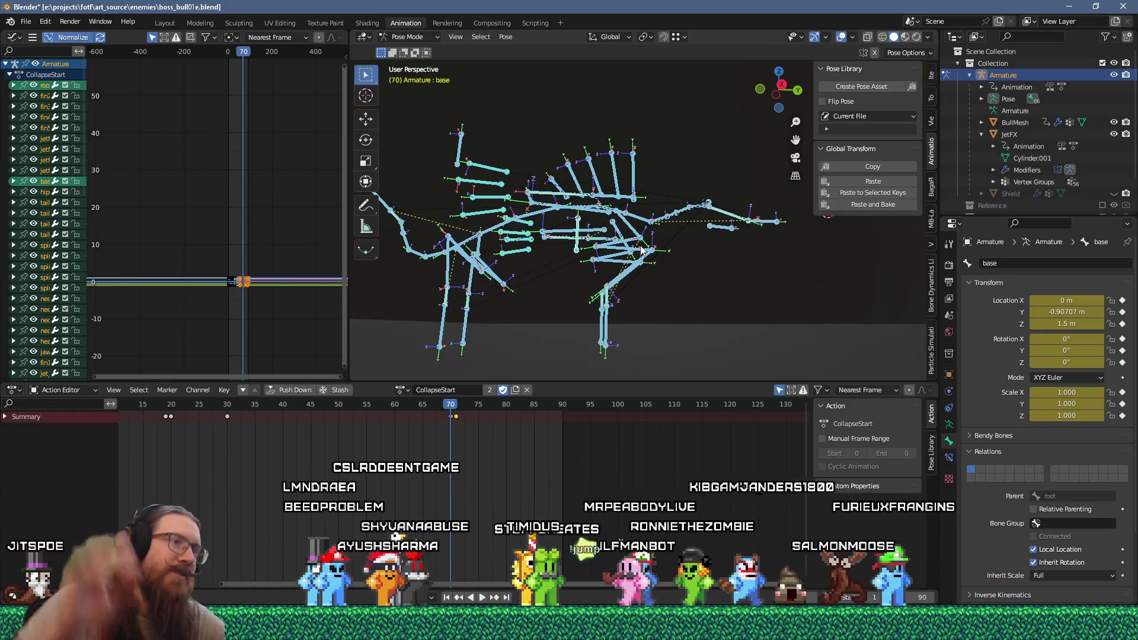
pyautogui.moveTo(642, 249); pyautogui.dragTo(478, 267, button='middle')
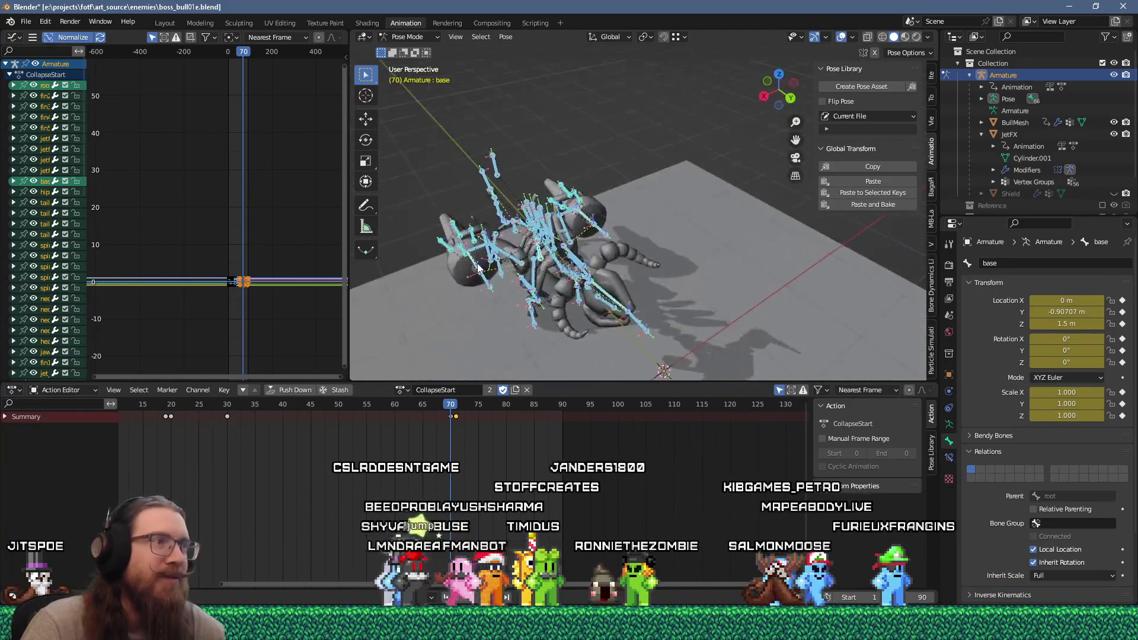
pyautogui.moveTo(511, 228); pyautogui.dragTo(432, 249, button='middle')
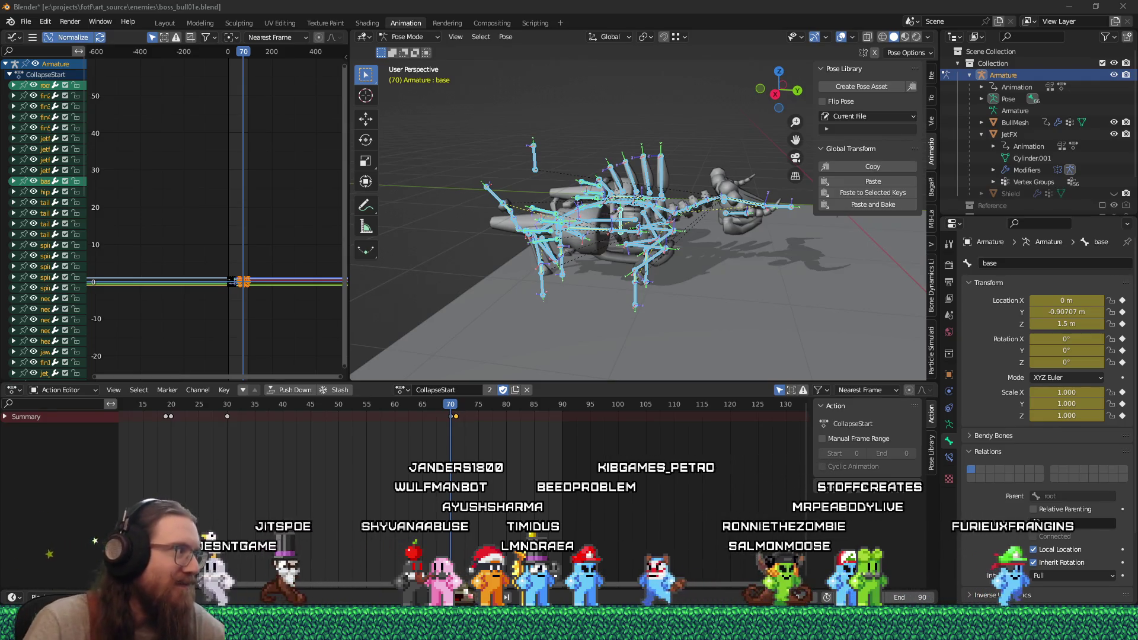
pyautogui.scroll(3, 489, 290)
pyautogui.moveTo(489, 290); pyautogui.dragTo(511, 276, button='middle')
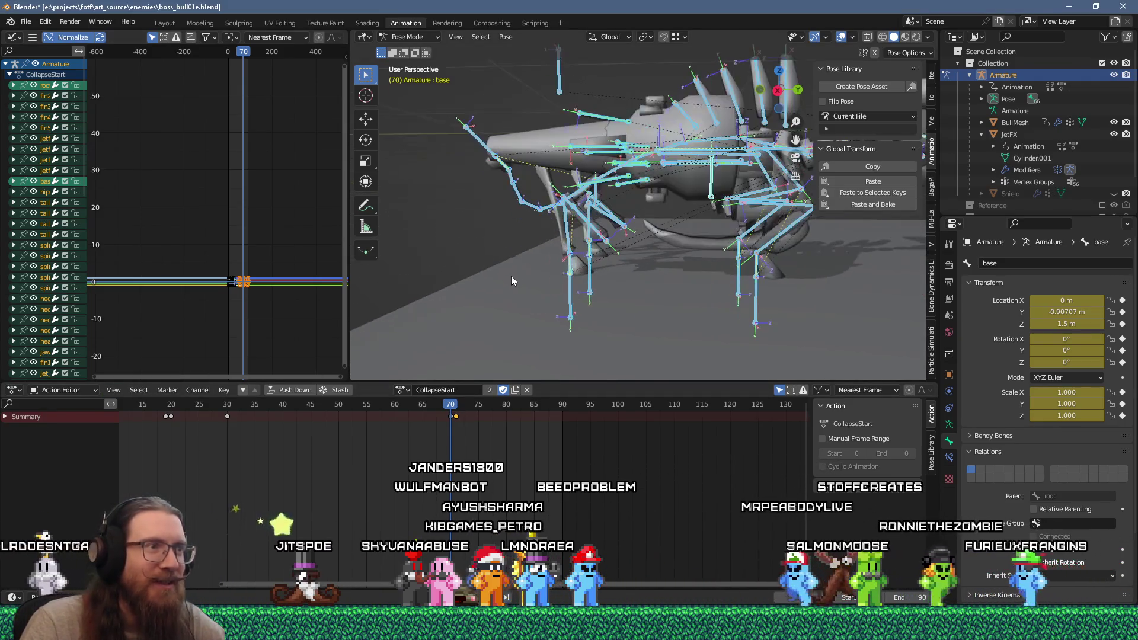
pyautogui.moveTo(536, 240)
pyautogui.mouseDown(button='middle')
pyautogui.moveTo(592, 227)
pyautogui.moveTo(645, 271)
pyautogui.moveTo(549, 297)
pyautogui.moveTo(455, 281)
pyautogui.moveTo(468, 249)
pyautogui.moveTo(407, 201)
pyautogui.moveTo(460, 198)
pyautogui.mouseUp(button='middle')
pyautogui.moveTo(496, 186)
pyautogui.mouseDown(button='middle')
pyautogui.moveTo(615, 205)
pyautogui.moveTo(564, 248)
pyautogui.moveTo(684, 237)
pyautogui.moveTo(655, 179)
pyautogui.mouseUp(button='middle')
pyautogui.click(655, 179)
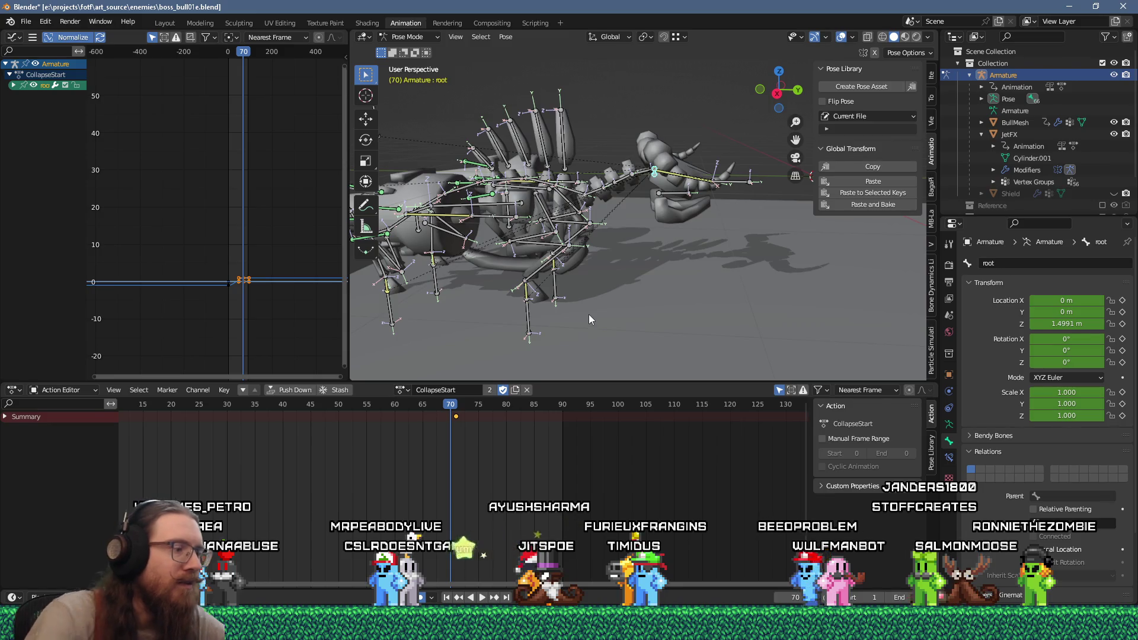
# Clear the root bone's location and key location and rotation at frame 70.
pyautogui.hotkey('alt', 'g')
pyautogui.hotkey('alt', 'r')
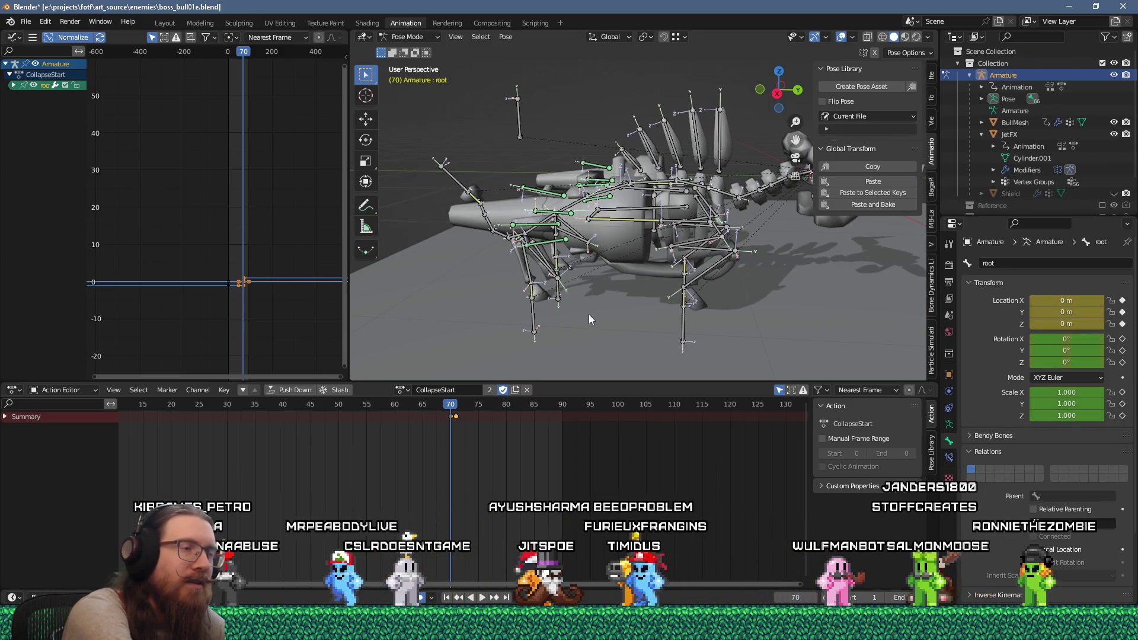
pyautogui.moveTo(584, 318); pyautogui.dragTo(611, 225, button='middle')
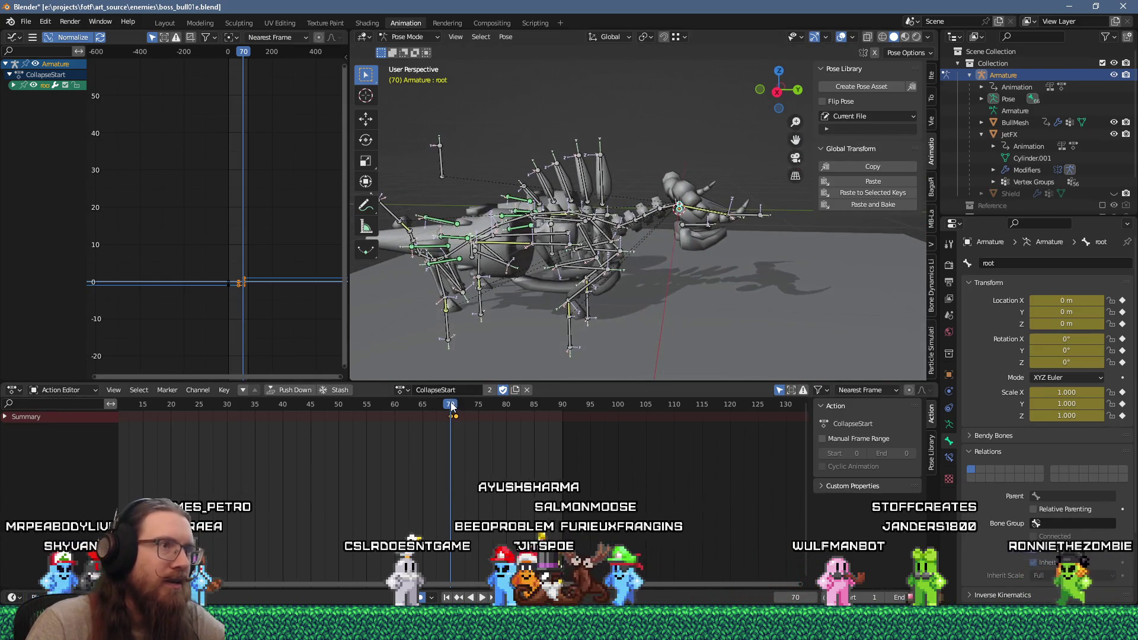
pyautogui.click(456, 406)
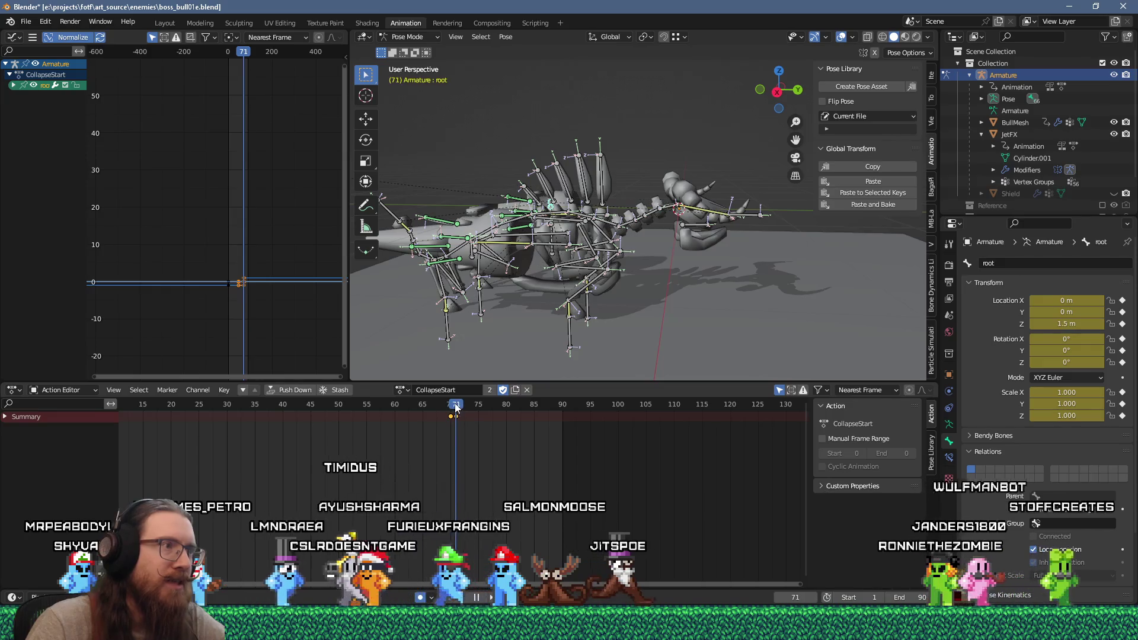
pyautogui.moveTo(482, 322)
pyautogui.mouseDown(button='middle')
pyautogui.moveTo(606, 323)
pyautogui.moveTo(548, 323)
pyautogui.mouseUp(button='middle')
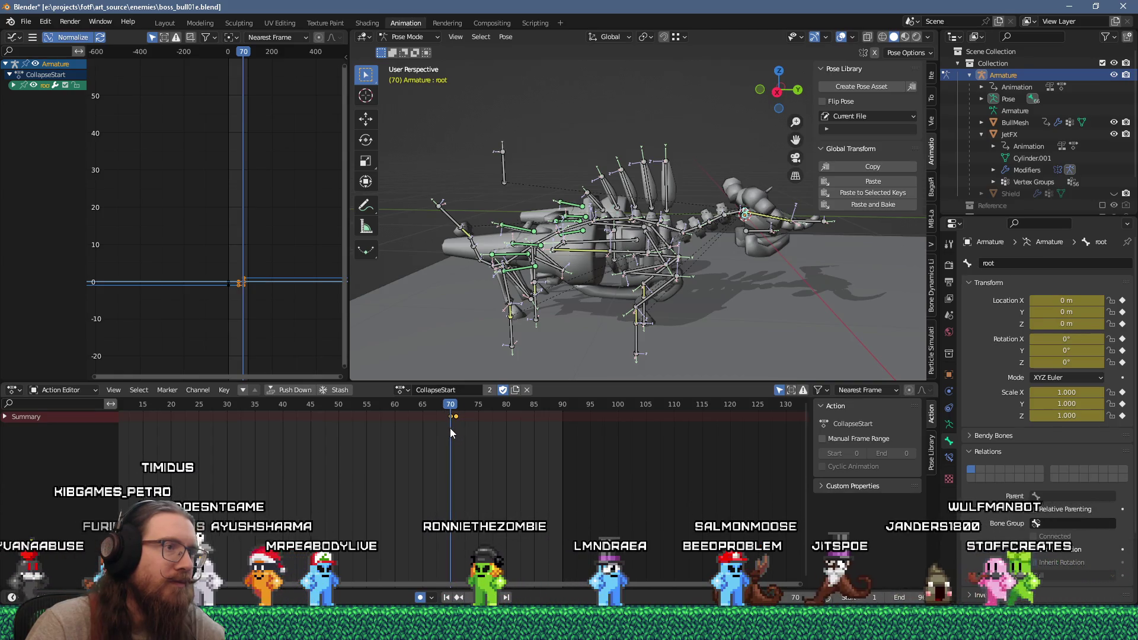
# Delete the stray frame-71 keyframe and scrub from frame 0 to preview the collapse.
pyautogui.press('x')
pyautogui.click(458, 418)
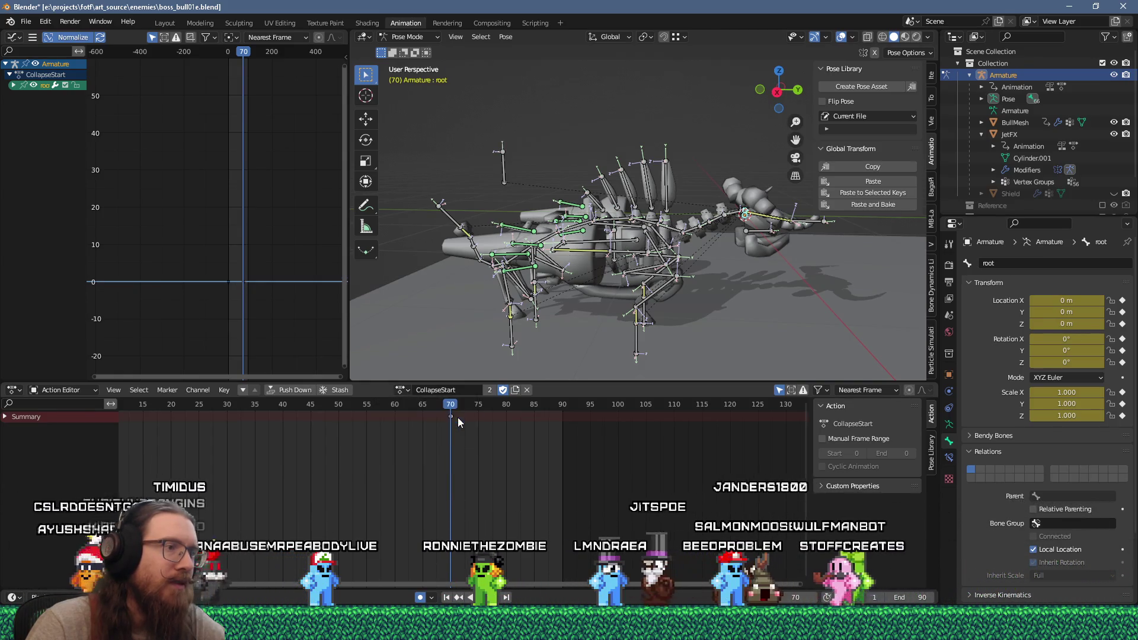
pyautogui.moveTo(491, 312)
pyautogui.mouseDown(button='middle')
pyautogui.moveTo(557, 298)
pyautogui.moveTo(534, 332)
pyautogui.moveTo(469, 316)
pyautogui.mouseUp(button='middle')
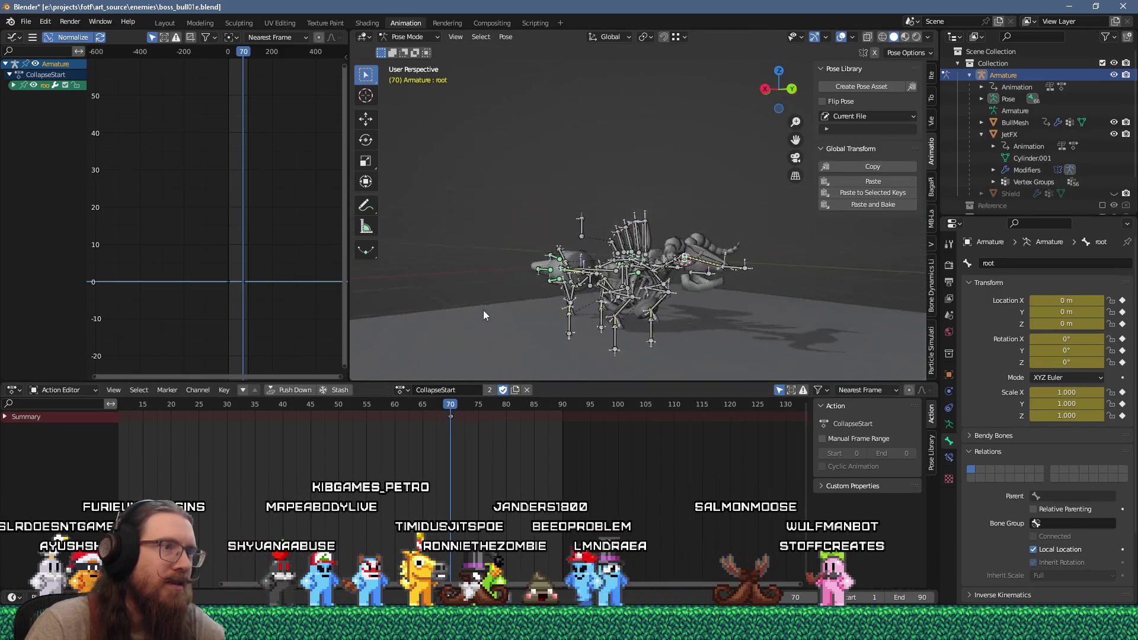
pyautogui.scroll(3, 510, 320)
pyautogui.moveTo(552, 323); pyautogui.dragTo(530, 338, button='middle')
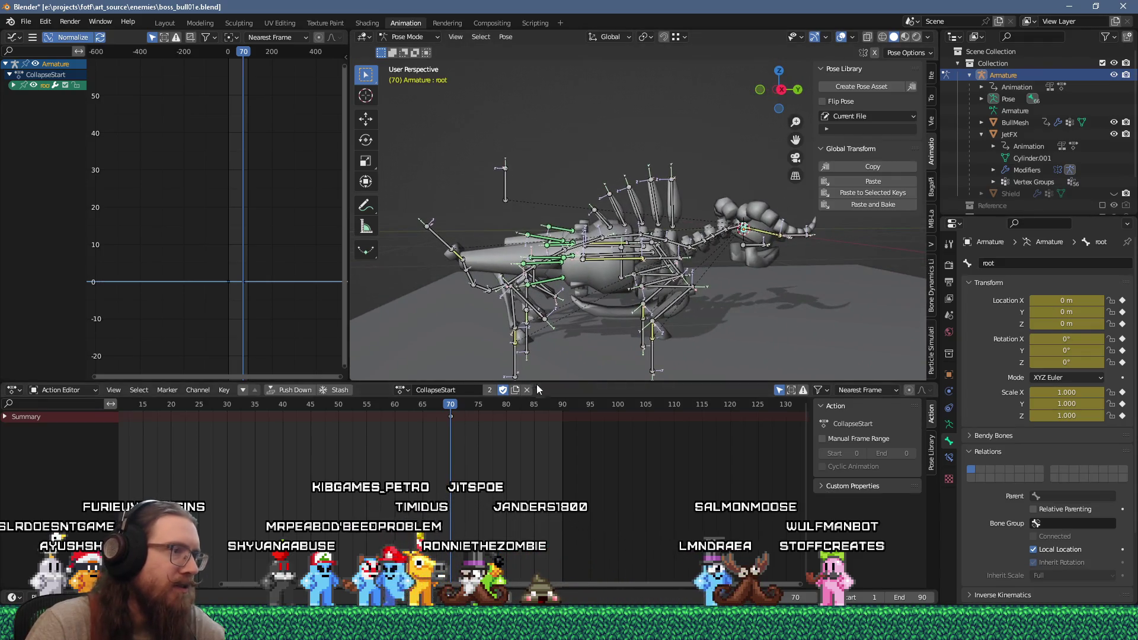
pyautogui.scroll(-3, 483, 442)
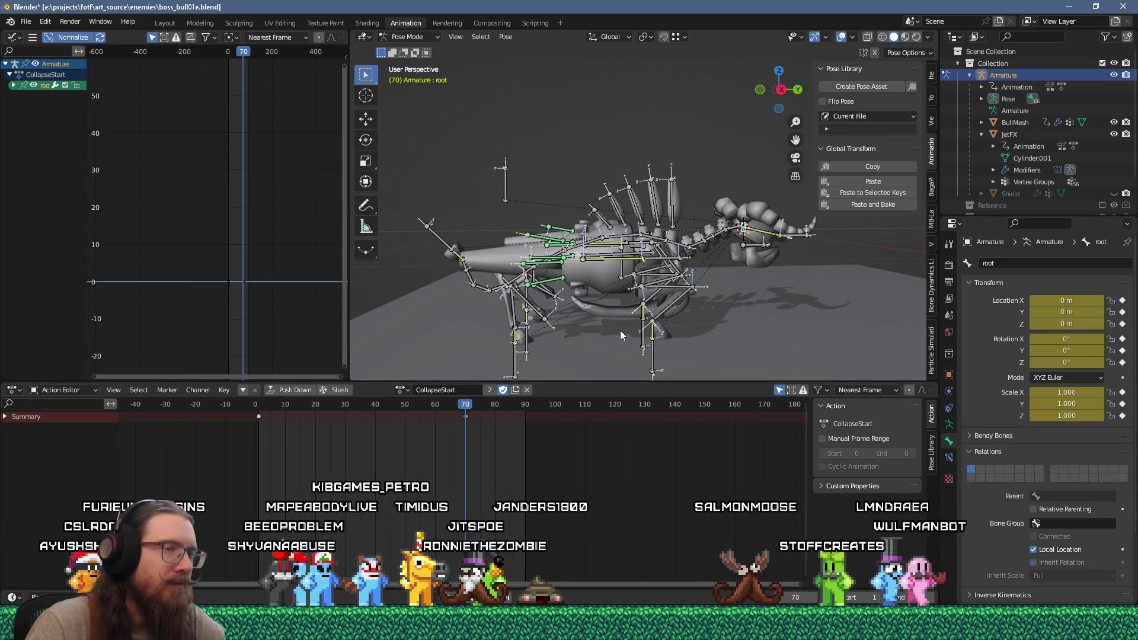
pyautogui.moveTo(461, 416); pyautogui.dragTo(258, 434)
pyautogui.moveTo(593, 338)
pyautogui.mouseDown(button='middle')
pyautogui.moveTo(464, 318)
pyautogui.moveTo(546, 306)
pyautogui.mouseUp(button='middle')
pyautogui.moveTo(294, 404)
pyautogui.mouseDown()
pyautogui.moveTo(321, 404)
pyautogui.moveTo(260, 414)
pyautogui.mouseUp()
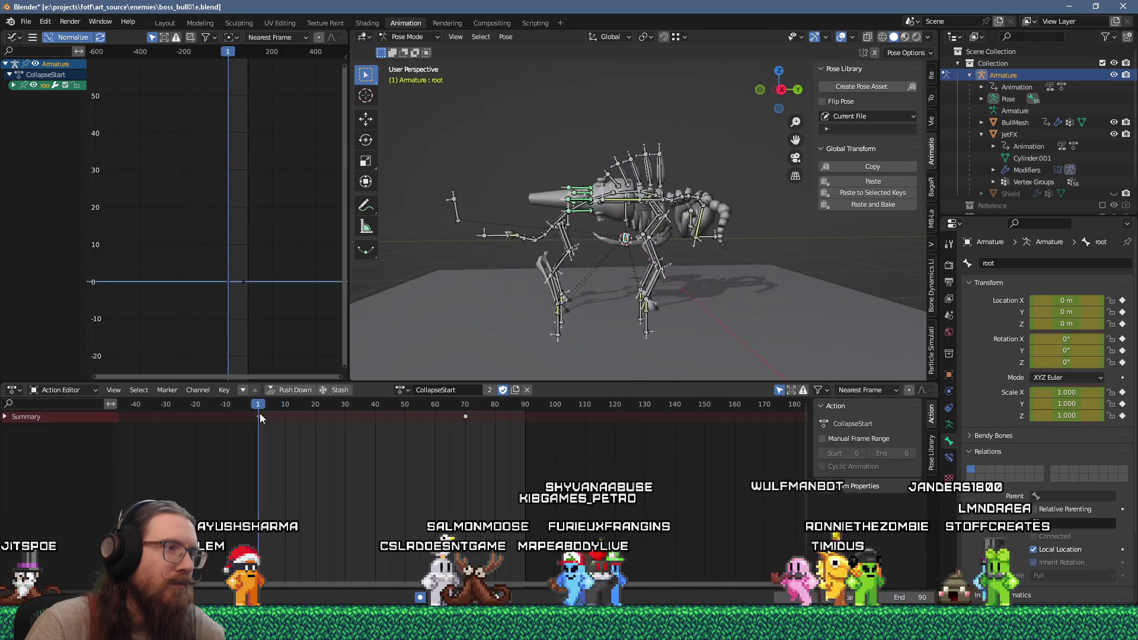
# Add the left rear hoof IK target to the selection and shift its start keys to frame 30.
pyautogui.scroll(3, 567, 342)
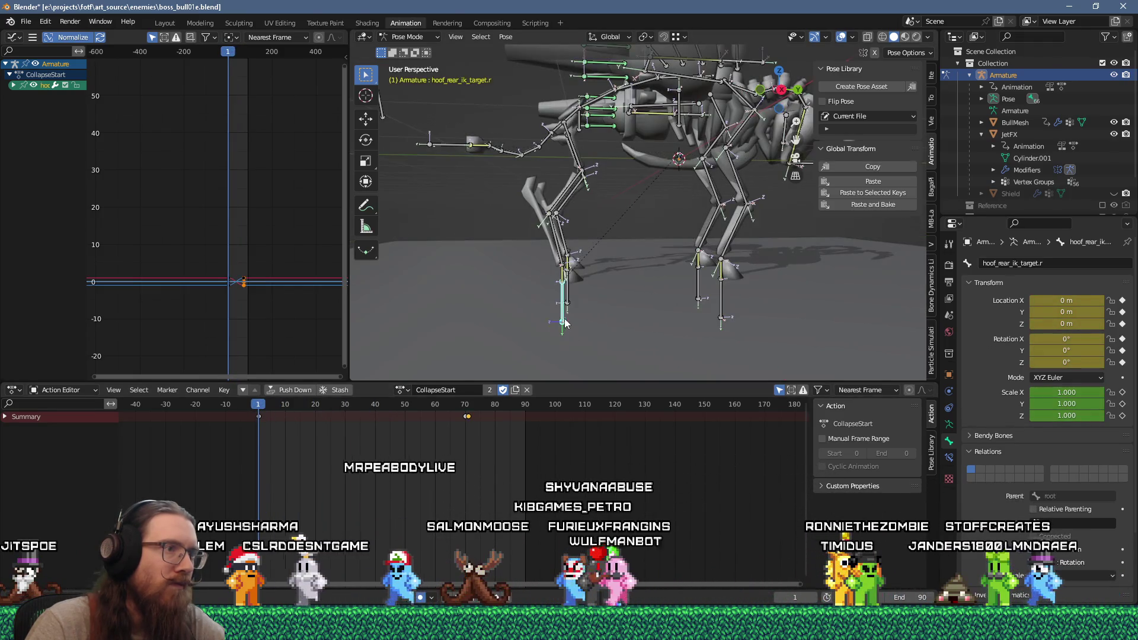
pyautogui.keyDown('shift'); pyautogui.click(572, 298); pyautogui.keyUp('shift')
pyautogui.scroll(1, 288, 421)
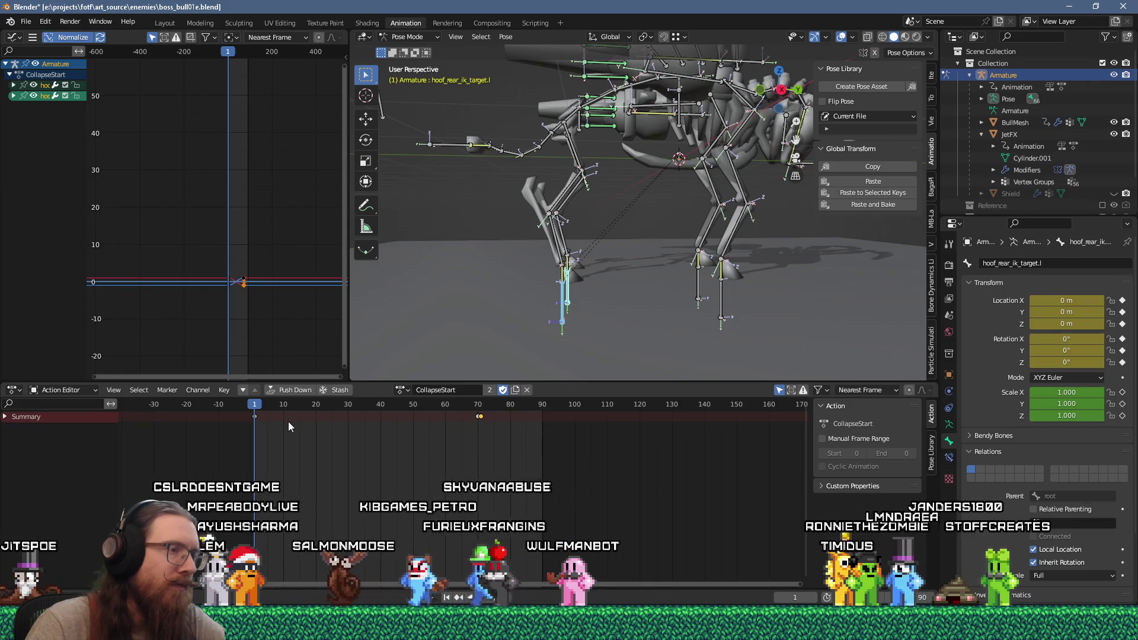
pyautogui.click(256, 417)
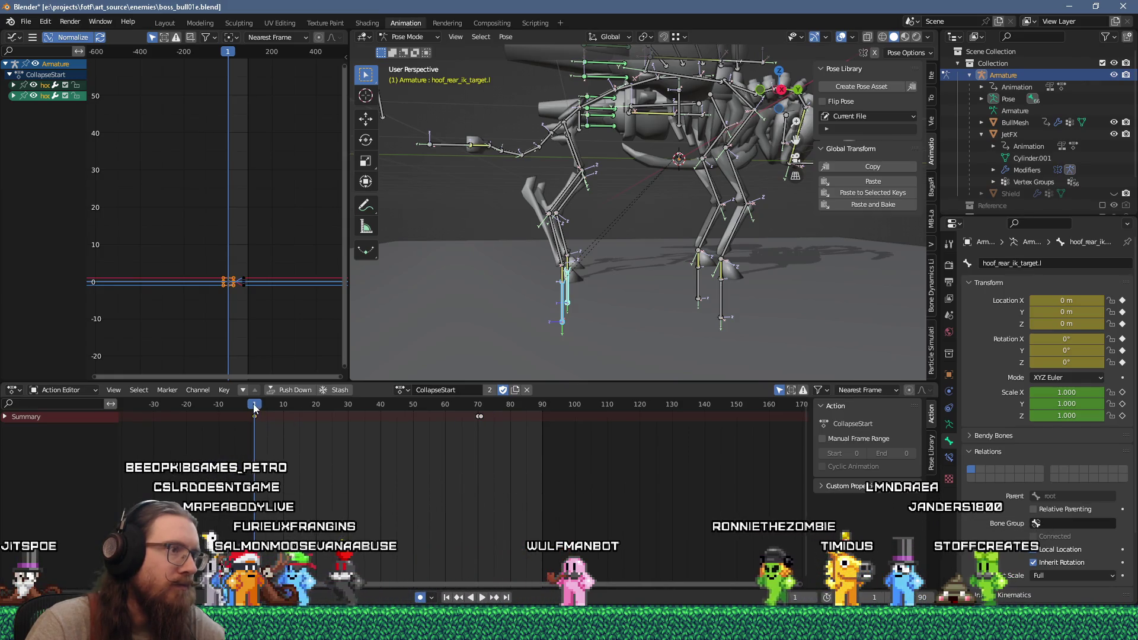
pyautogui.moveTo(254, 408); pyautogui.dragTo(348, 409)
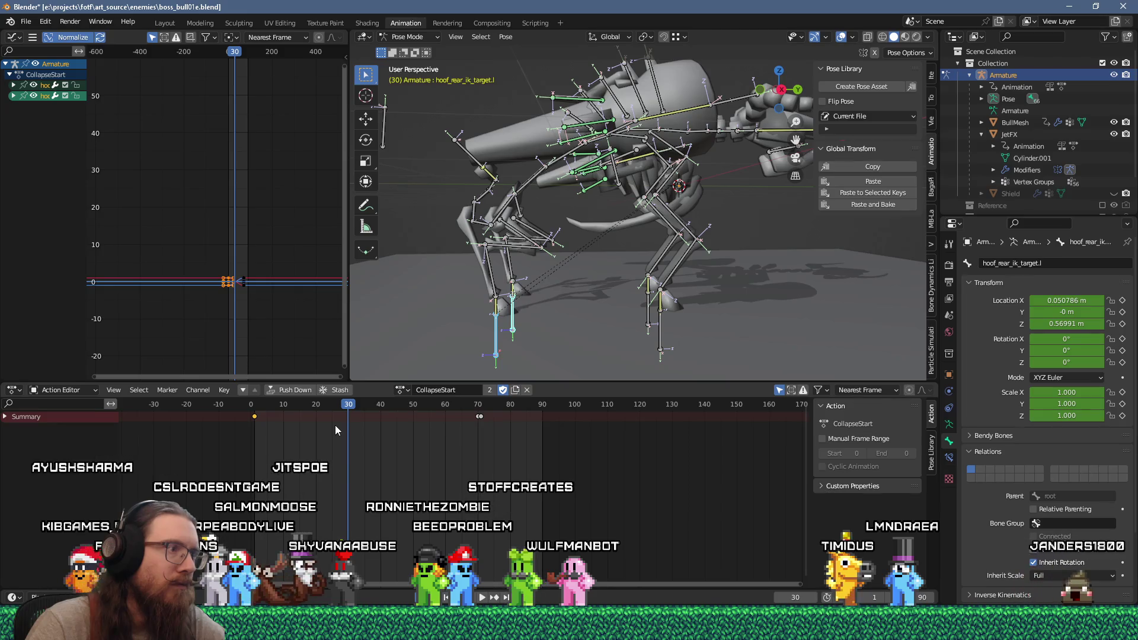
pyautogui.moveTo(255, 417); pyautogui.dragTo(349, 417)
pyautogui.scroll(2, 348, 422)
pyautogui.moveTo(229, 419)
pyautogui.mouseDown()
pyautogui.moveTo(338, 415)
pyautogui.moveTo(255, 424)
pyautogui.mouseUp()
# Make the left front hoof IK target active and check its pose around frame 29.
pyautogui.scroll(-4, 535, 308)
pyautogui.moveTo(535, 308); pyautogui.dragTo(516, 317, button='middle')
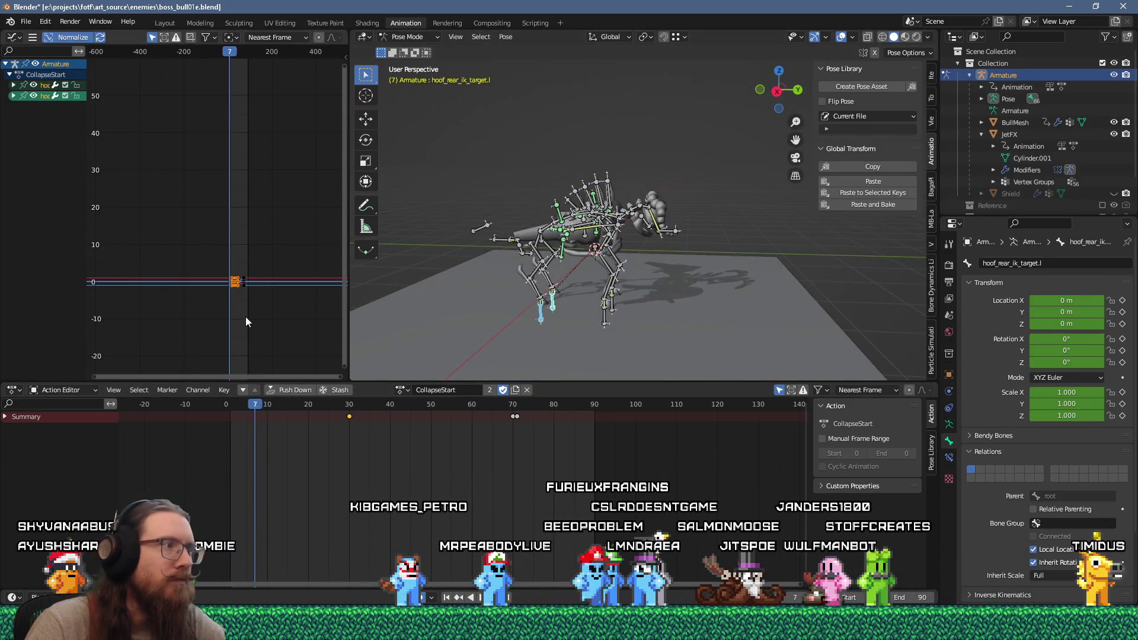
pyautogui.scroll(2, 567, 302)
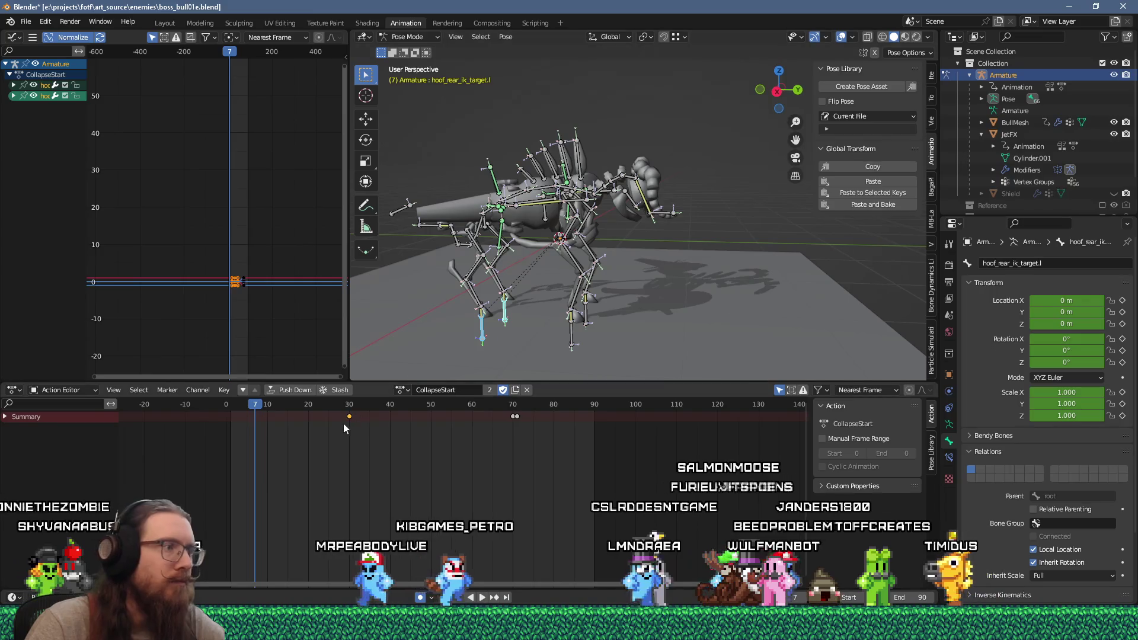
pyautogui.click(568, 343)
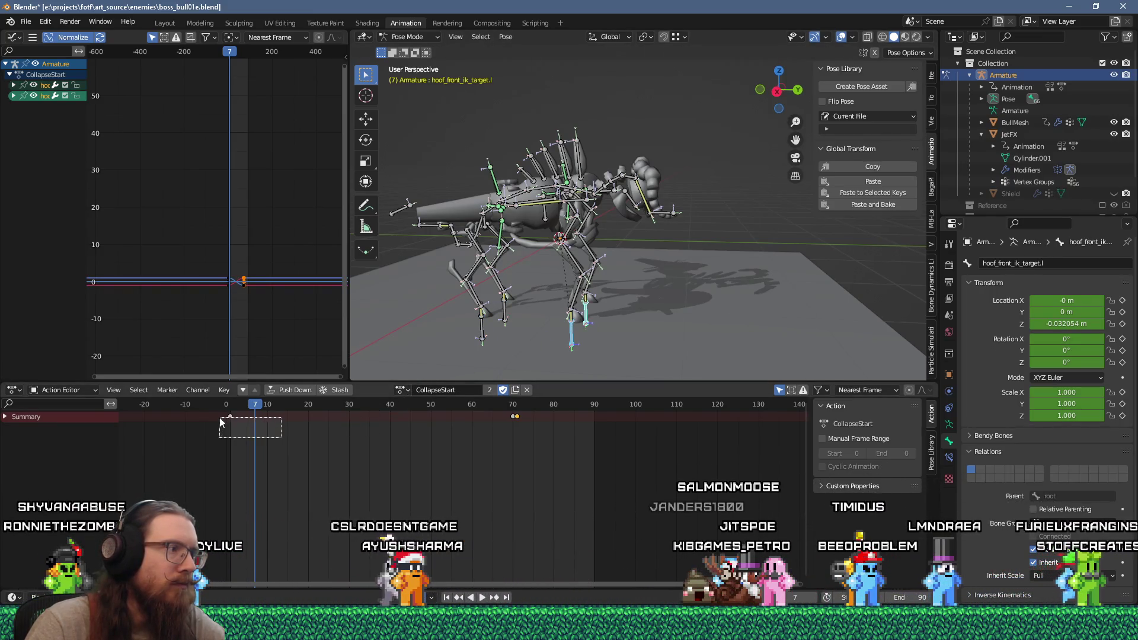
pyautogui.moveTo(237, 409)
pyautogui.mouseDown()
pyautogui.moveTo(424, 418)
pyautogui.moveTo(218, 432)
pyautogui.moveTo(530, 431)
pyautogui.moveTo(466, 443)
pyautogui.moveTo(226, 441)
pyautogui.moveTo(349, 437)
pyautogui.mouseUp()
pyautogui.moveTo(403, 354)
pyautogui.mouseDown(button='middle')
pyautogui.moveTo(529, 325)
pyautogui.moveTo(507, 330)
pyautogui.mouseUp(button='middle')
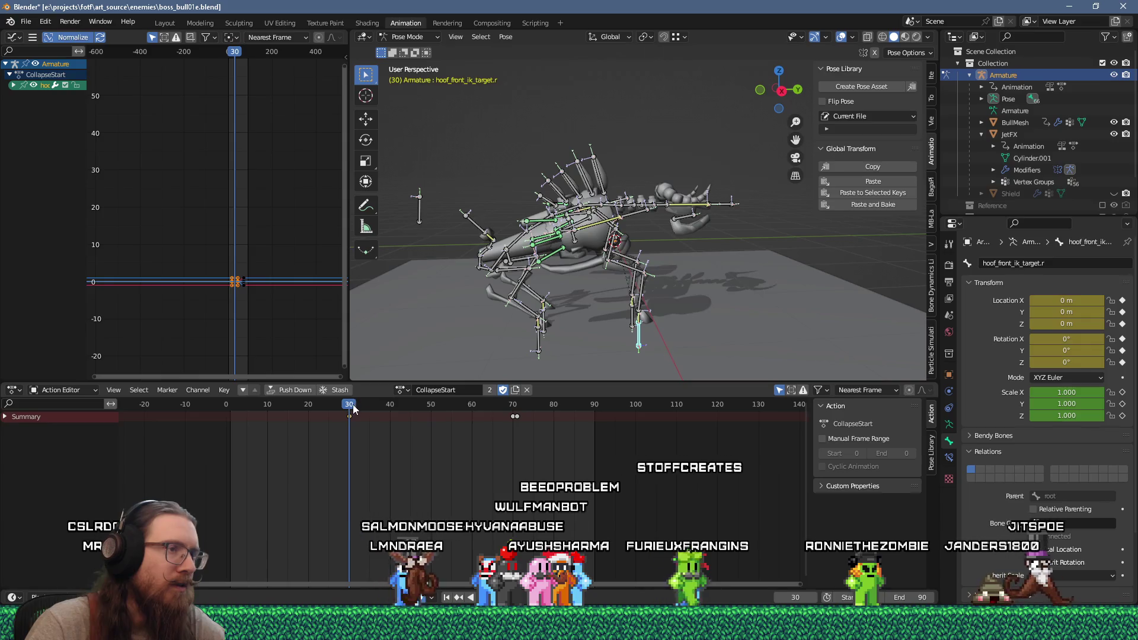
# Move the right front hoof IK target's key to frame 20.
pyautogui.moveTo(336, 407)
pyautogui.mouseDown()
pyautogui.moveTo(297, 410)
pyautogui.moveTo(327, 419)
pyautogui.moveTo(308, 422)
pyautogui.mouseUp()
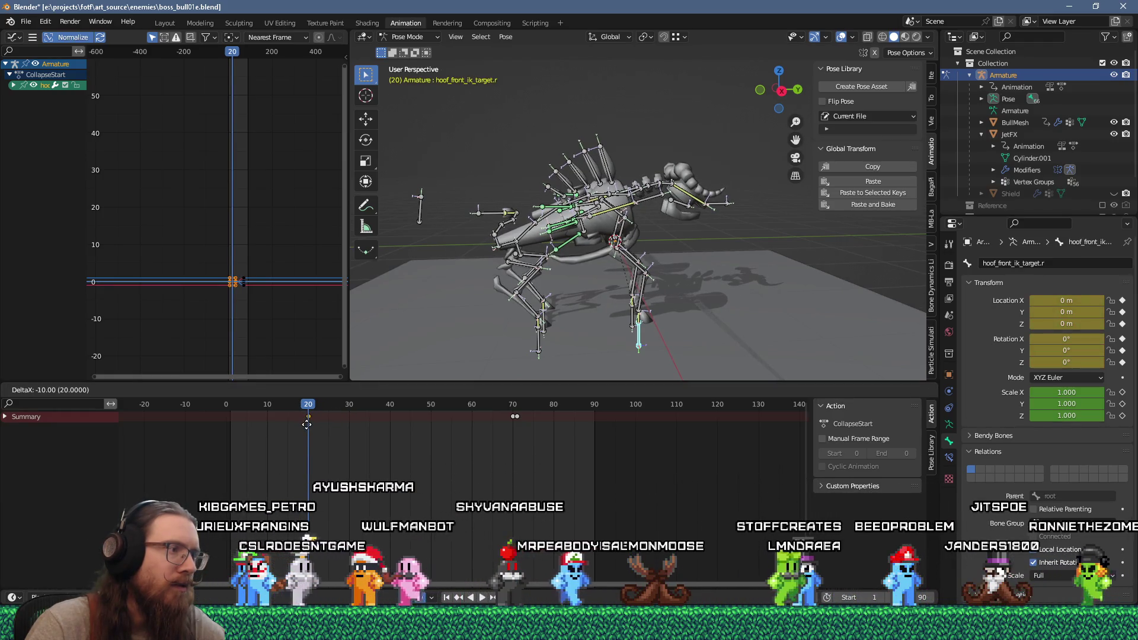
pyautogui.moveTo(546, 315)
pyautogui.mouseDown(button='middle')
pyautogui.moveTo(565, 338)
pyautogui.moveTo(525, 288)
pyautogui.mouseUp(button='middle')
pyautogui.scroll(5, 564, 338)
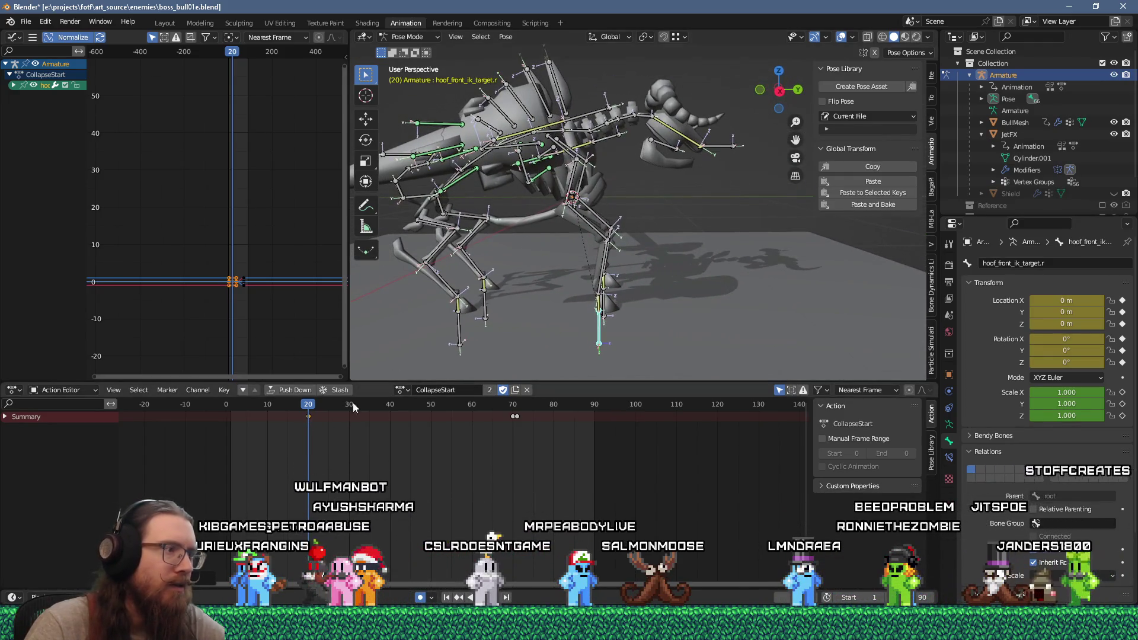
# With the Move gizmo, lower the hoof target to Y -0.39377 m, Z -0.33501 m.
pyautogui.moveTo(517, 348); pyautogui.dragTo(526, 318, button='middle')
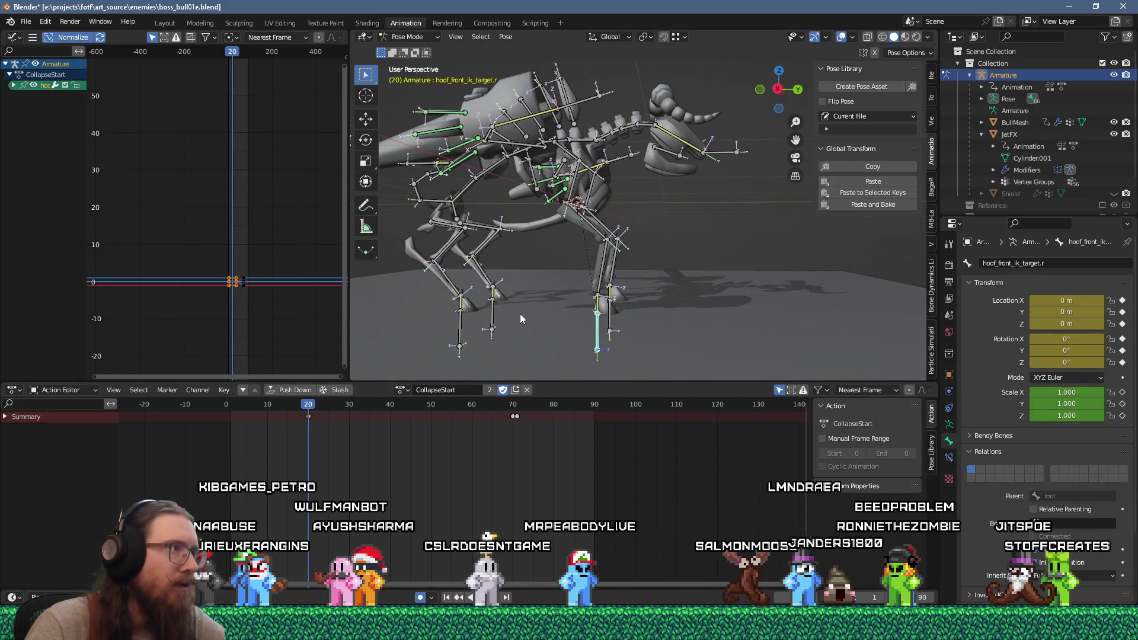
pyautogui.scroll(-3, 521, 319)
pyautogui.click(366, 119)
pyautogui.moveTo(596, 305); pyautogui.dragTo(665, 324)
pyautogui.moveTo(677, 301)
pyautogui.mouseDown(button='middle')
pyautogui.moveTo(688, 321)
pyautogui.moveTo(689, 289)
pyautogui.moveTo(670, 308)
pyautogui.moveTo(624, 286)
pyautogui.moveTo(678, 307)
pyautogui.moveTo(688, 297)
pyautogui.moveTo(654, 319)
pyautogui.moveTo(550, 318)
pyautogui.moveTo(406, 294)
pyautogui.moveTo(700, 220)
pyautogui.moveTo(583, 222)
pyautogui.moveTo(622, 195)
pyautogui.moveTo(817, 227)
pyautogui.moveTo(640, 322)
pyautogui.moveTo(603, 254)
pyautogui.moveTo(693, 290)
pyautogui.moveTo(561, 278)
pyautogui.moveTo(453, 290)
pyautogui.moveTo(475, 253)
pyautogui.moveTo(695, 282)
pyautogui.moveTo(710, 311)
pyautogui.moveTo(631, 248)
pyautogui.moveTo(649, 236)
pyautogui.moveTo(569, 291)
pyautogui.moveTo(667, 242)
pyautogui.moveTo(643, 233)
pyautogui.mouseUp(button='middle')
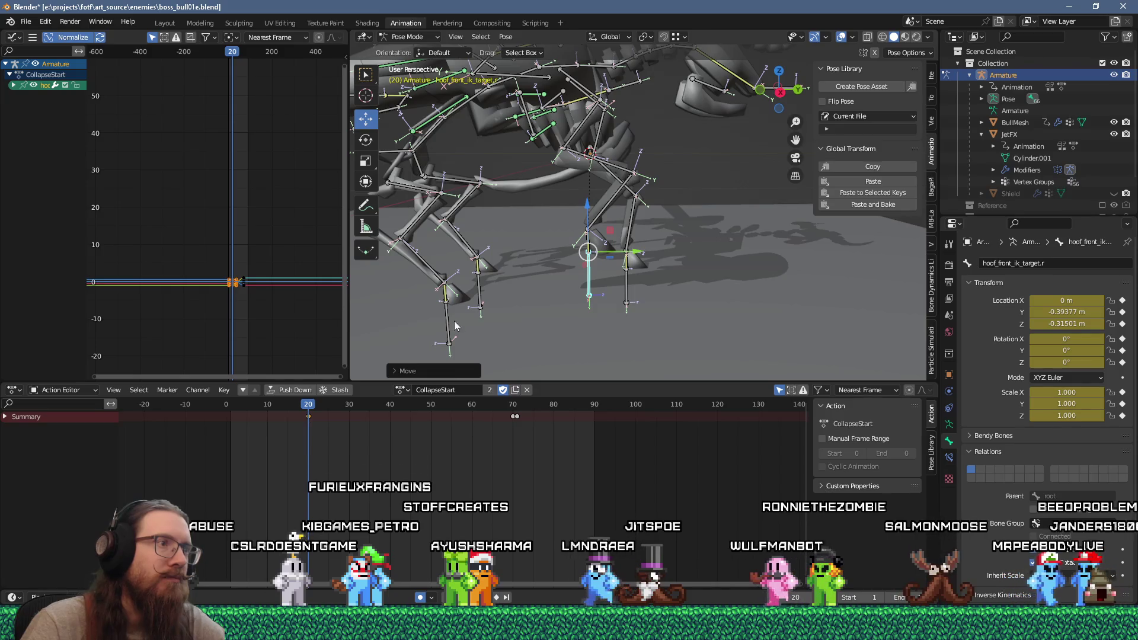
# Undo to return the right front hoof IK target to its origin at frame 20.
pyautogui.scroll(-4, 454, 321)
pyautogui.moveTo(328, 403)
pyautogui.mouseDown()
pyautogui.moveTo(230, 423)
pyautogui.moveTo(308, 422)
pyautogui.mouseUp()
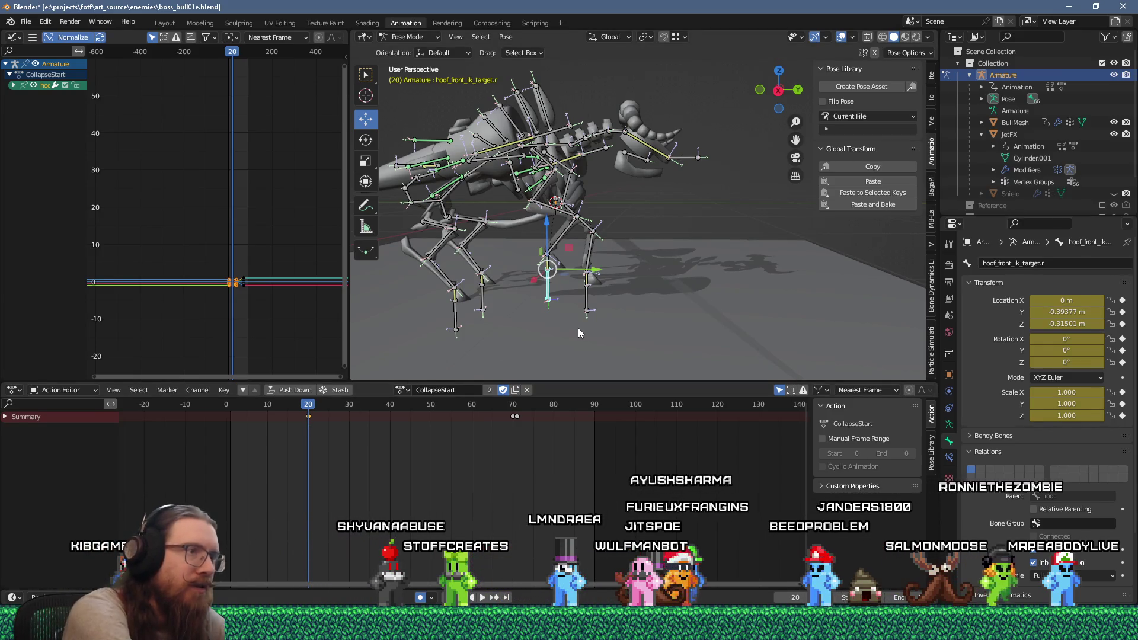
pyautogui.hotkey('ctrl', 'z')
# Key the hoof target at Y -0.33303 m, Z -0.4903 m on frame 30 and preview playback.
pyautogui.moveTo(309, 405); pyautogui.dragTo(351, 410)
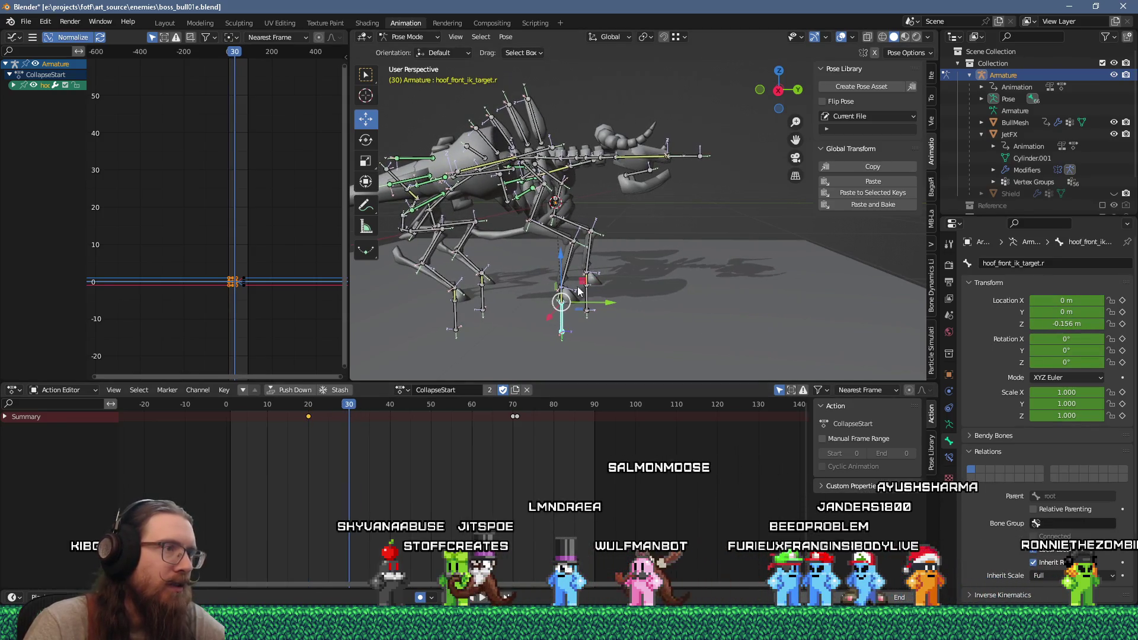
pyautogui.moveTo(578, 272); pyautogui.dragTo(555, 253)
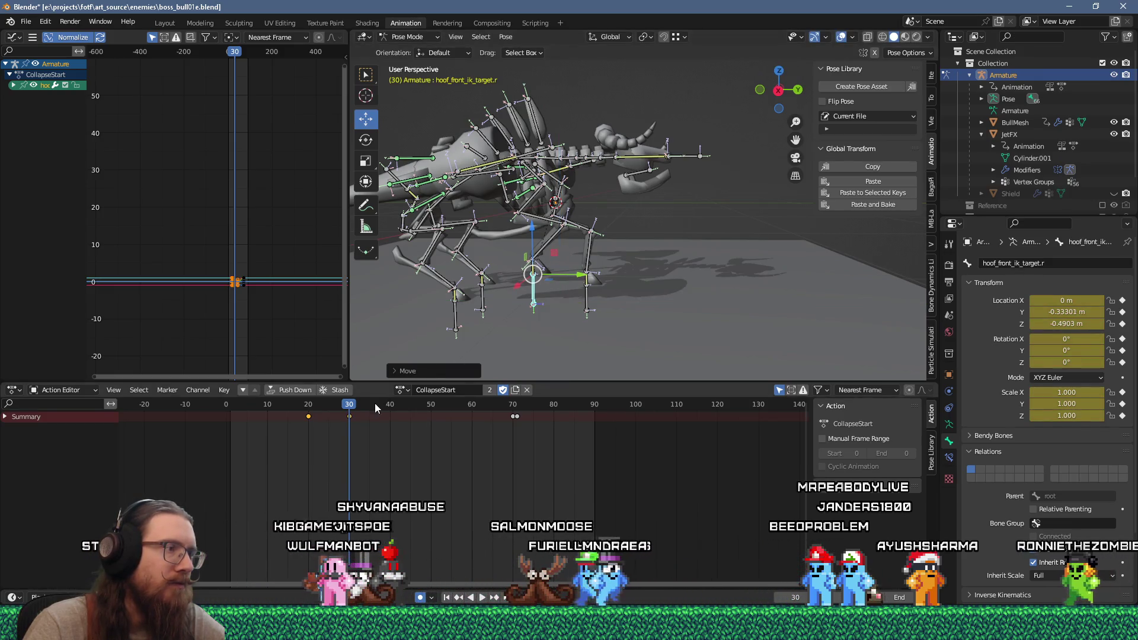
pyautogui.hotkey('ctrl', 'shift', 'space')
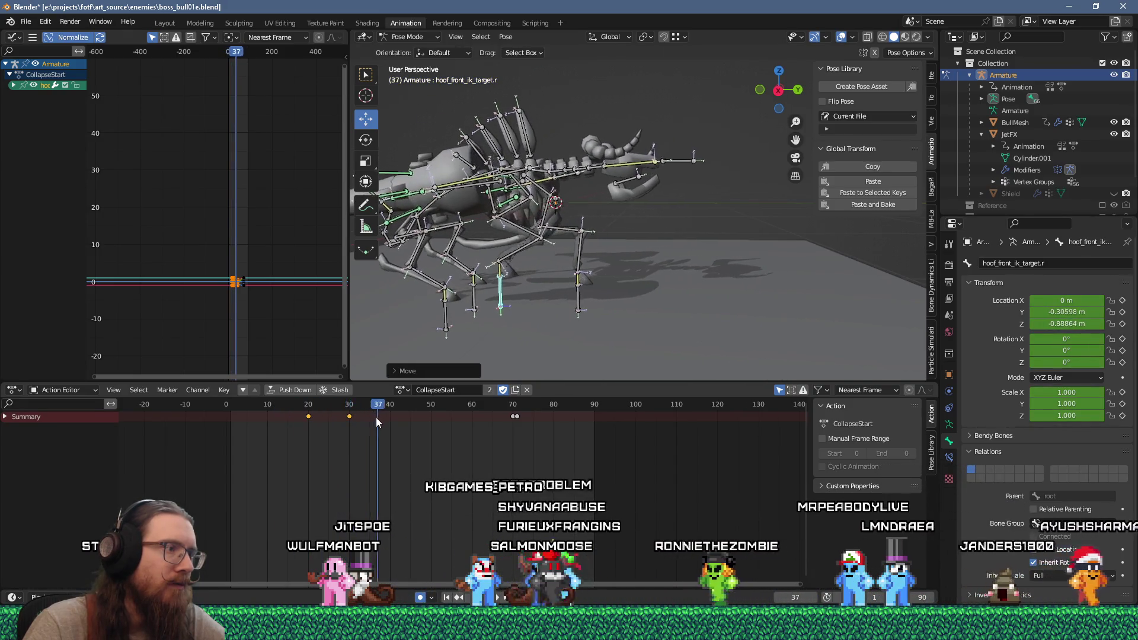
pyautogui.press('space')
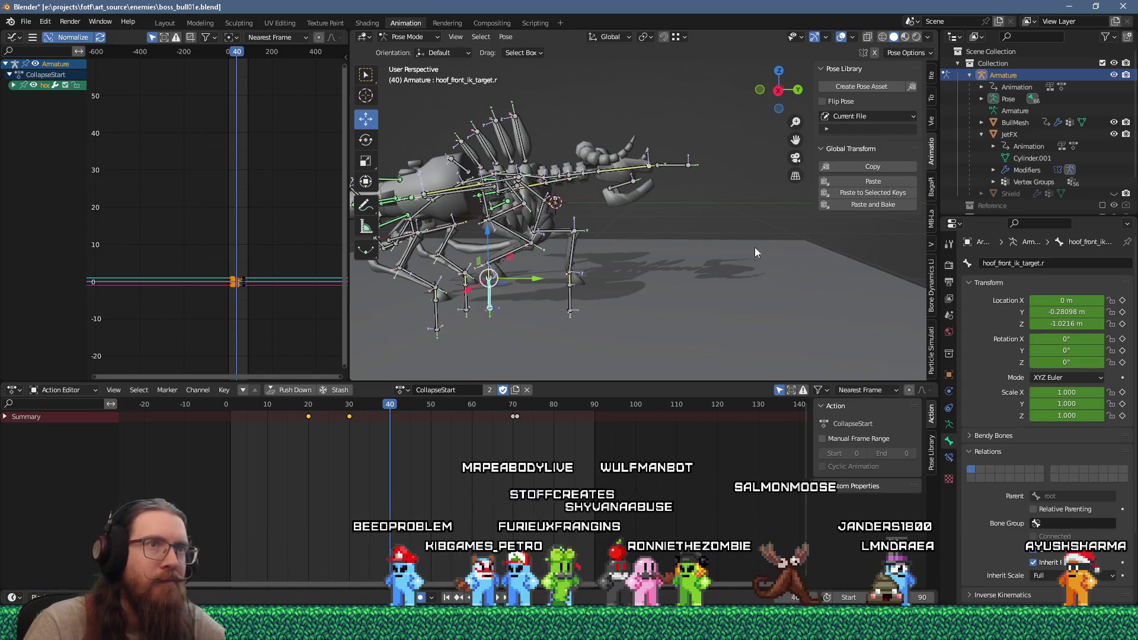
pyautogui.keyDown('ctrl'); pyautogui.scroll(3, 936, 109); pyautogui.keyUp('ctrl')
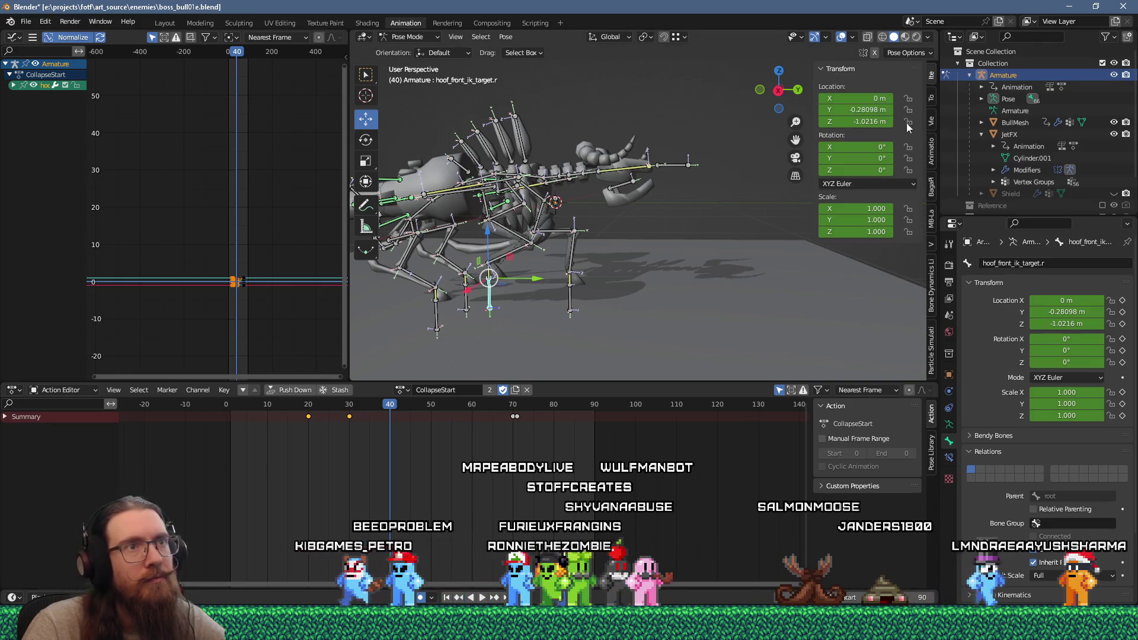
# Reset the hoof target's Y location to 0 m and insert a location keyframe.
pyautogui.click(866, 122)
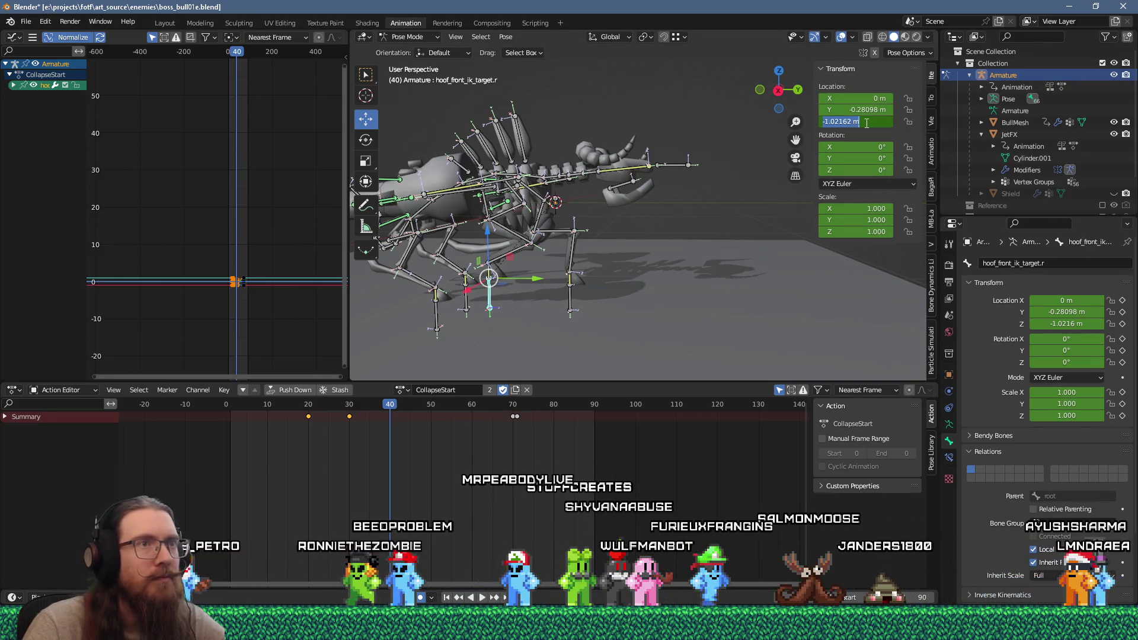
pyautogui.write('0')
pyautogui.press('Return')
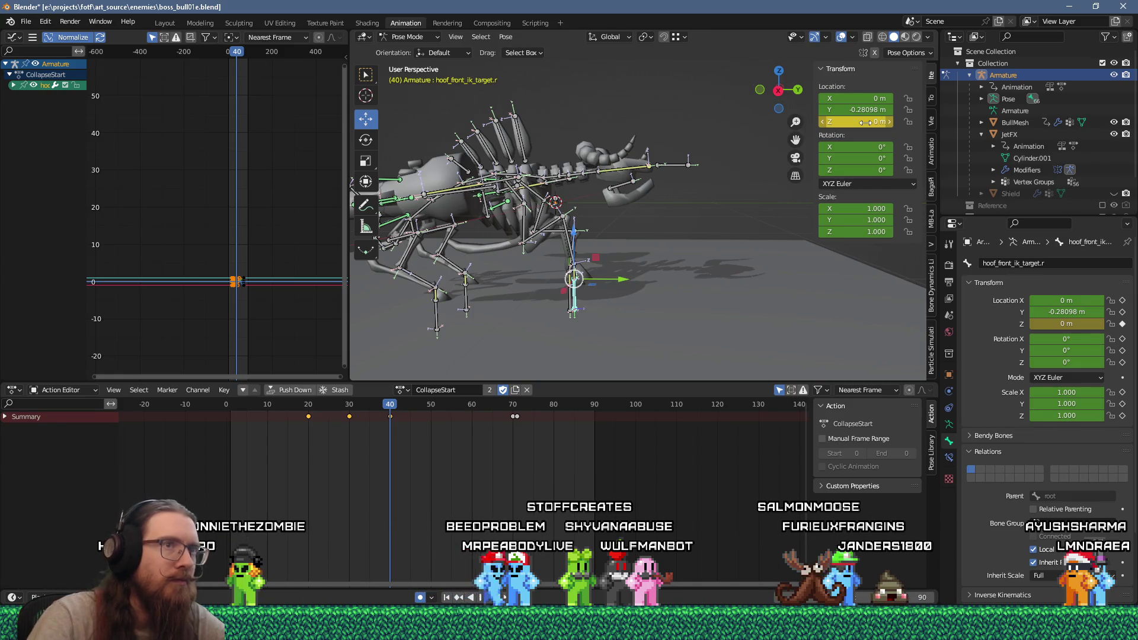
pyautogui.moveTo(691, 217); pyautogui.dragTo(664, 208, button='middle')
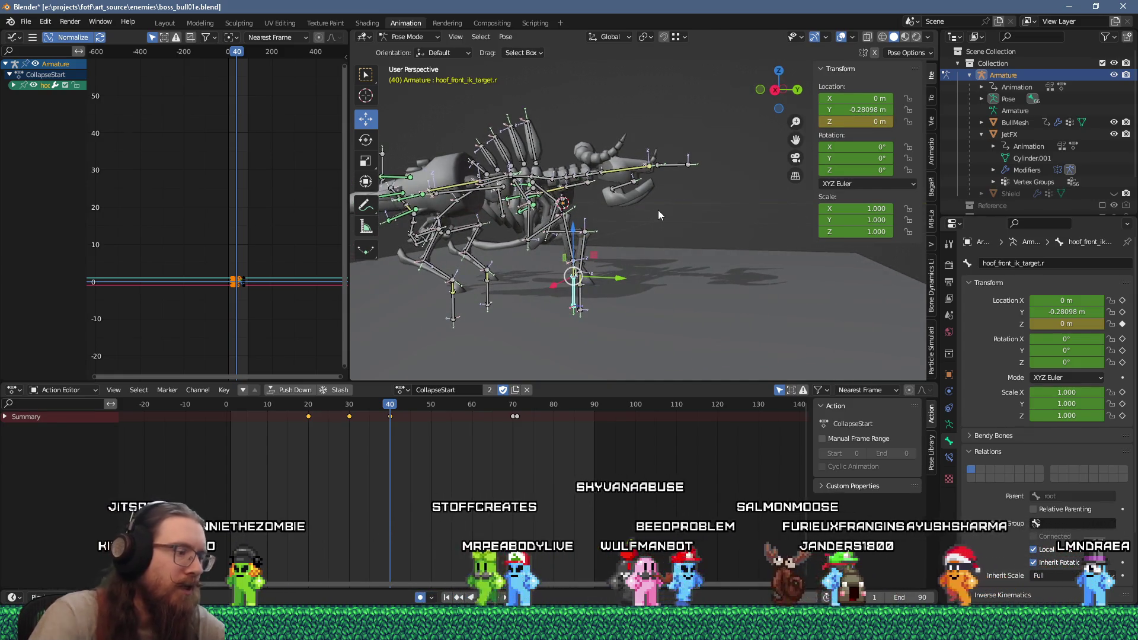
pyautogui.hotkey('ctrl', 'z')
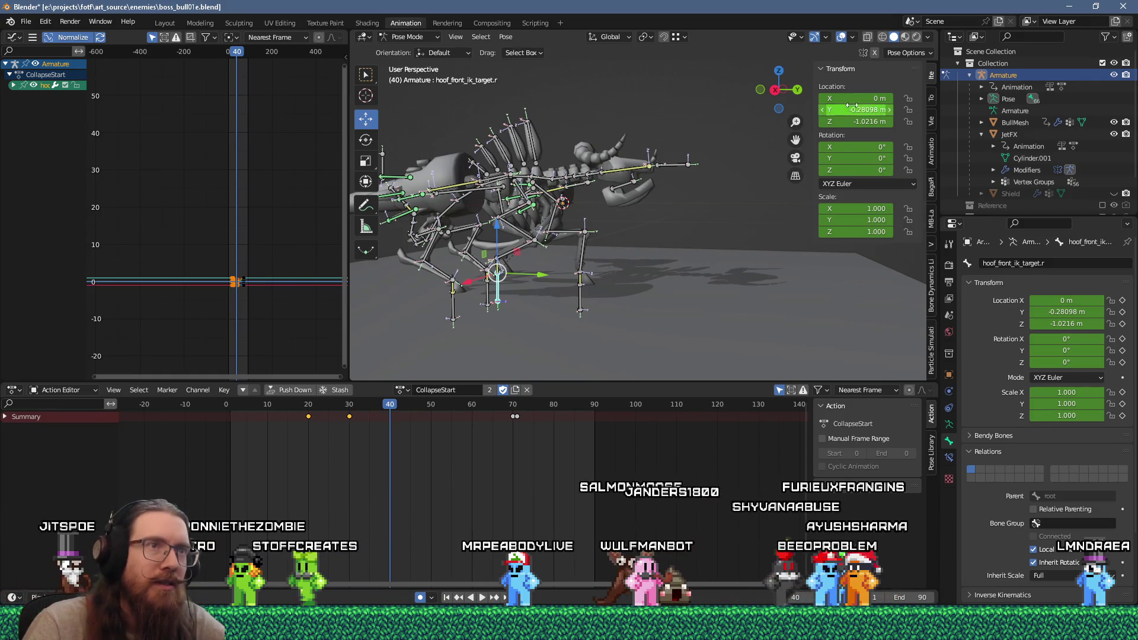
pyautogui.press('BackSpace')
pyautogui.moveTo(629, 196)
pyautogui.mouseDown(button='middle')
pyautogui.moveTo(597, 201)
pyautogui.moveTo(664, 194)
pyautogui.moveTo(639, 200)
pyautogui.mouseUp(button='middle')
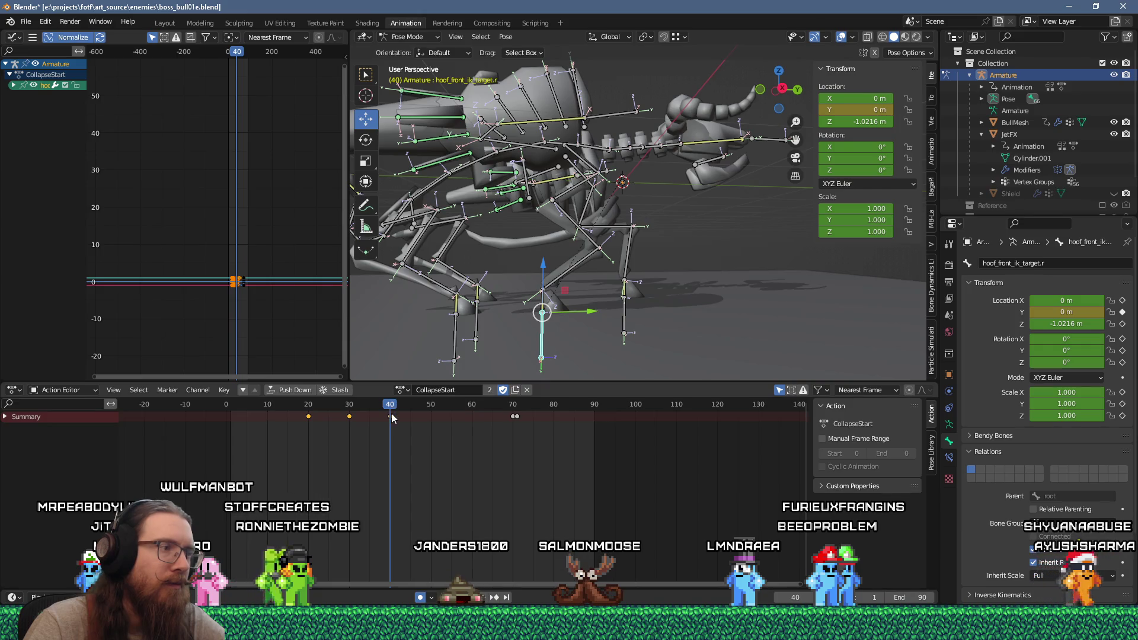
pyautogui.rightClick(855, 120)
pyautogui.click(856, 122)
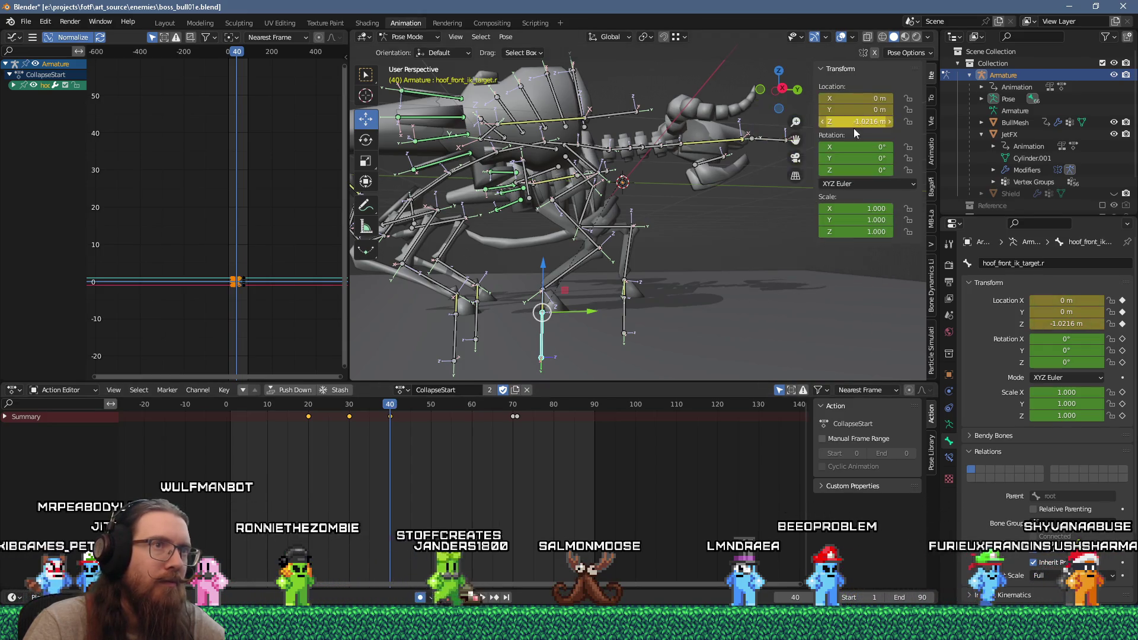
# Move the new location key to frame 50 and check the pose at frames 30 and 13.
pyautogui.click(447, 422)
pyautogui.press('g')
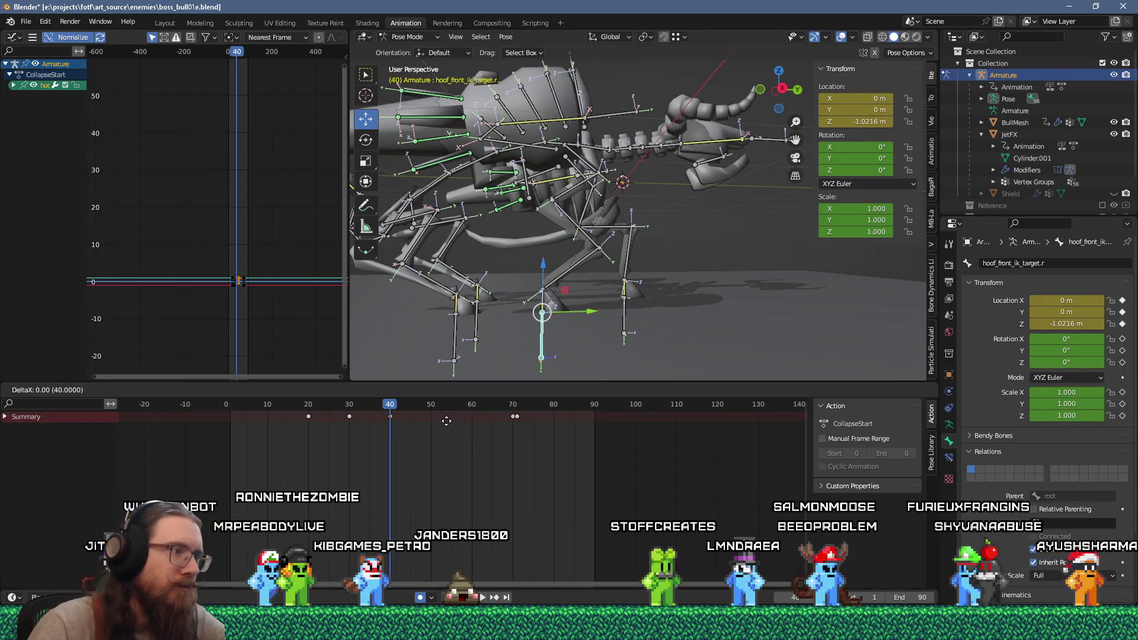
pyautogui.click(488, 429)
pyautogui.moveTo(397, 420)
pyautogui.mouseDown()
pyautogui.moveTo(301, 421)
pyautogui.moveTo(431, 430)
pyautogui.mouseUp()
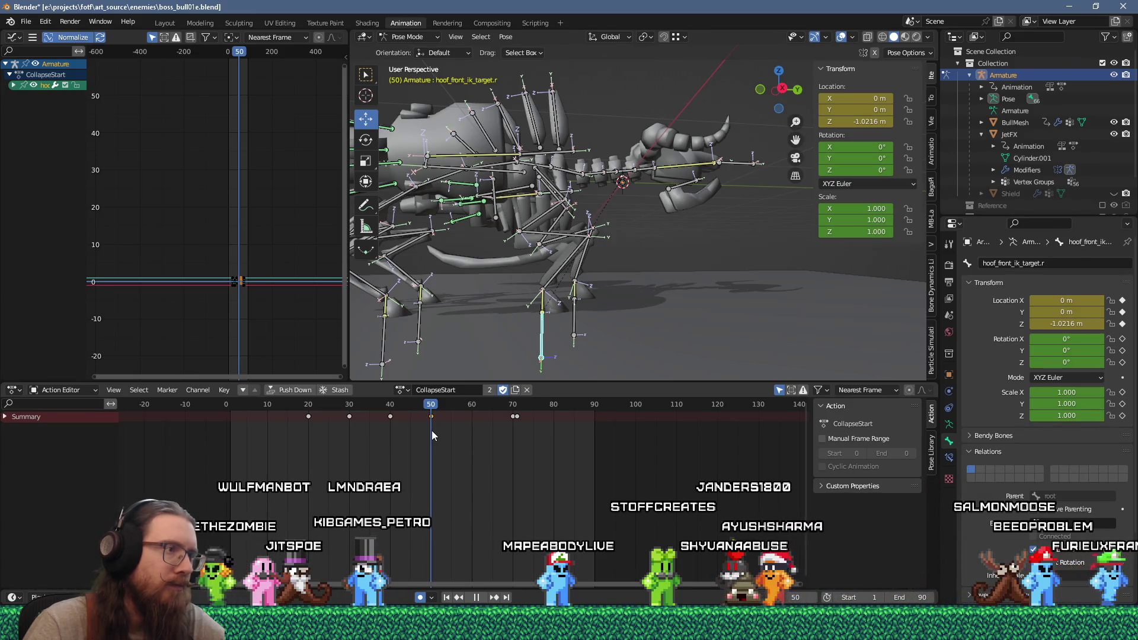
pyautogui.moveTo(431, 430); pyautogui.dragTo(236, 445)
pyautogui.scroll(-3, 474, 322)
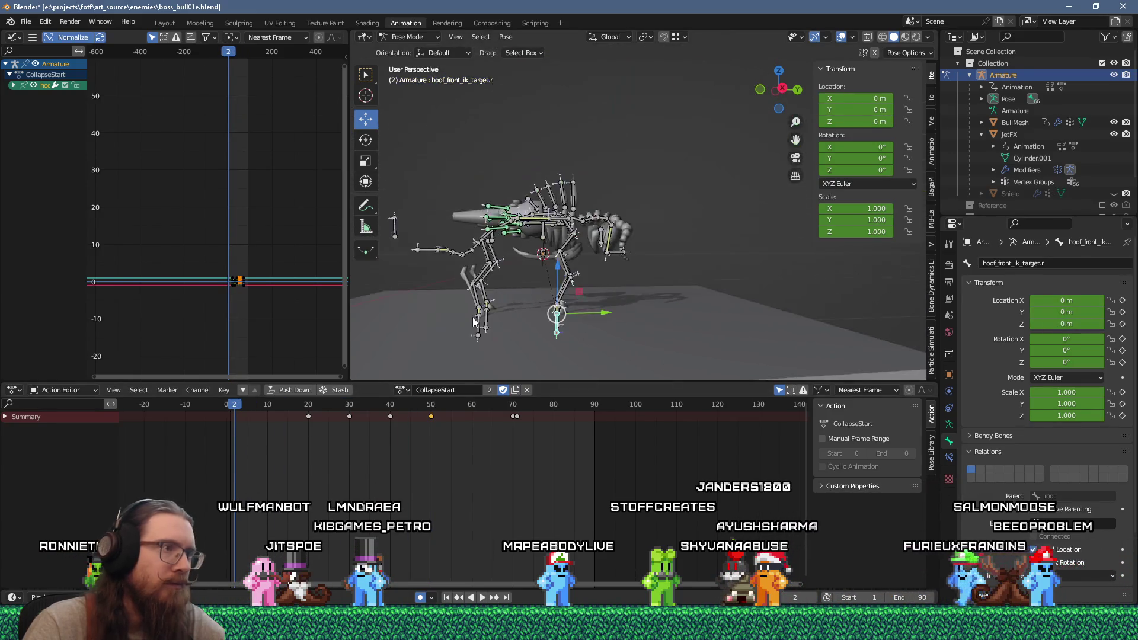
# Box-select the keys from frame 20 to 50, shift them earlier, and replay the retiming.
pyautogui.press('space')
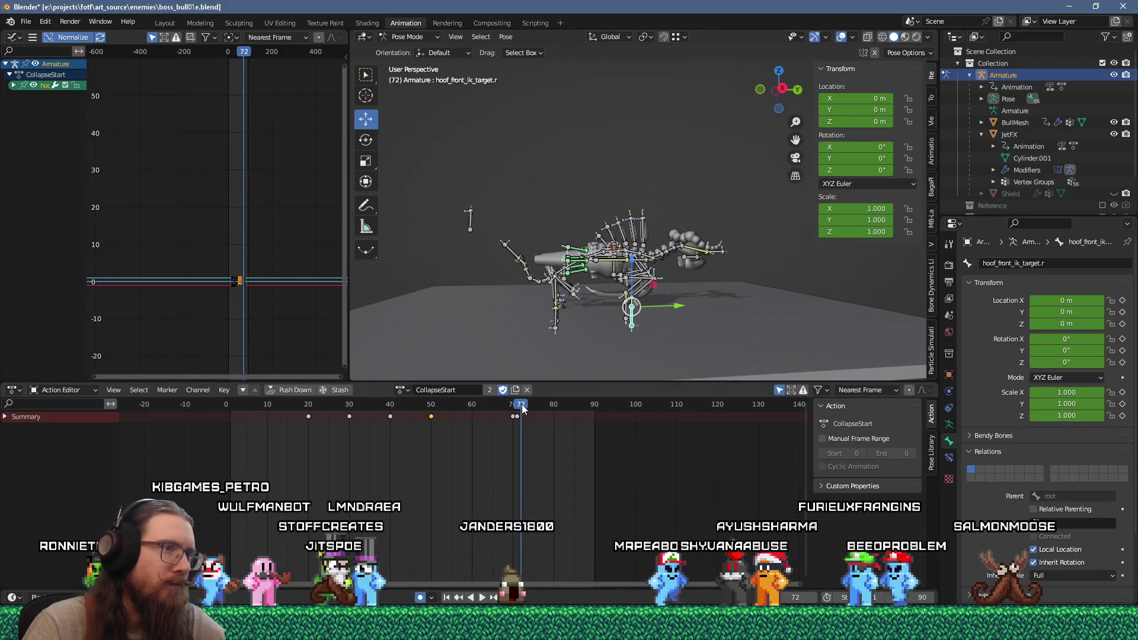
pyautogui.moveTo(522, 409)
pyautogui.mouseDown()
pyautogui.moveTo(221, 414)
pyautogui.moveTo(310, 416)
pyautogui.mouseUp()
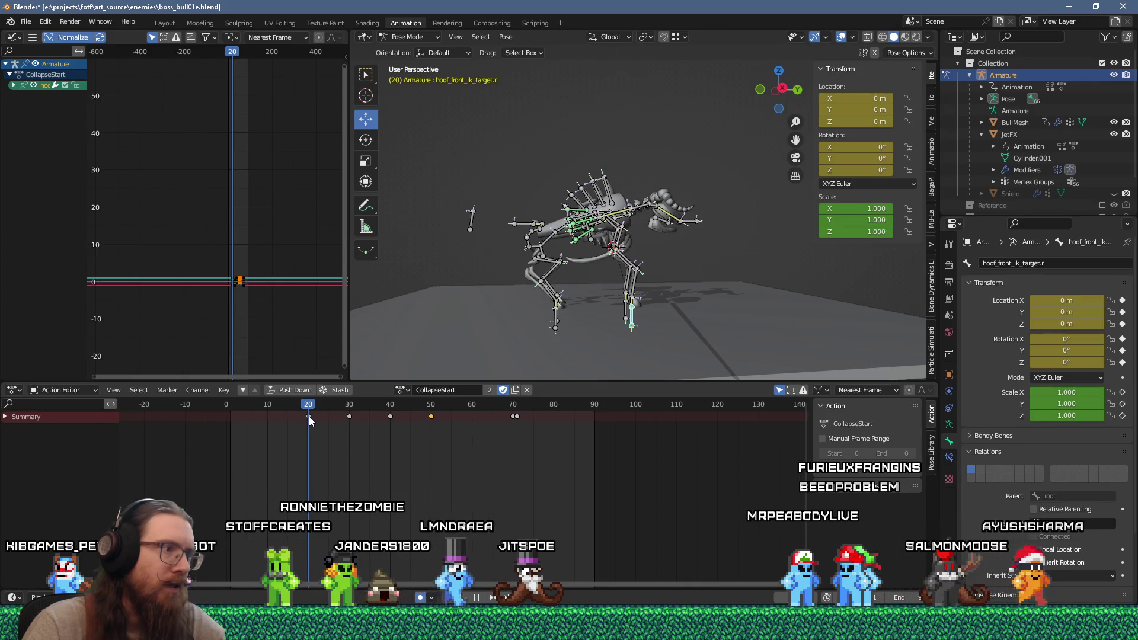
pyautogui.scroll(1, 377, 455)
pyautogui.moveTo(453, 439)
pyautogui.mouseDown()
pyautogui.moveTo(289, 405)
pyautogui.moveTo(265, 417)
pyautogui.mouseUp()
pyautogui.scroll(1, 296, 412)
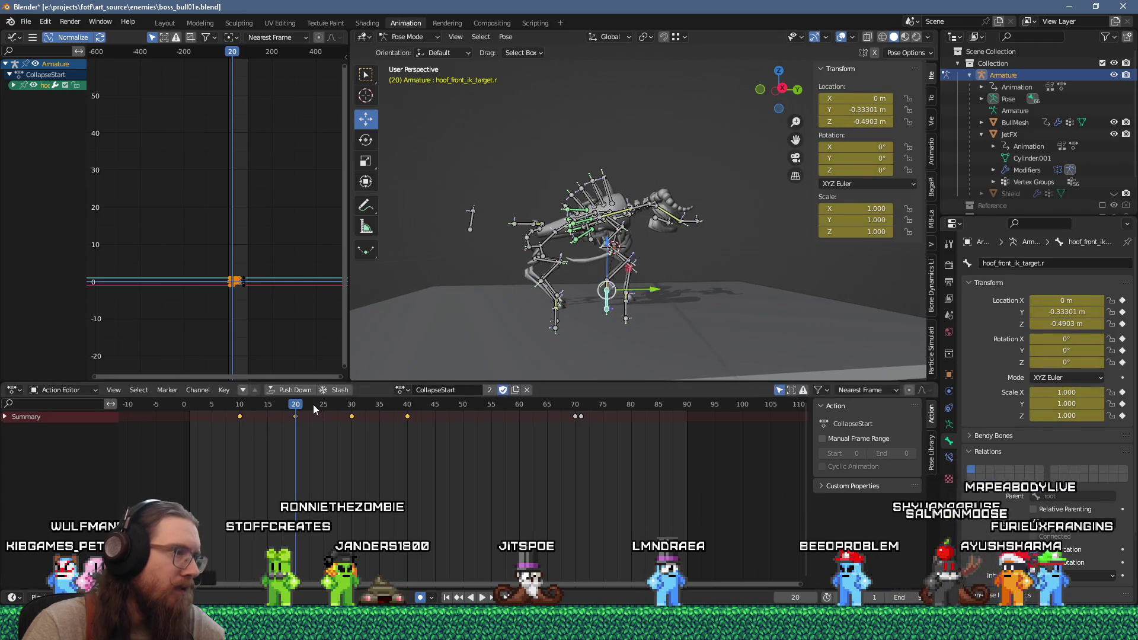
pyautogui.press('space')
pyautogui.press('space')
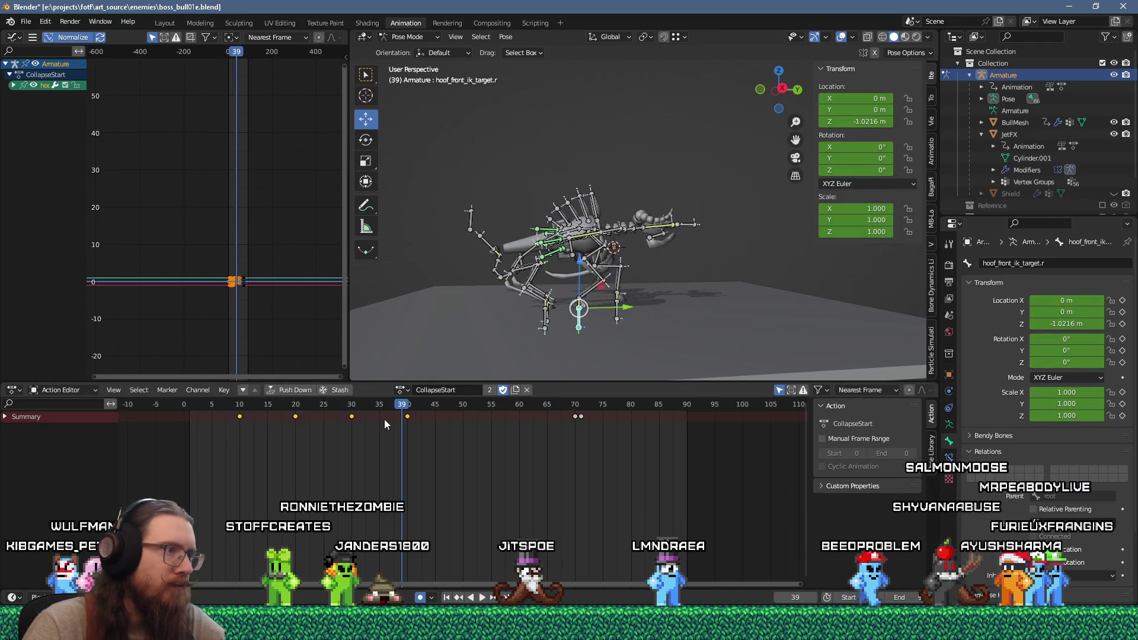
# Move the rear hoof IK target's key to frame 20 and review the pose.
pyautogui.scroll(2, 554, 326)
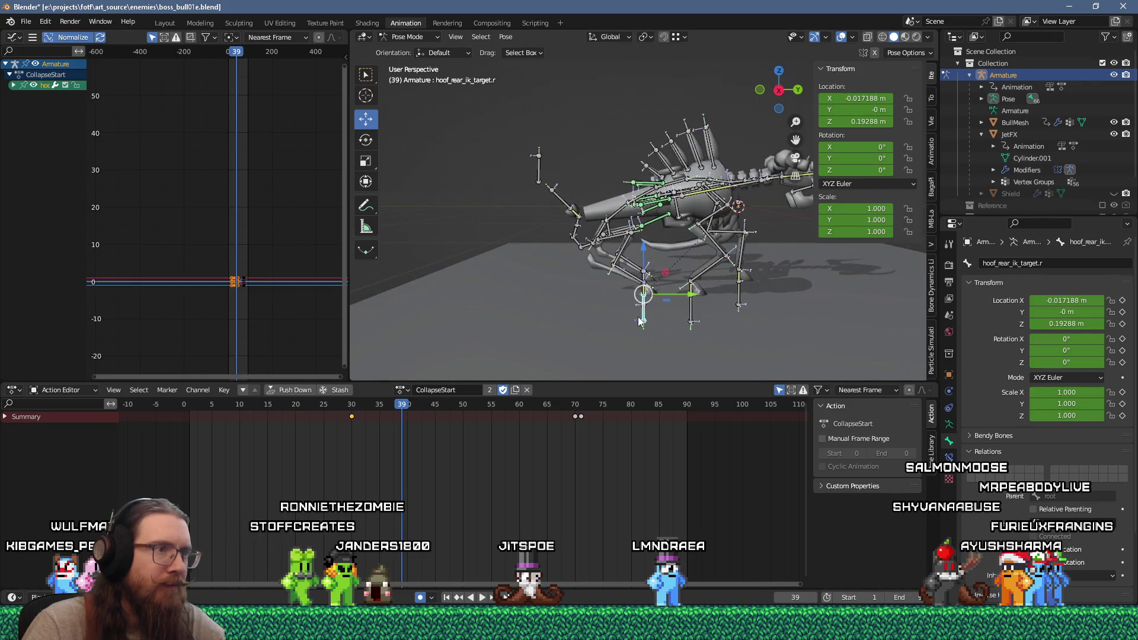
pyautogui.press('KP_4')
pyautogui.press('KP_4')
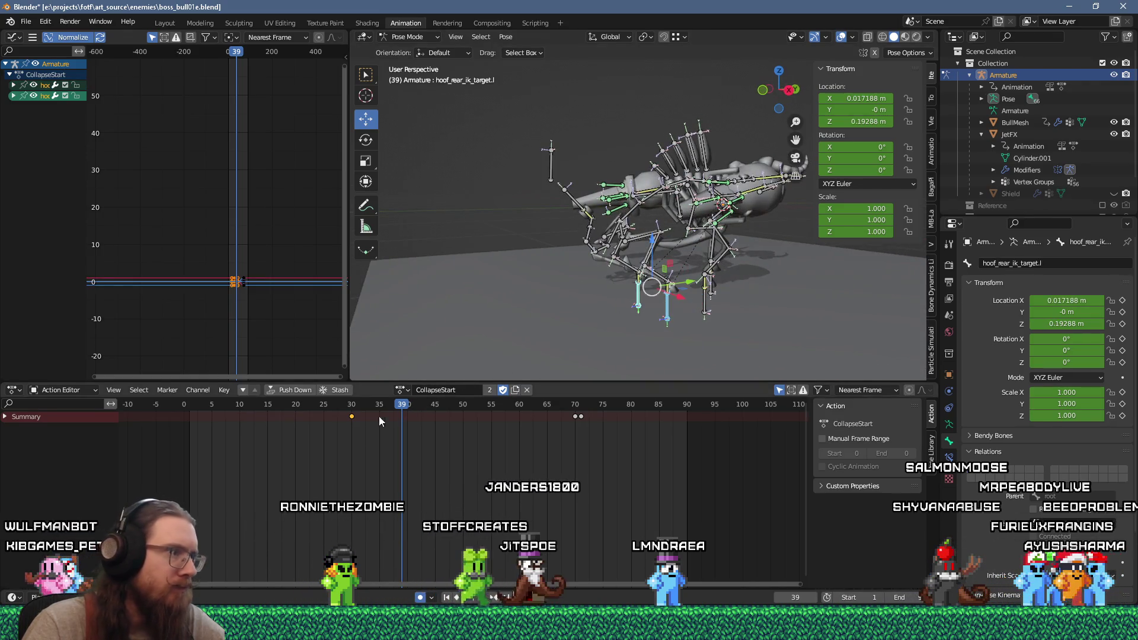
pyautogui.moveTo(351, 417); pyautogui.dragTo(288, 431)
pyautogui.press('space')
pyautogui.moveTo(399, 407)
pyautogui.mouseDown()
pyautogui.moveTo(261, 418)
pyautogui.moveTo(296, 414)
pyautogui.mouseUp()
pyautogui.press('space')
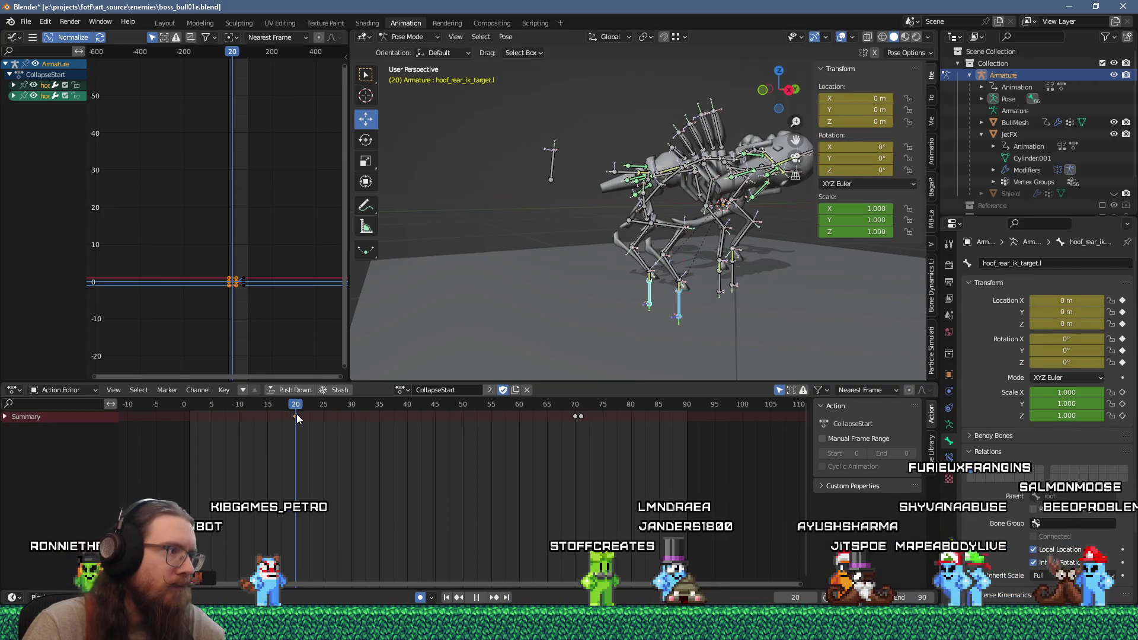
pyautogui.moveTo(664, 326)
pyautogui.mouseDown(button='middle')
pyautogui.moveTo(522, 326)
pyautogui.moveTo(547, 305)
pyautogui.moveTo(507, 307)
pyautogui.moveTo(596, 330)
pyautogui.moveTo(560, 318)
pyautogui.moveTo(603, 255)
pyautogui.mouseUp(button='middle')
# At frame 20, shift the base bone along X and move head_ik_target to X -0.27982, Y -0.38989, Z 0.65733 m.
pyautogui.click(603, 255)
pyautogui.click(266, 411)
pyautogui.moveTo(266, 410); pyautogui.dragTo(296, 408)
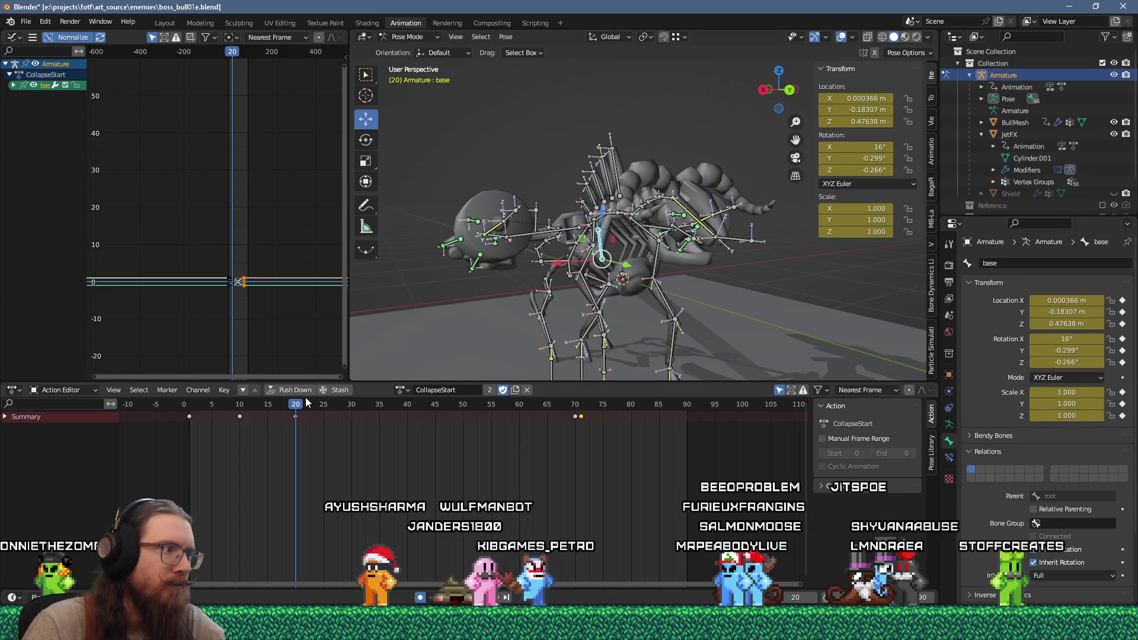
pyautogui.moveTo(593, 332); pyautogui.dragTo(482, 333, button='middle')
pyautogui.moveTo(517, 257)
pyautogui.mouseDown()
pyautogui.moveTo(535, 255)
pyautogui.moveTo(539, 275)
pyautogui.mouseUp()
pyautogui.moveTo(539, 275)
pyautogui.mouseDown(button='middle')
pyautogui.moveTo(520, 265)
pyautogui.moveTo(514, 300)
pyautogui.moveTo(625, 302)
pyautogui.mouseUp(button='middle')
pyautogui.moveTo(625, 297); pyautogui.dragTo(664, 272)
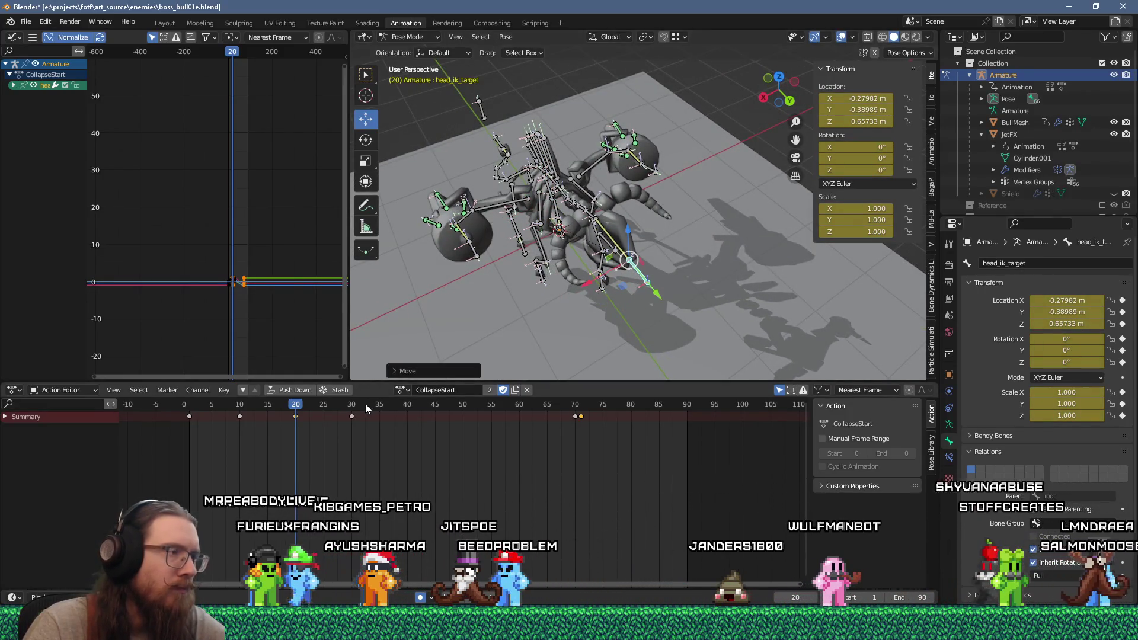
# Reposition head_ik_target at frame 10 and play back to review the head motion.
pyautogui.moveTo(287, 409)
pyautogui.mouseDown()
pyautogui.moveTo(309, 409)
pyautogui.moveTo(240, 431)
pyautogui.mouseUp()
pyautogui.moveTo(563, 297)
pyautogui.mouseDown(button='middle')
pyautogui.moveTo(647, 236)
pyautogui.moveTo(579, 260)
pyautogui.moveTo(594, 233)
pyautogui.moveTo(558, 282)
pyautogui.moveTo(534, 285)
pyautogui.mouseUp(button='middle')
pyautogui.press('g')
pyautogui.click(596, 252)
pyautogui.press('g')
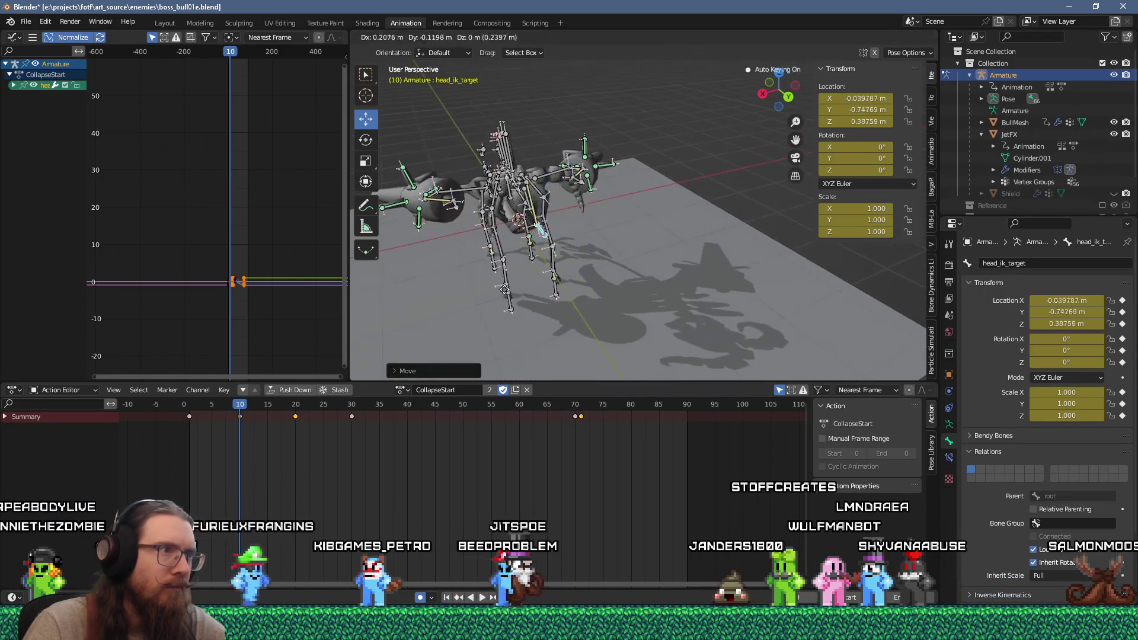
pyautogui.click(495, 292)
pyautogui.press('space')
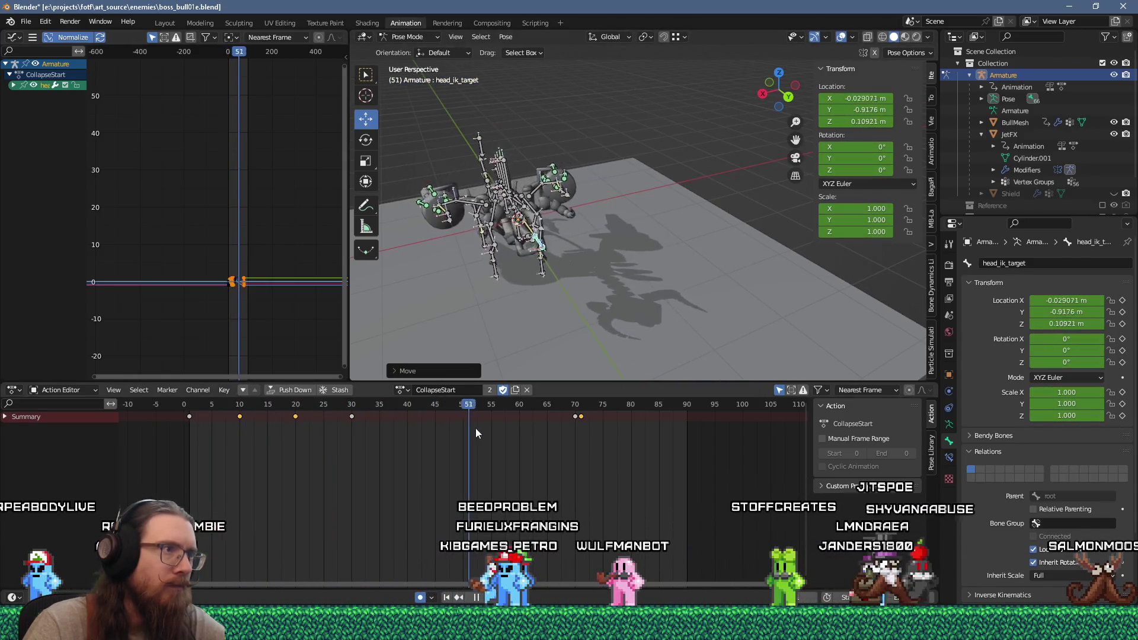
pyautogui.press('Escape')
# Enlarge and reframe the 3D view on the rig, then replay the collapse.
pyautogui.scroll(3, 593, 237)
pyautogui.moveTo(634, 240)
pyautogui.mouseDown(button='middle')
pyautogui.moveTo(574, 241)
pyautogui.moveTo(614, 305)
pyautogui.mouseUp(button='middle')
pyautogui.scroll(-2, 574, 242)
pyautogui.moveTo(609, 382); pyautogui.dragTo(602, 442)
pyautogui.scroll(4, 587, 374)
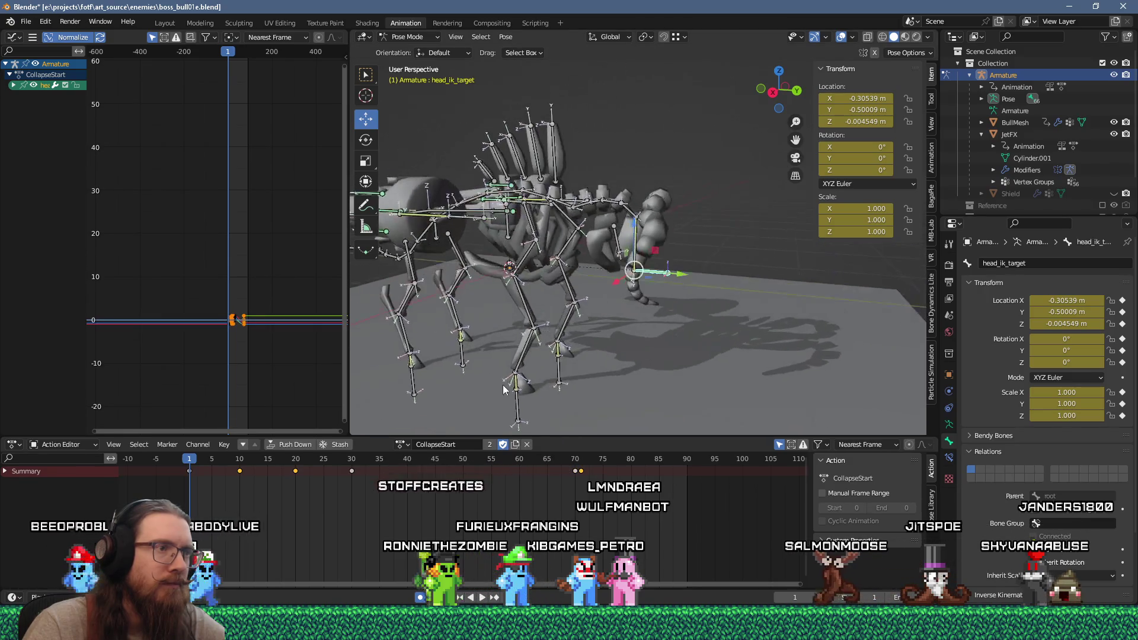
pyautogui.moveTo(524, 373); pyautogui.dragTo(528, 367, button='middle')
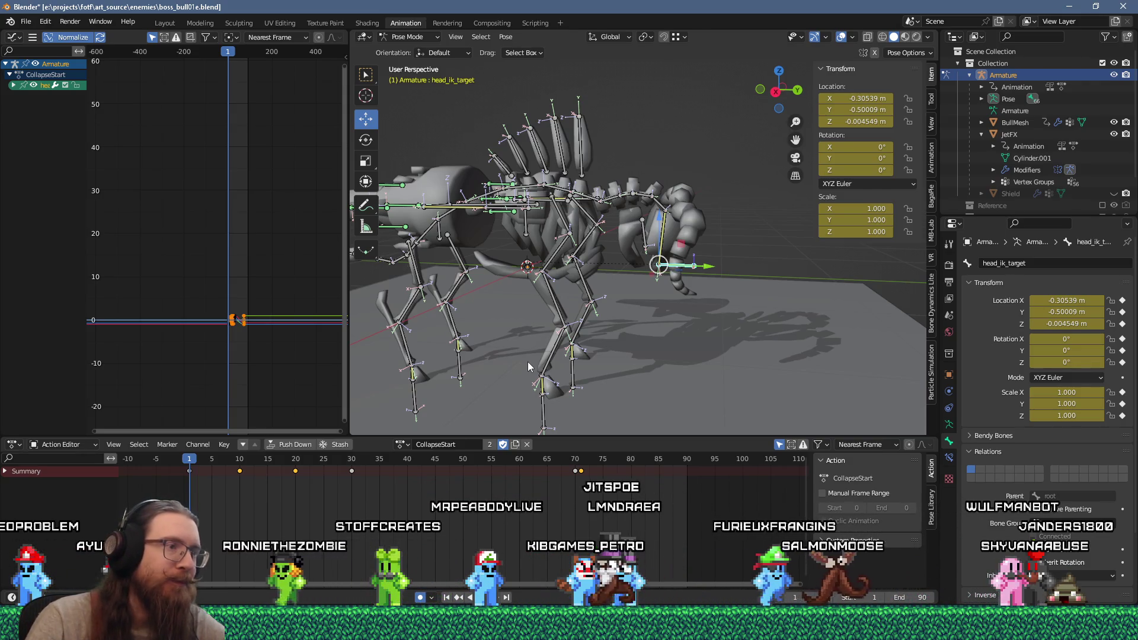
pyautogui.moveTo(492, 330)
pyautogui.keyDown('shift'); pyautogui.mouseDown(button='middle')
pyautogui.moveTo(575, 292)
pyautogui.moveTo(543, 297)
pyautogui.moveTo(561, 294)
pyautogui.mouseUp(button='middle'); pyautogui.keyUp('shift')
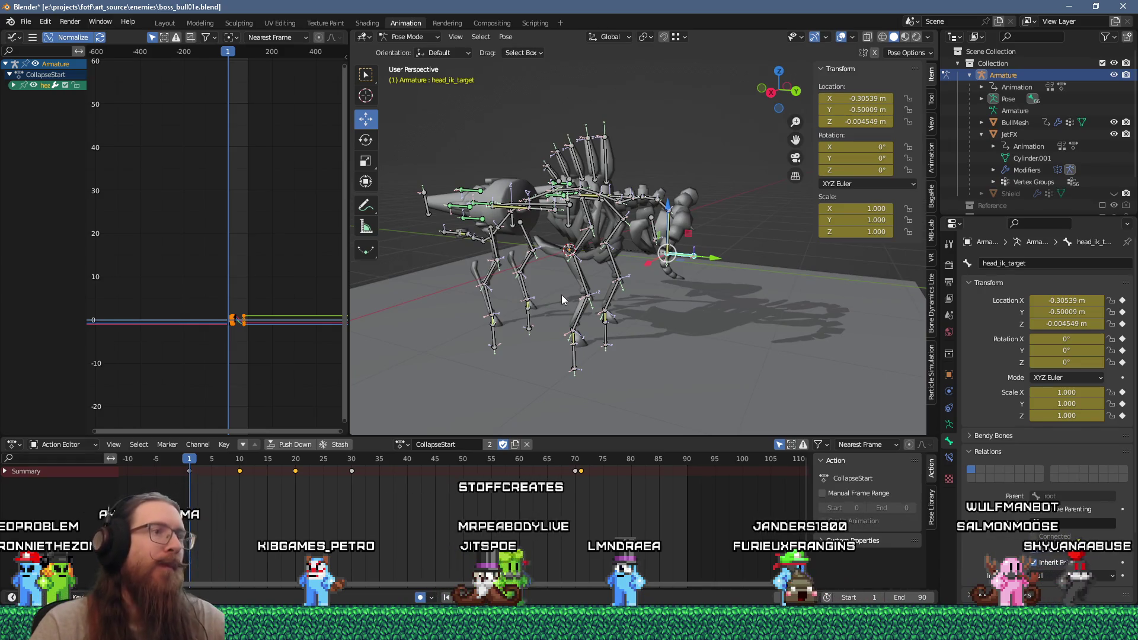
pyautogui.keyDown('shift'); pyautogui.moveTo(555, 259); pyautogui.dragTo(604, 241, button='middle'); pyautogui.keyUp('shift')
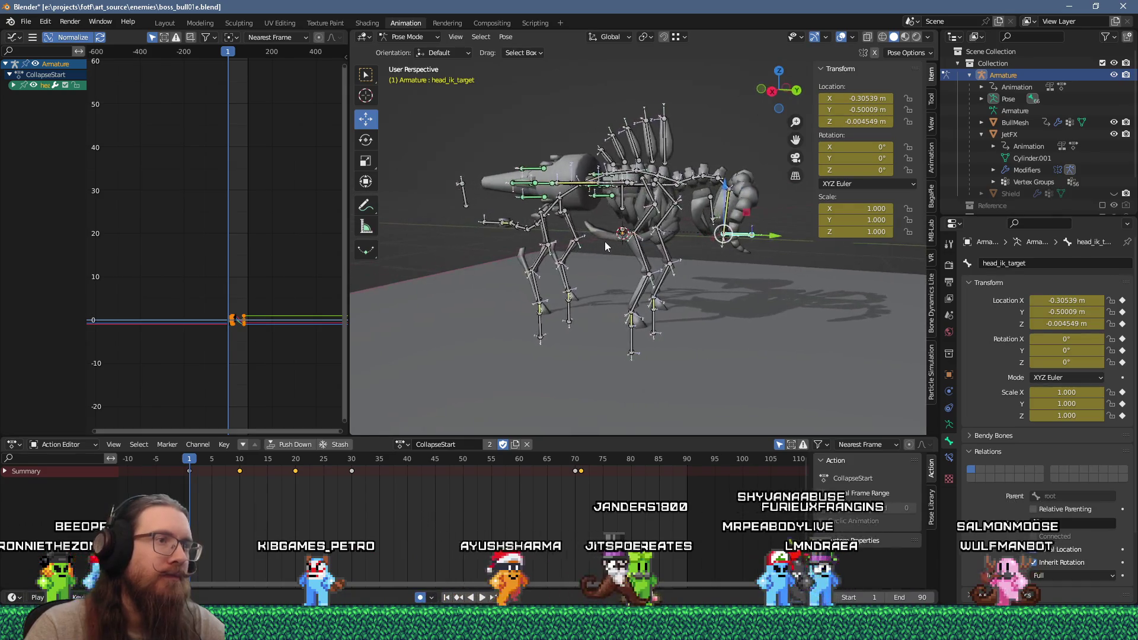
pyautogui.press('space')
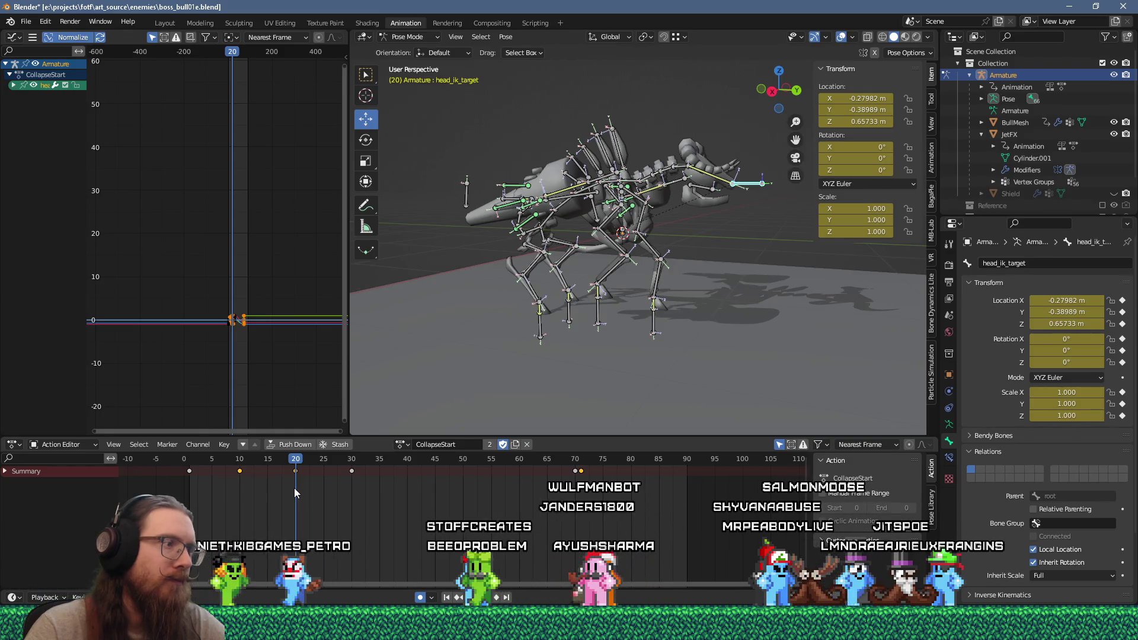
# Move the hoof key from frame 30 to frame 20, then go to frame 30.
pyautogui.press('Right')
pyautogui.moveTo(300, 494)
pyautogui.mouseDown()
pyautogui.moveTo(238, 498)
pyautogui.moveTo(296, 498)
pyautogui.mouseUp()
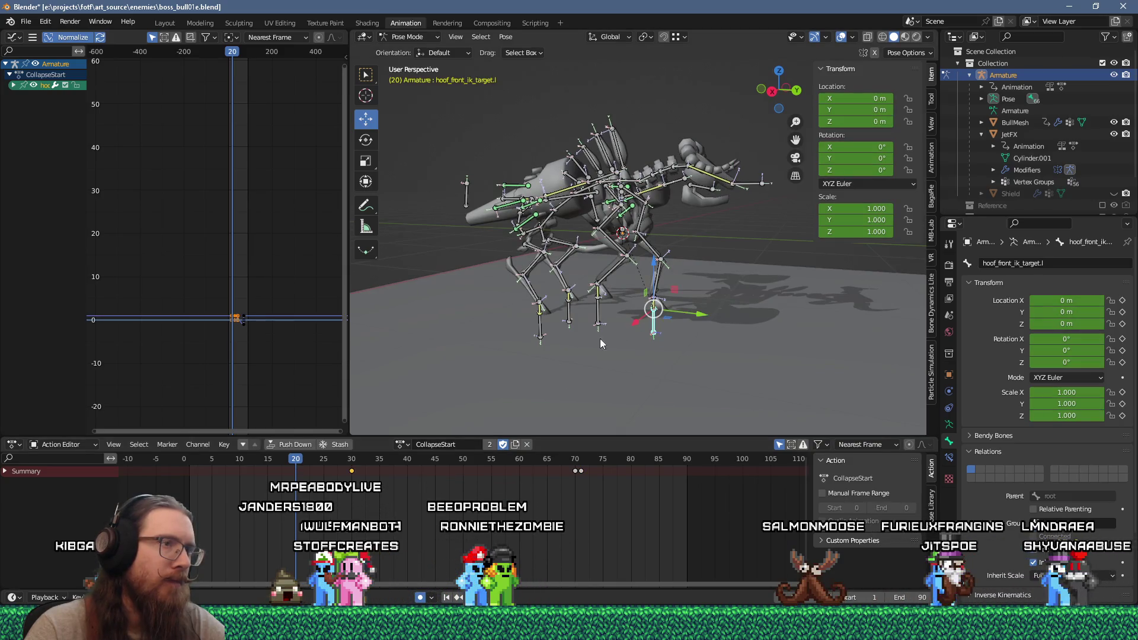
pyautogui.moveTo(352, 471); pyautogui.dragTo(293, 478)
pyautogui.click(352, 464)
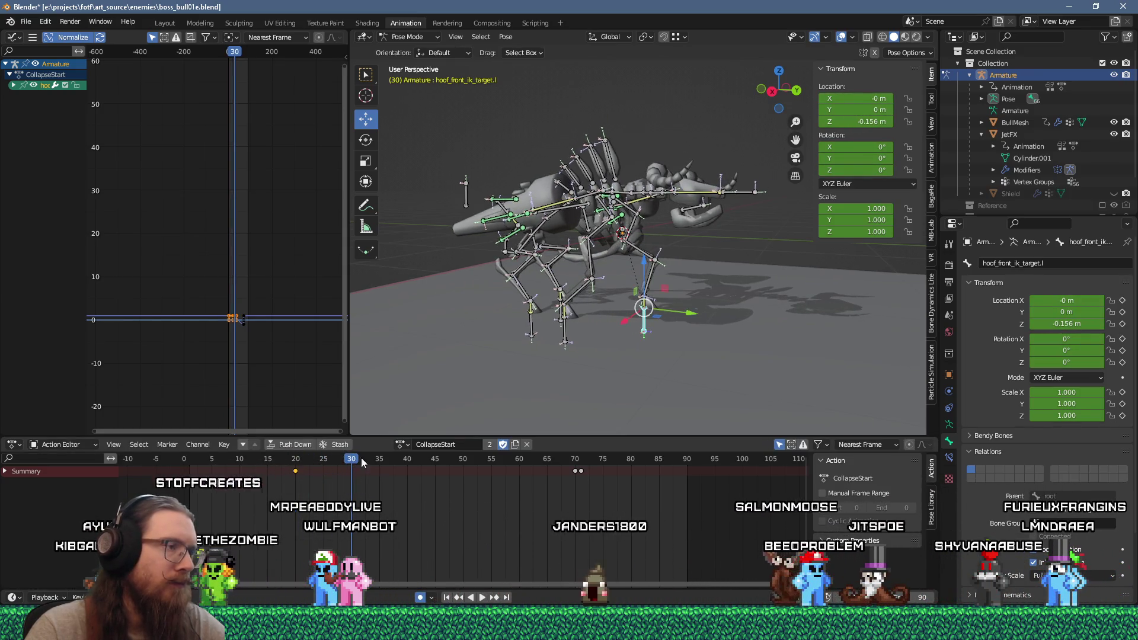
# Reposition the front left and rear right hoof IK targets at frame 30.
pyautogui.moveTo(668, 286); pyautogui.dragTo(651, 272)
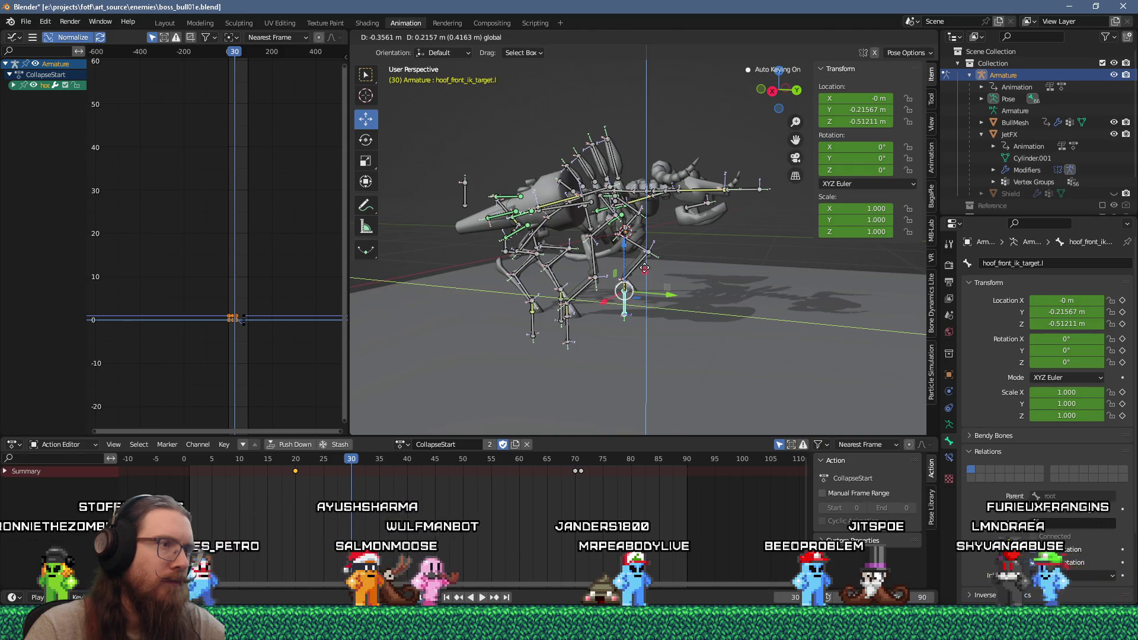
pyautogui.moveTo(644, 269); pyautogui.dragTo(593, 285, button='middle')
pyautogui.click(578, 291)
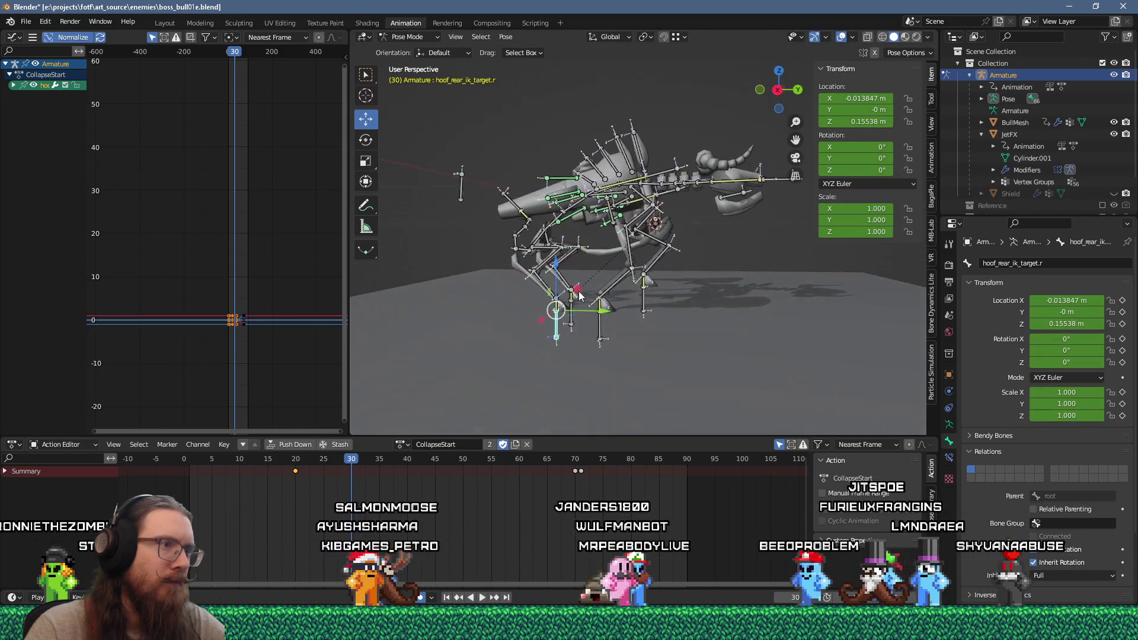
pyautogui.moveTo(579, 297)
pyautogui.mouseDown()
pyautogui.moveTo(537, 273)
pyautogui.moveTo(554, 284)
pyautogui.mouseUp()
# Move the base bone to Y -0.20248, Z 0.64021 m and tilt it 4.88° on X.
pyautogui.moveTo(555, 285)
pyautogui.mouseDown(button='middle')
pyautogui.moveTo(555, 297)
pyautogui.moveTo(610, 306)
pyautogui.moveTo(563, 327)
pyautogui.moveTo(565, 308)
pyautogui.mouseUp(button='middle')
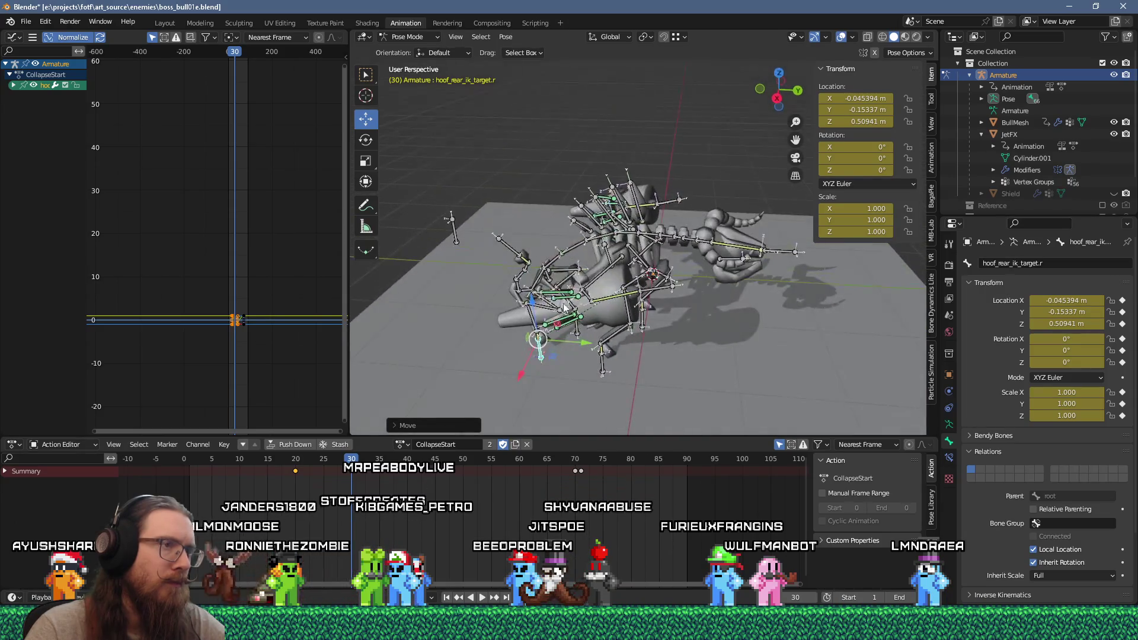
pyautogui.moveTo(620, 259); pyautogui.dragTo(605, 271, button='middle')
pyautogui.moveTo(653, 362); pyautogui.dragTo(653, 261, button='middle')
pyautogui.press('g')
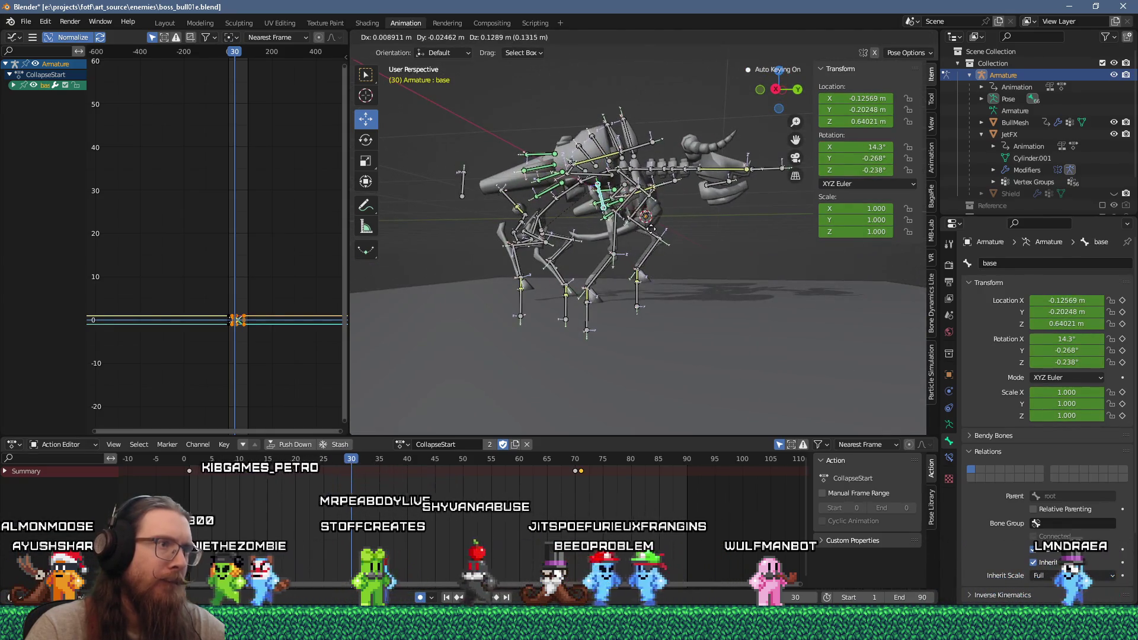
pyautogui.click(651, 228)
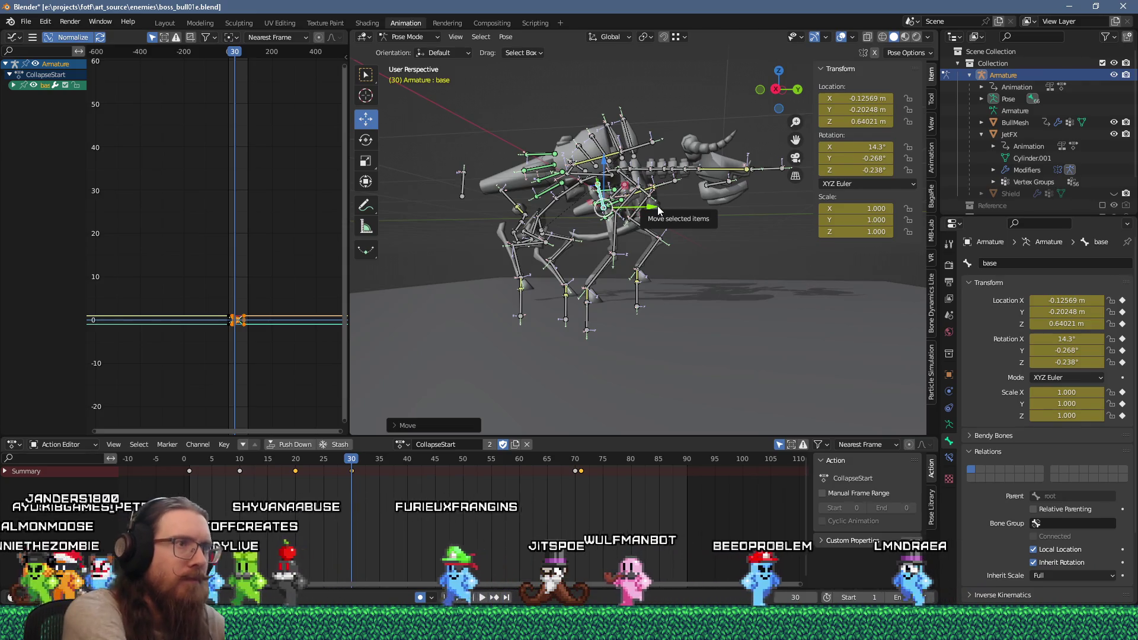
pyautogui.press('r')
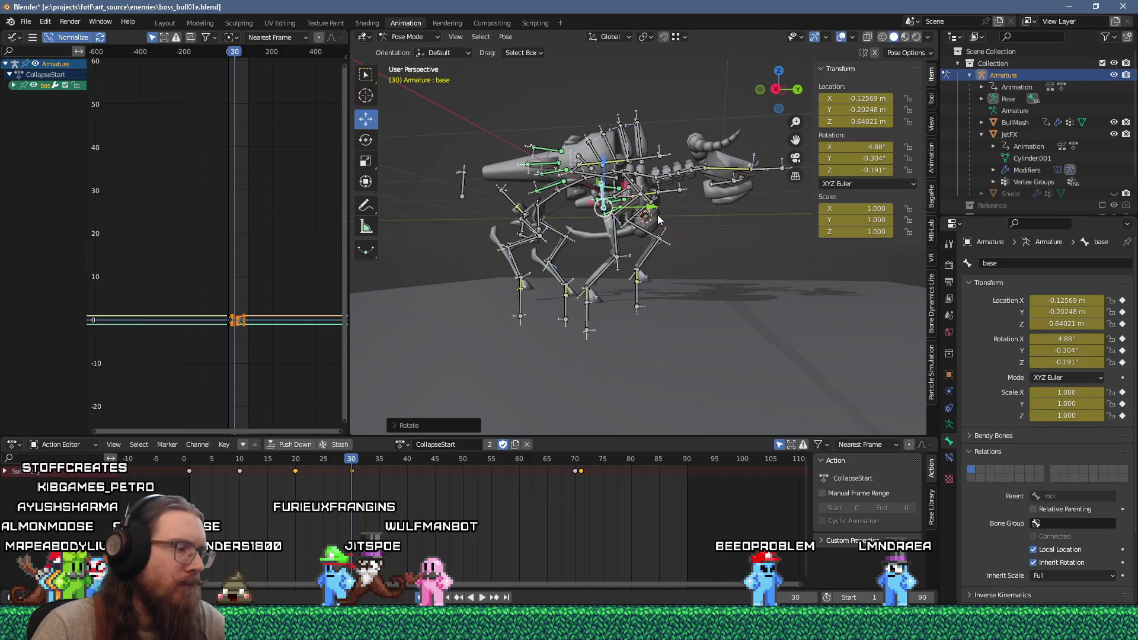
# Play CollapseStart and review the pose around frame 30.
pyautogui.press('space')
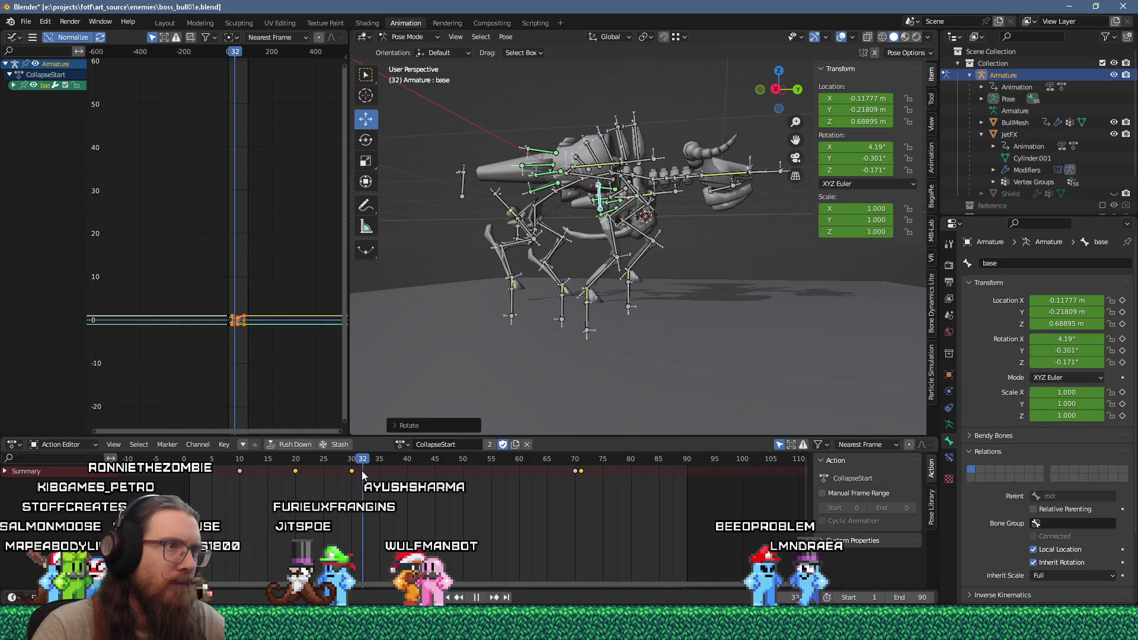
pyautogui.moveTo(361, 471); pyautogui.dragTo(352, 474)
pyautogui.press('space')
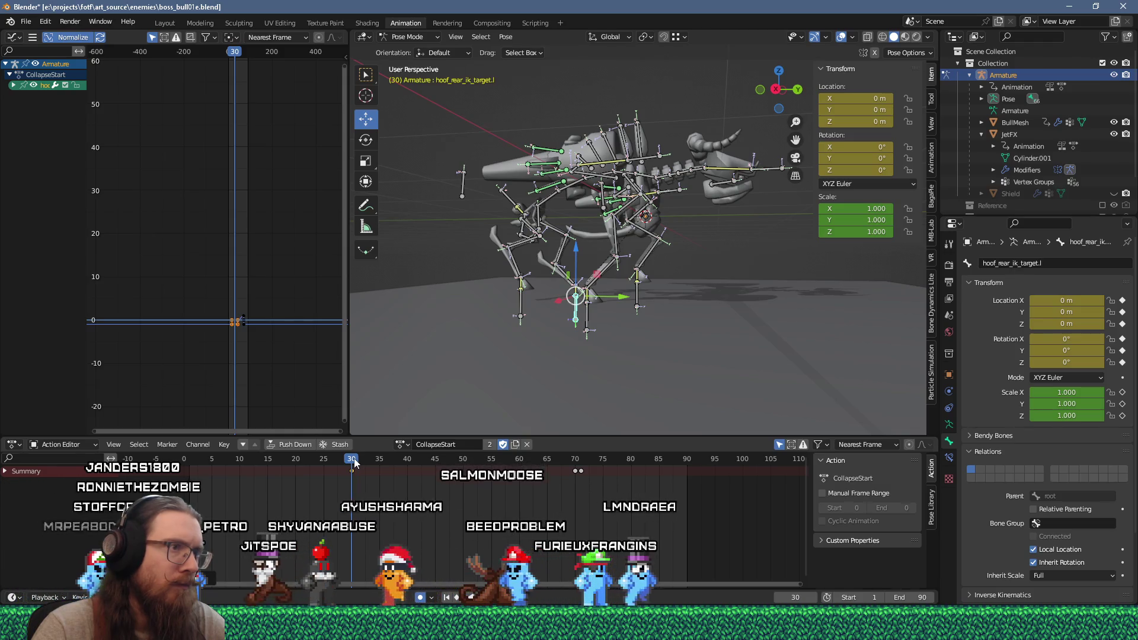
pyautogui.press('space')
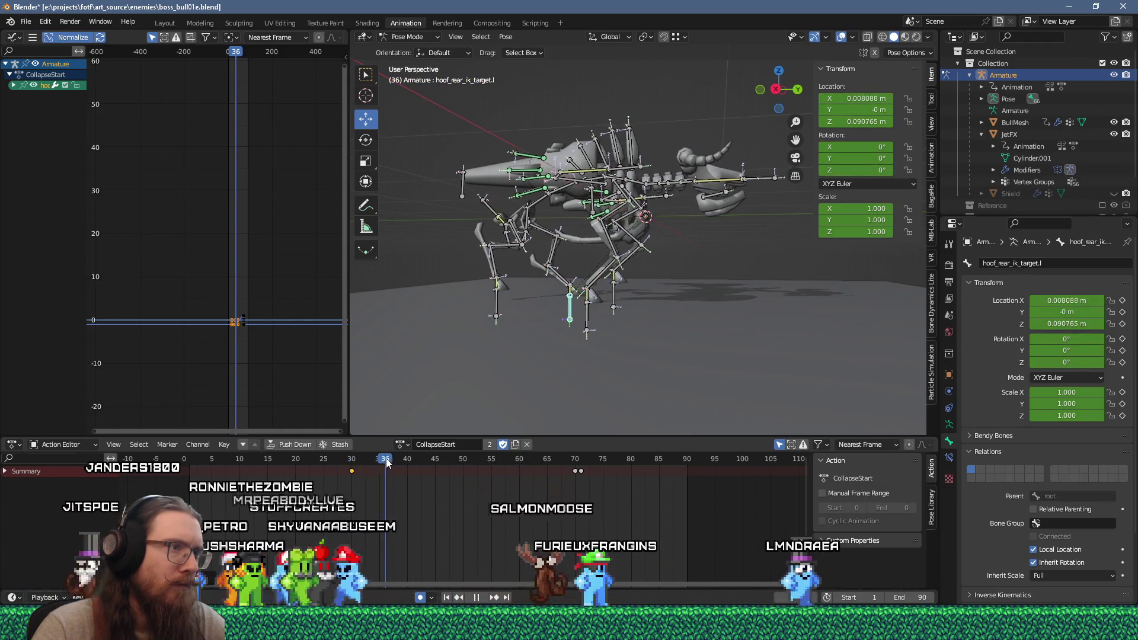
pyautogui.moveTo(401, 462); pyautogui.dragTo(354, 478)
pyautogui.press('space')
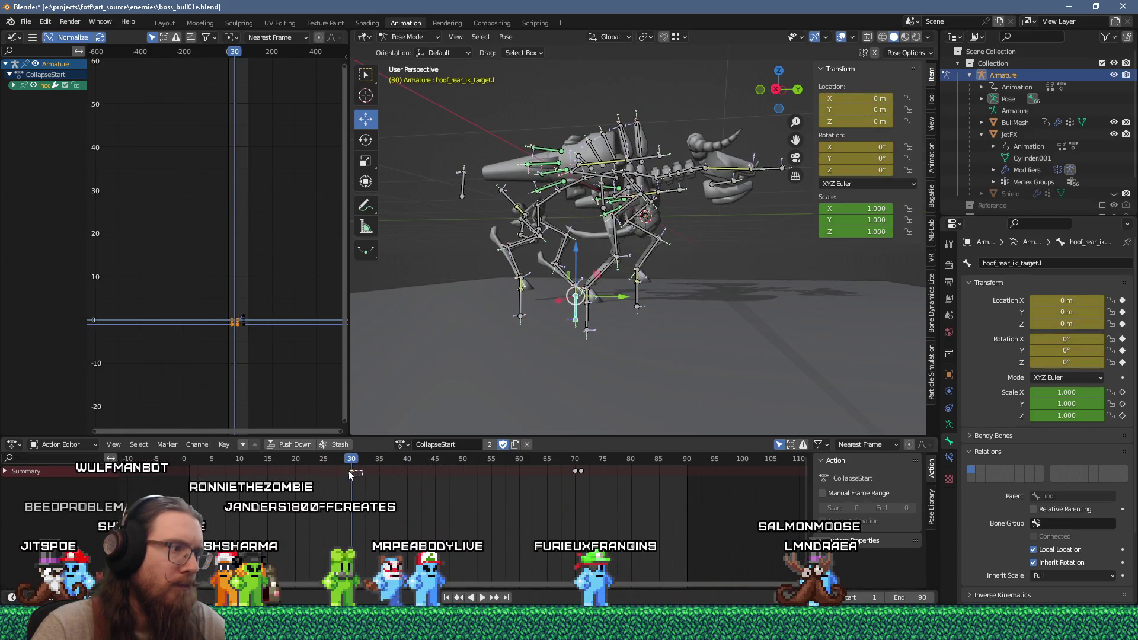
# Shift the left rear hoof IK target's key to frame 40 and replay the collapse.
pyautogui.press('g')
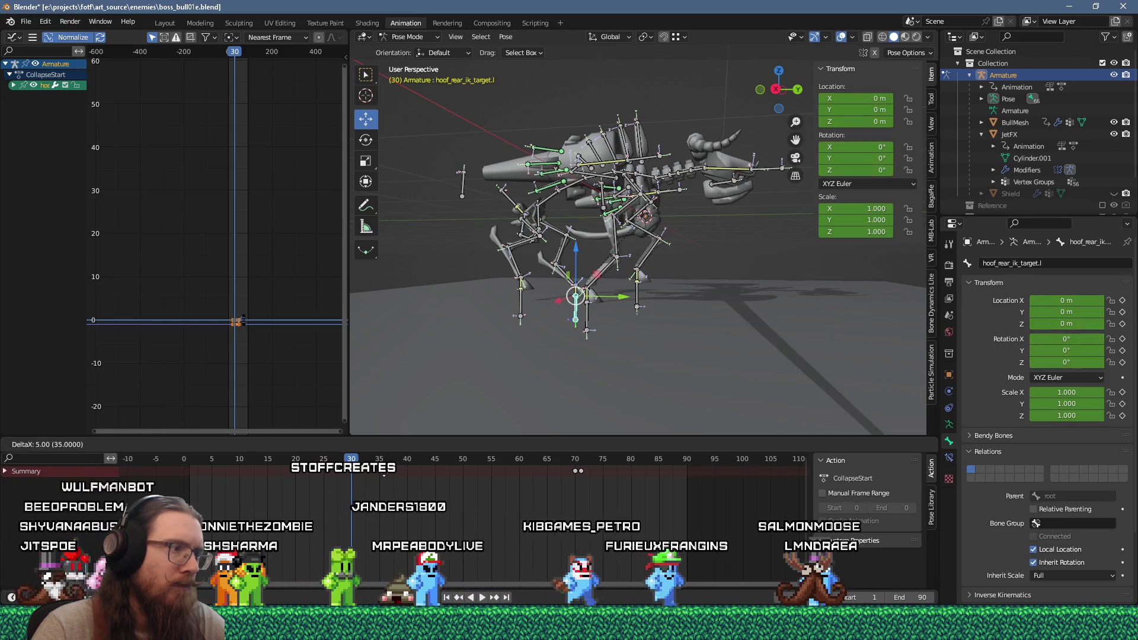
pyautogui.click(411, 474)
pyautogui.press('space')
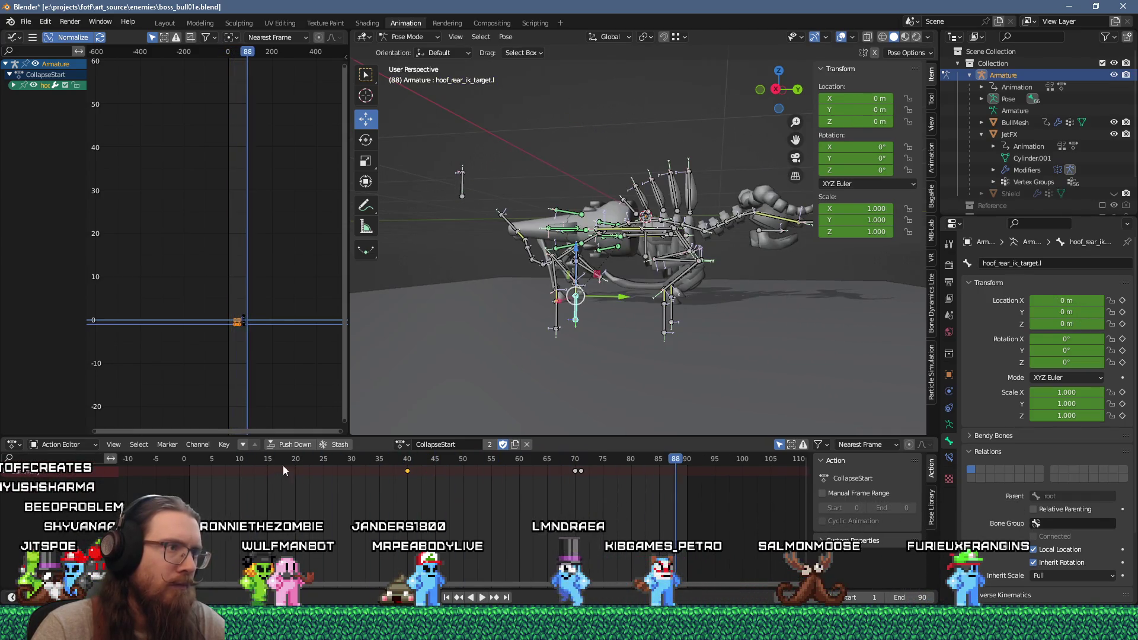
pyautogui.press('space')
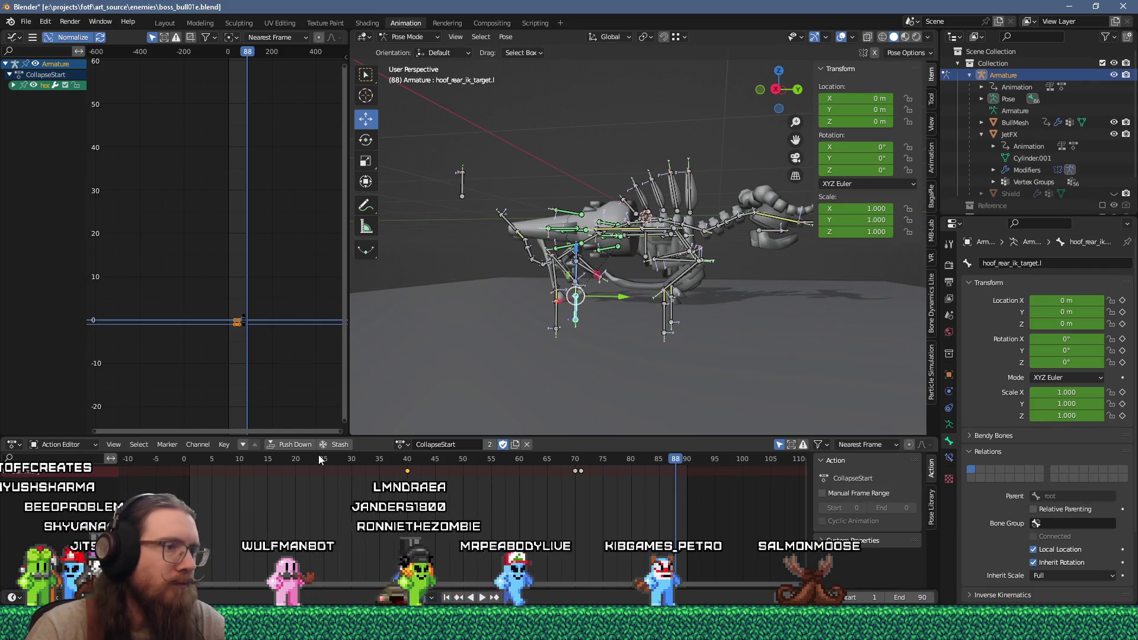
pyautogui.moveTo(616, 279); pyautogui.dragTo(586, 329, button='middle')
pyautogui.moveTo(681, 462)
pyautogui.mouseDown()
pyautogui.moveTo(247, 464)
pyautogui.moveTo(476, 486)
pyautogui.mouseUp()
pyautogui.press('space')
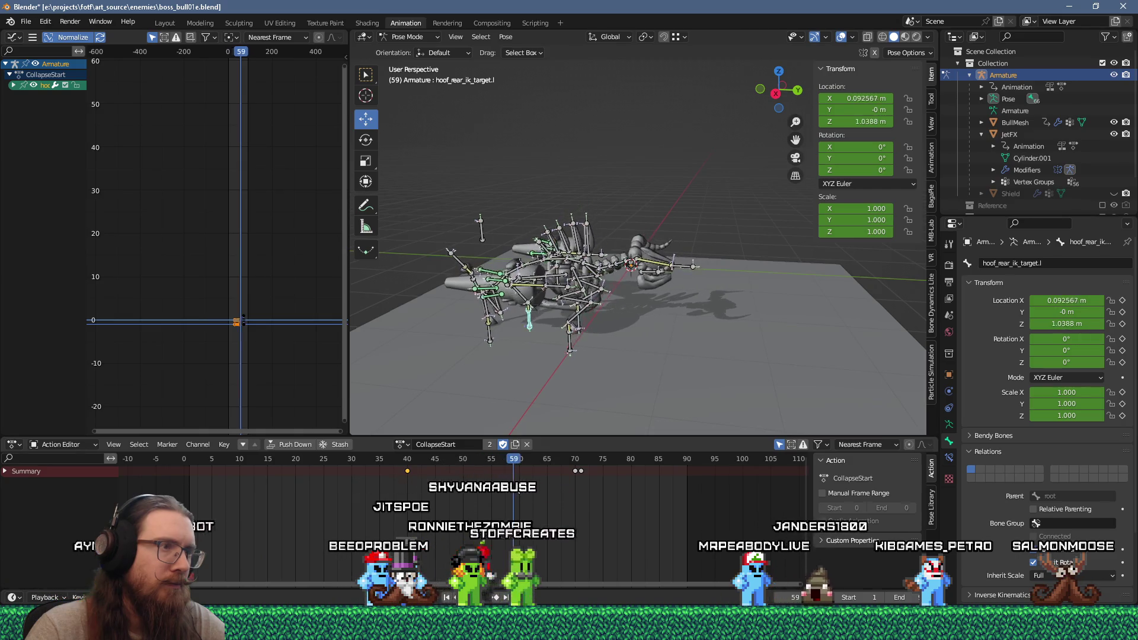
# Delete the frame-71 keyframes, leaving frame 70 as the final collapse pose.
pyautogui.press('a')
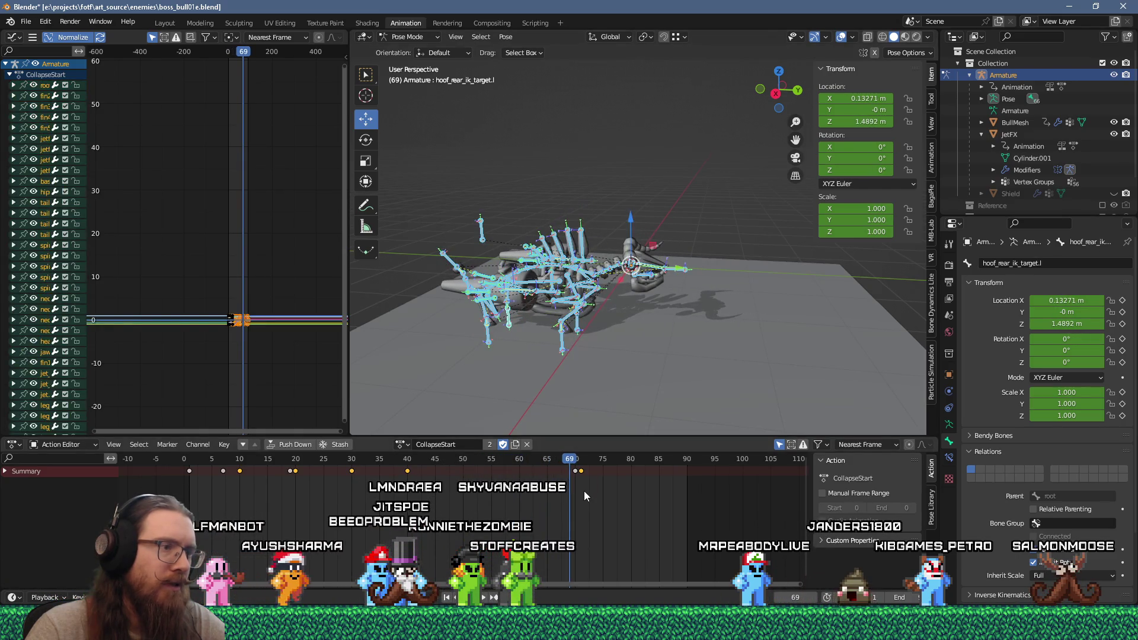
pyautogui.press('x')
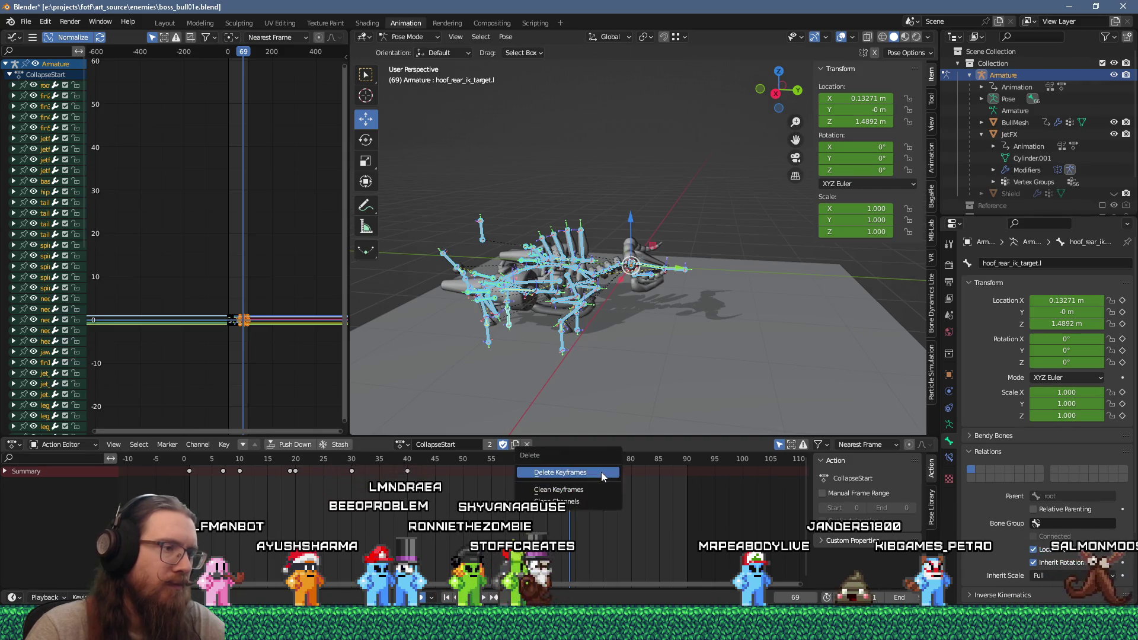
pyautogui.click(595, 474)
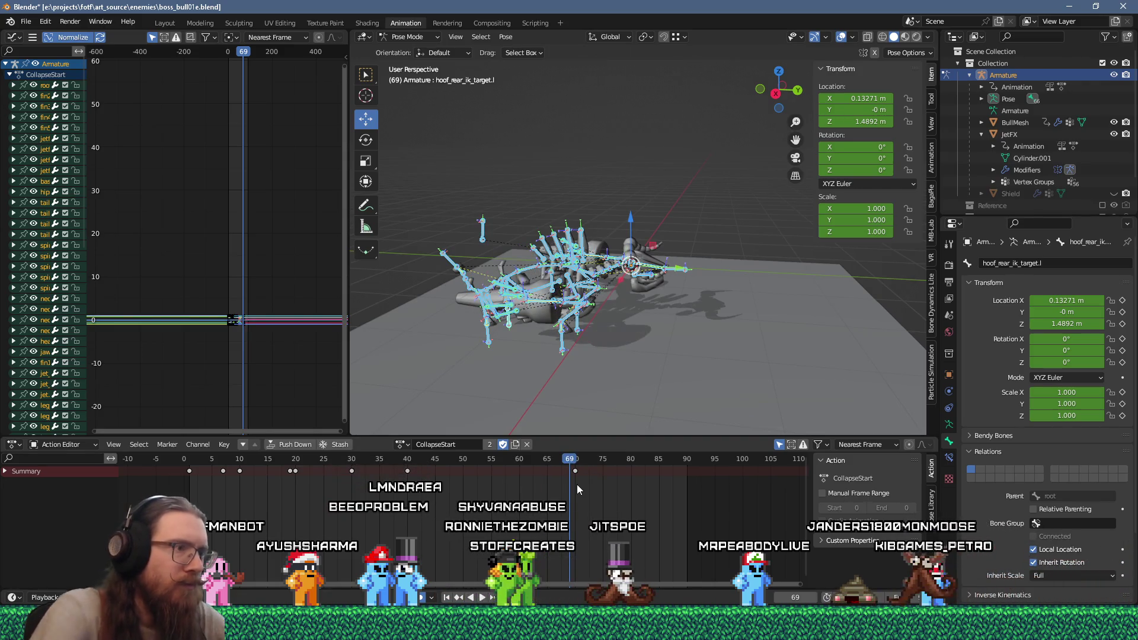
pyautogui.hotkey('ctrl', 'z')
pyautogui.click(578, 464)
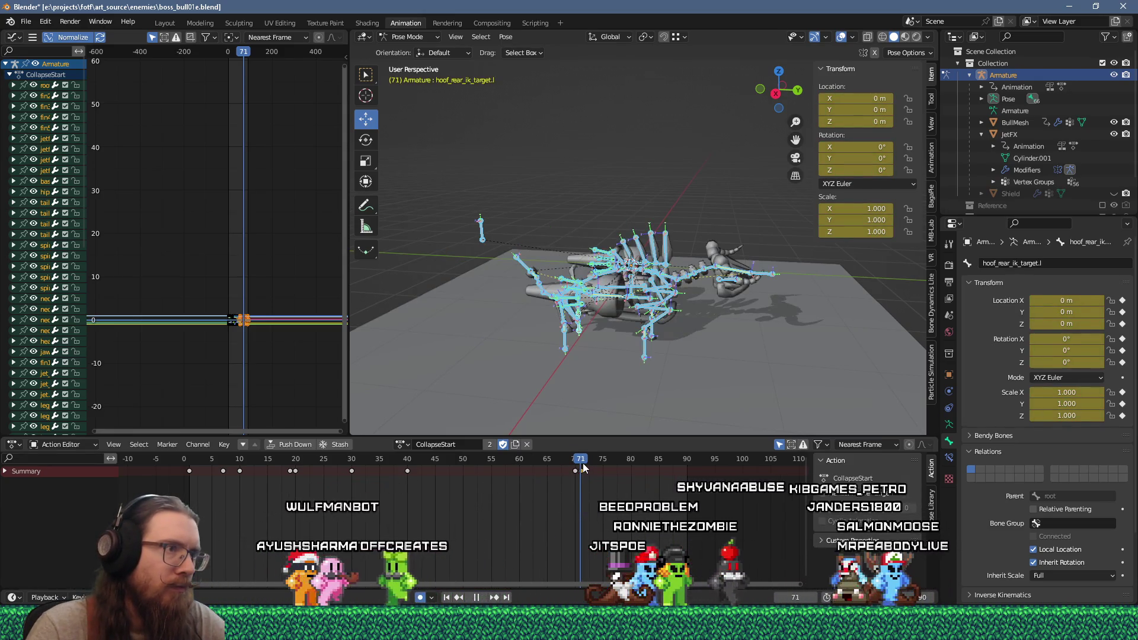
pyautogui.click(581, 472)
pyautogui.press('space')
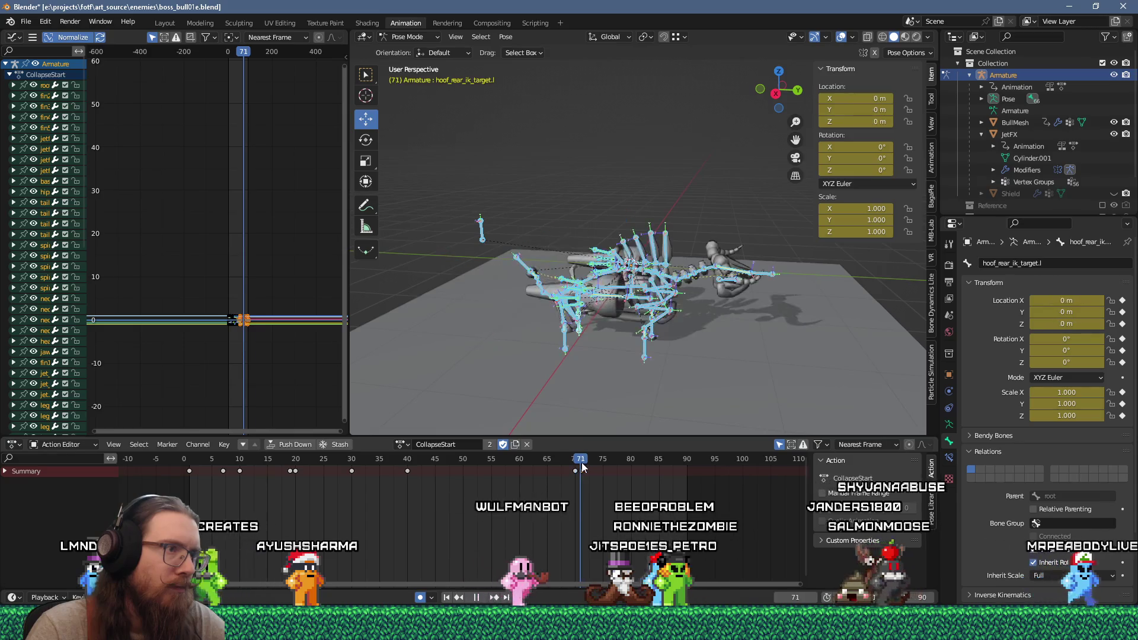
pyautogui.press('space')
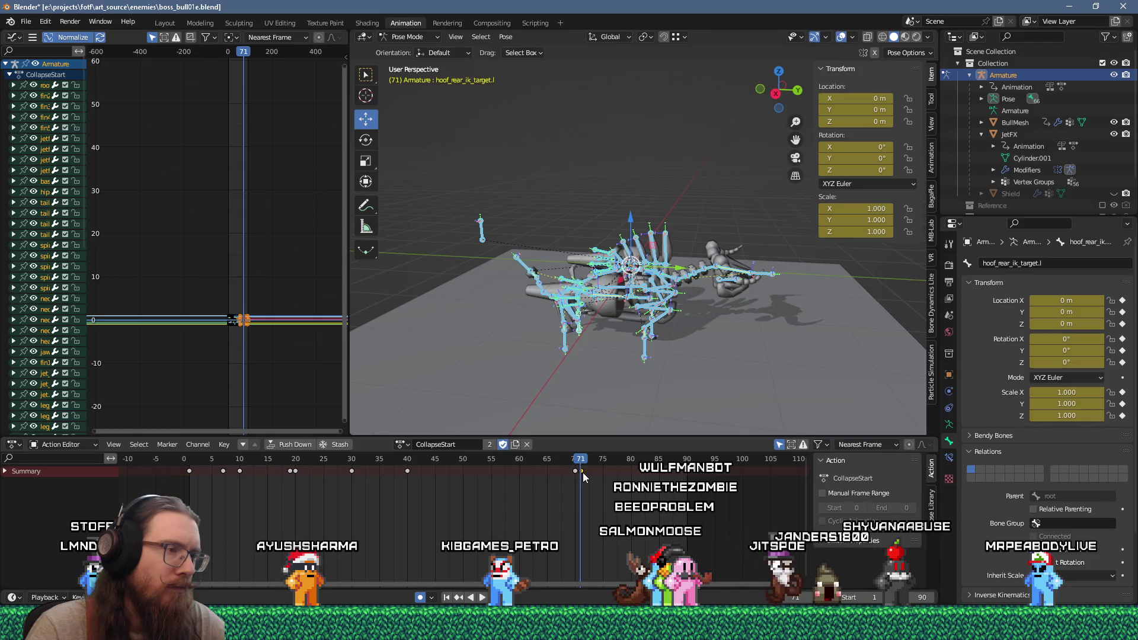
pyautogui.press('x')
pyautogui.click(582, 471)
# Replay the collapse in reverse and forward to check the ending.
pyautogui.hotkey('shift', 'ctrl', 'space')
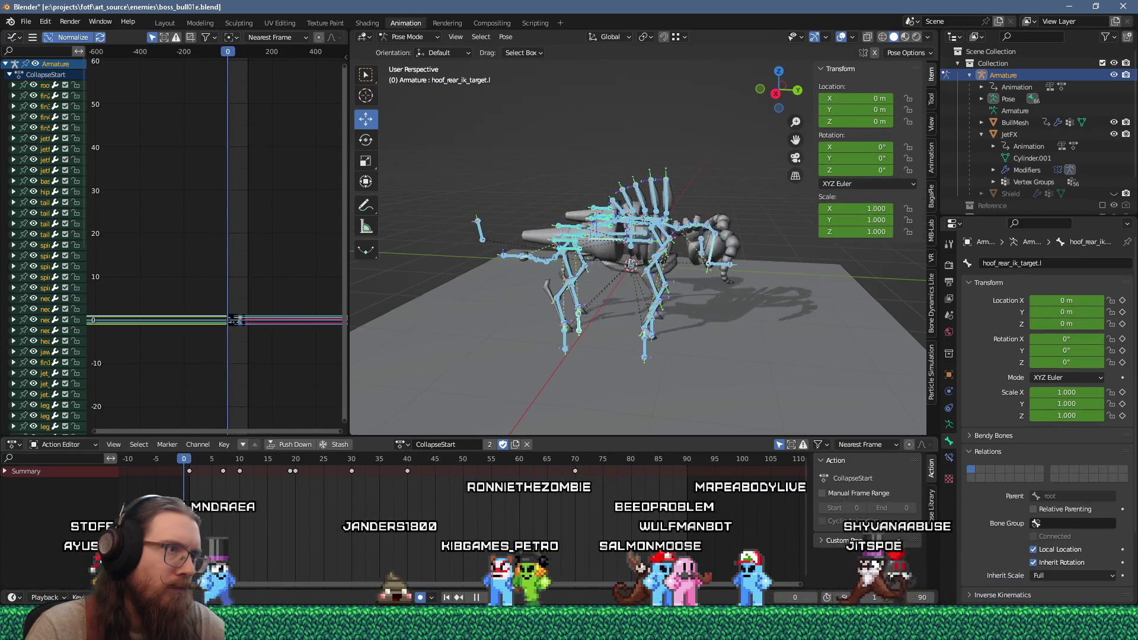
pyautogui.press('space')
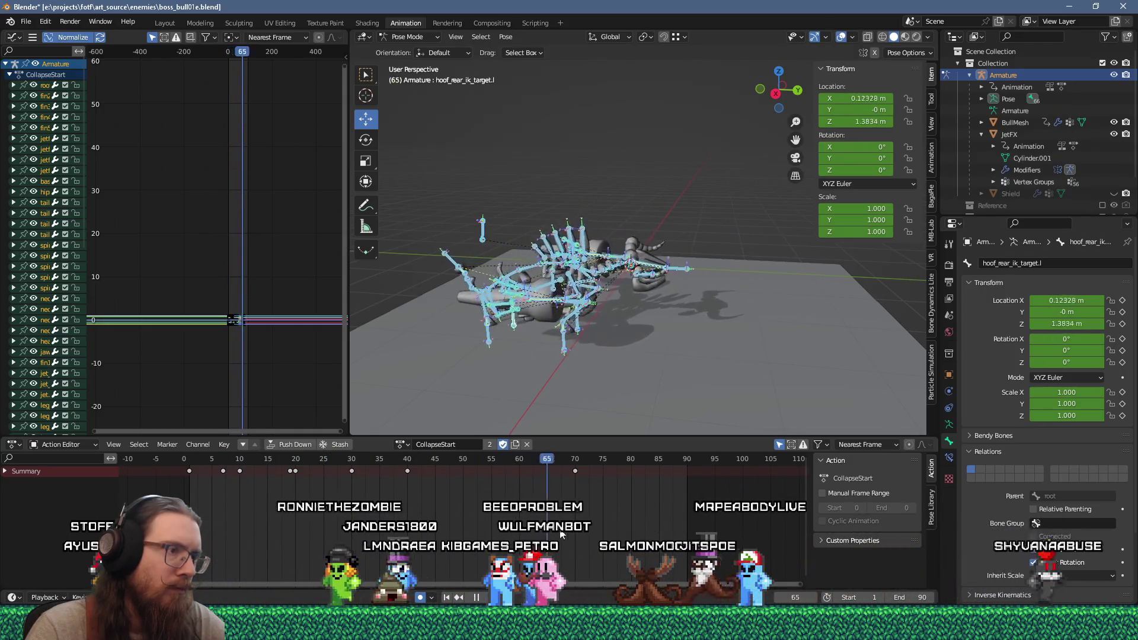
pyautogui.moveTo(303, 532); pyautogui.dragTo(232, 537)
pyautogui.press('space')
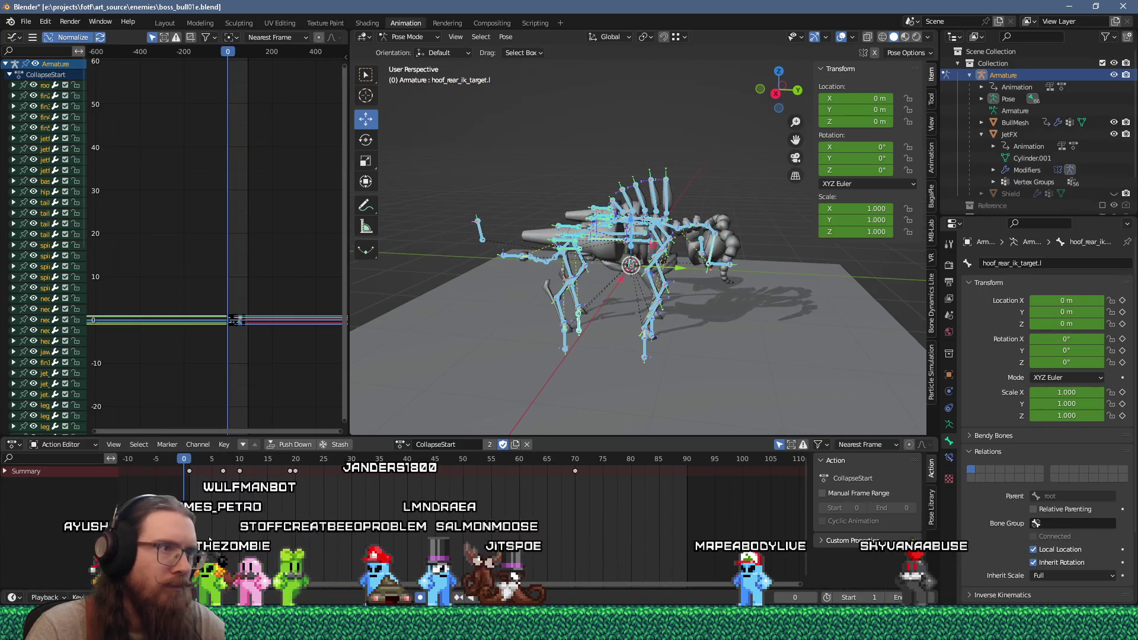
pyautogui.press('space')
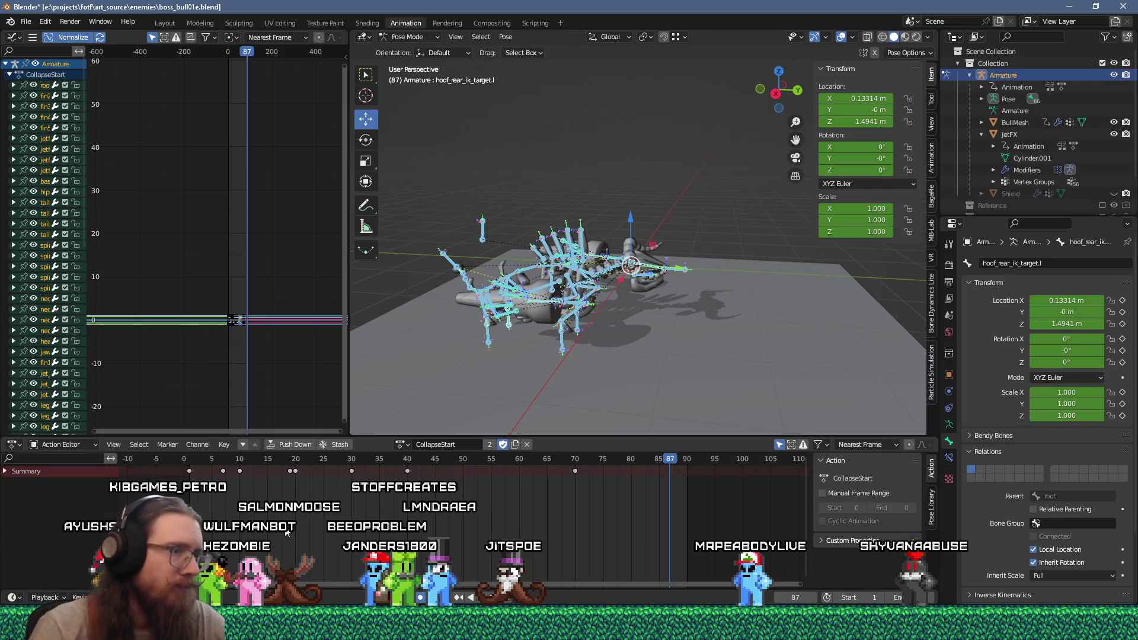
pyautogui.moveTo(417, 425)
pyautogui.mouseDown(button='middle')
pyautogui.moveTo(531, 326)
pyautogui.moveTo(543, 349)
pyautogui.mouseUp(button='middle')
pyautogui.moveTo(671, 455)
pyautogui.mouseDown()
pyautogui.moveTo(185, 485)
pyautogui.moveTo(408, 495)
pyautogui.mouseUp()
# Select the left rear hoof IK target and review its motion, cancelling an attempted move.
pyautogui.click(600, 335)
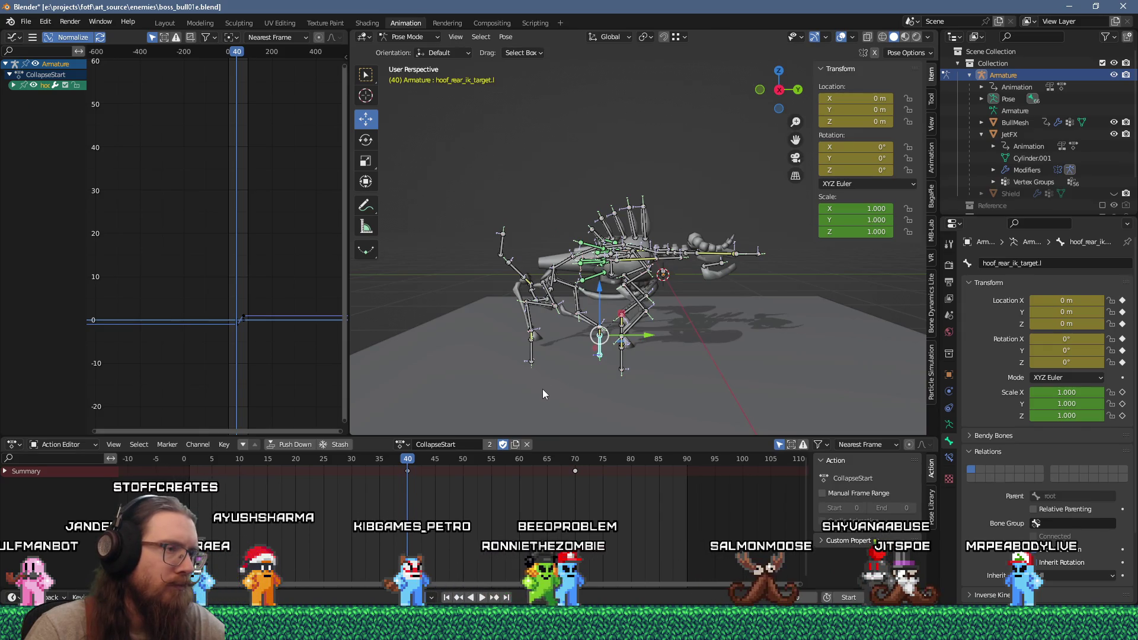
pyautogui.press('space')
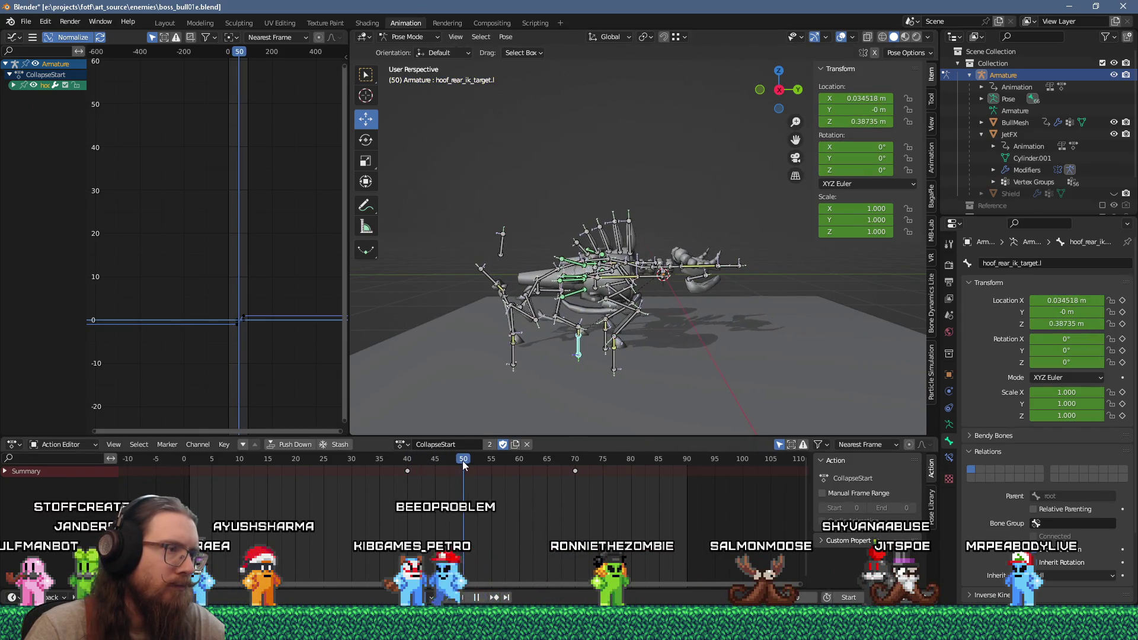
pyautogui.press('g')
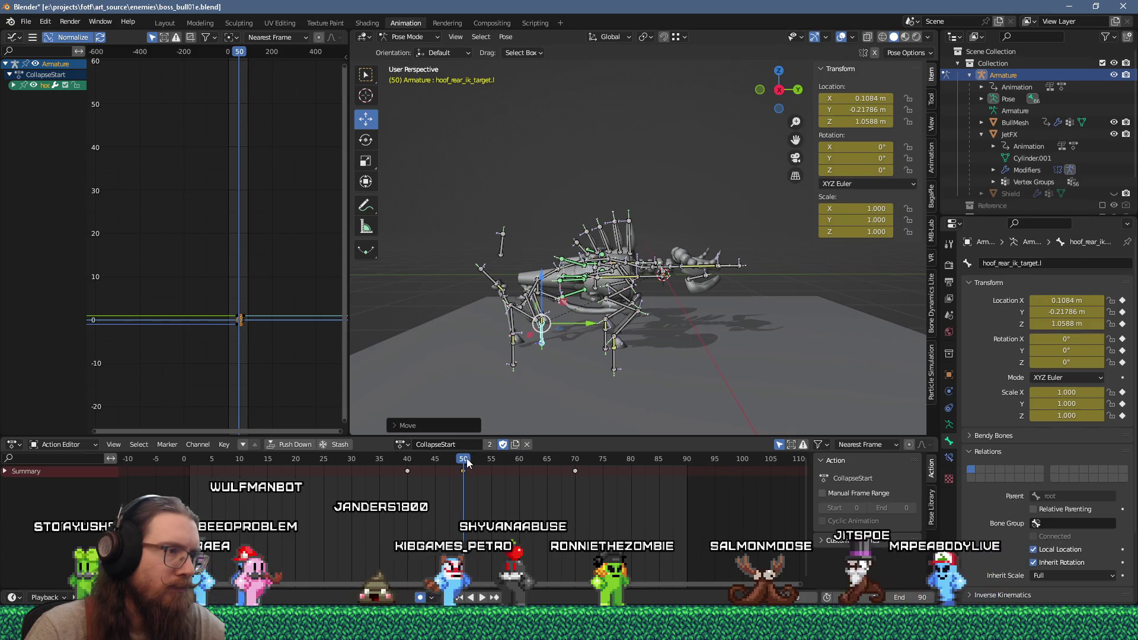
pyautogui.press('space')
pyautogui.moveTo(531, 465)
pyautogui.mouseDown()
pyautogui.moveTo(573, 468)
pyautogui.moveTo(490, 476)
pyautogui.moveTo(530, 468)
pyautogui.moveTo(519, 469)
pyautogui.mouseUp()
pyautogui.press('space')
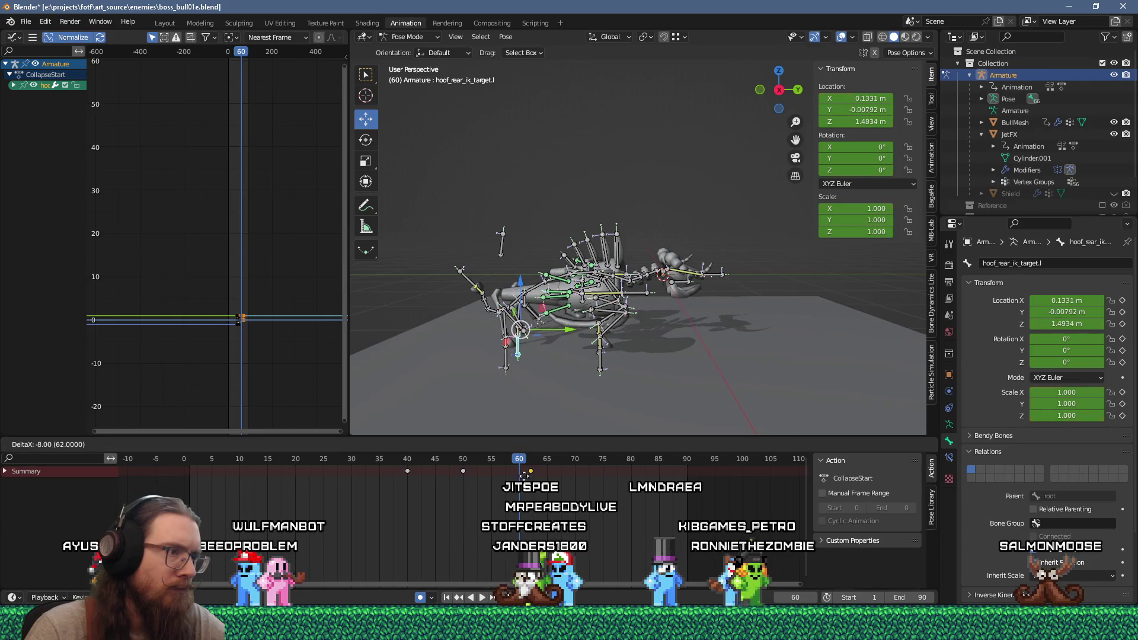
pyautogui.press('Escape')
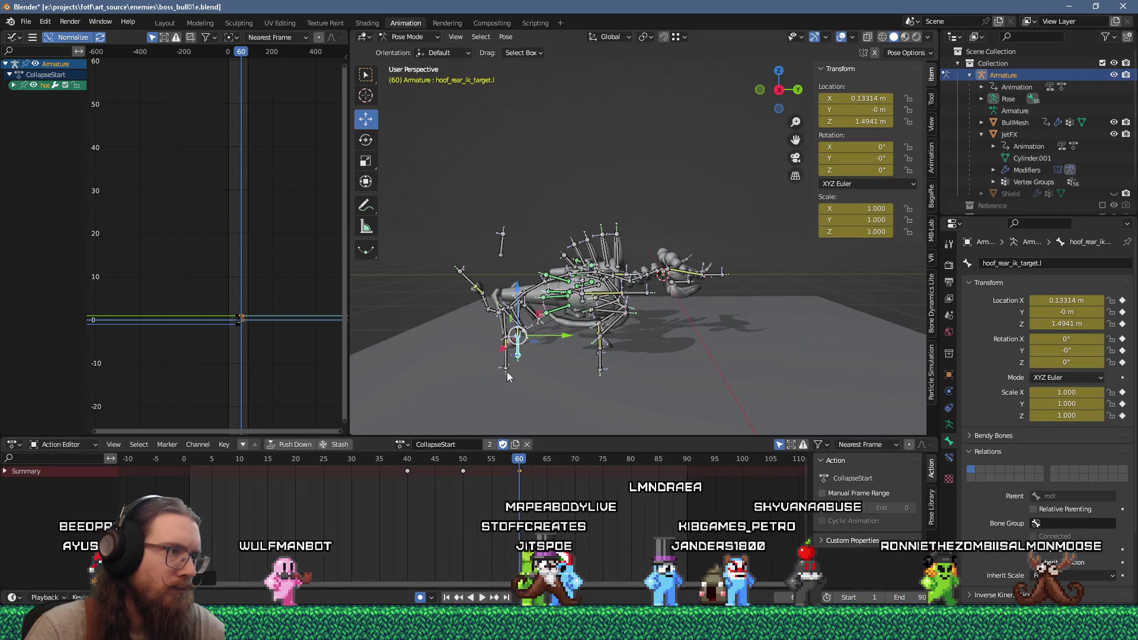
# Move the right rear hoof target's frame-70 key to frame 40 and replay the collapse.
pyautogui.click(507, 371)
pyautogui.press('space')
pyautogui.click(351, 469)
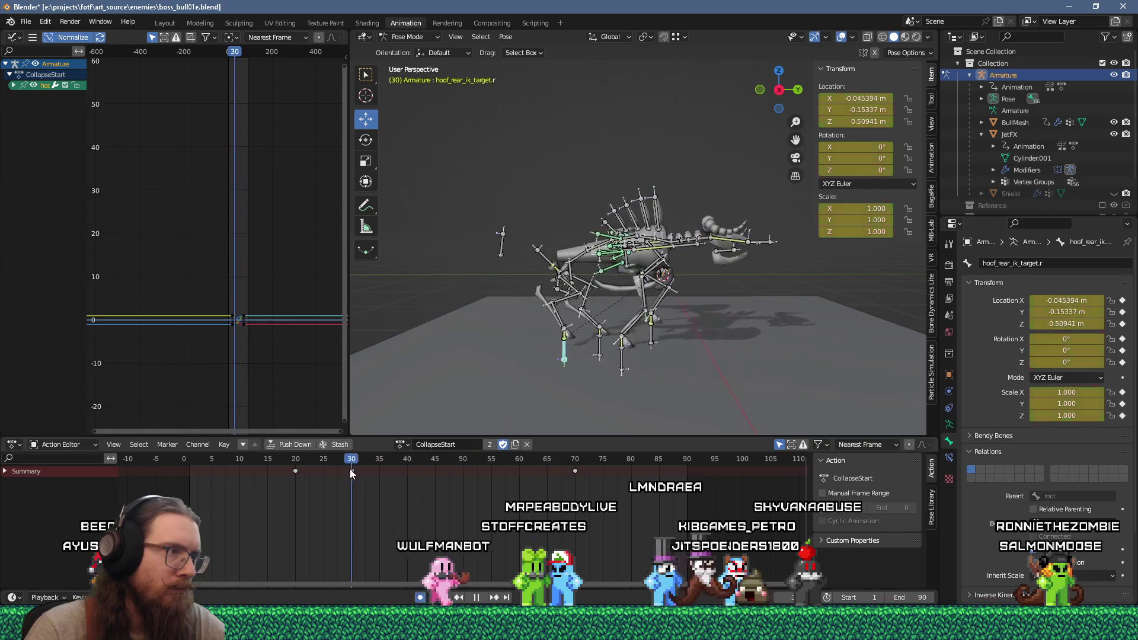
pyautogui.press('space')
pyautogui.click(407, 472)
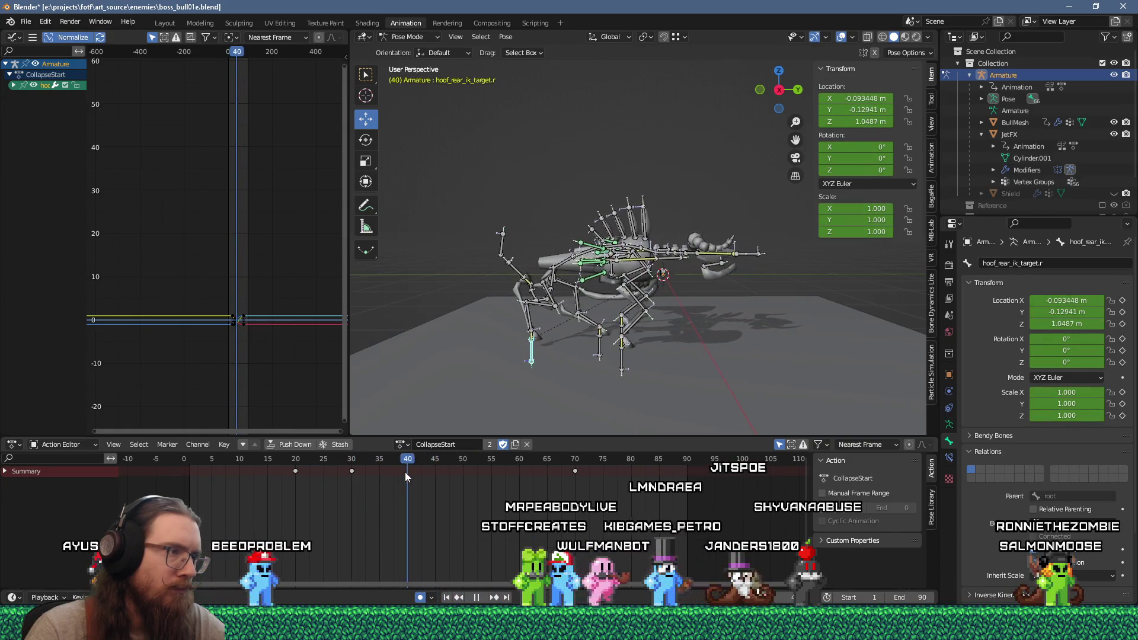
pyautogui.moveTo(575, 471); pyautogui.dragTo(390, 481)
pyautogui.click(407, 486)
pyautogui.press('space')
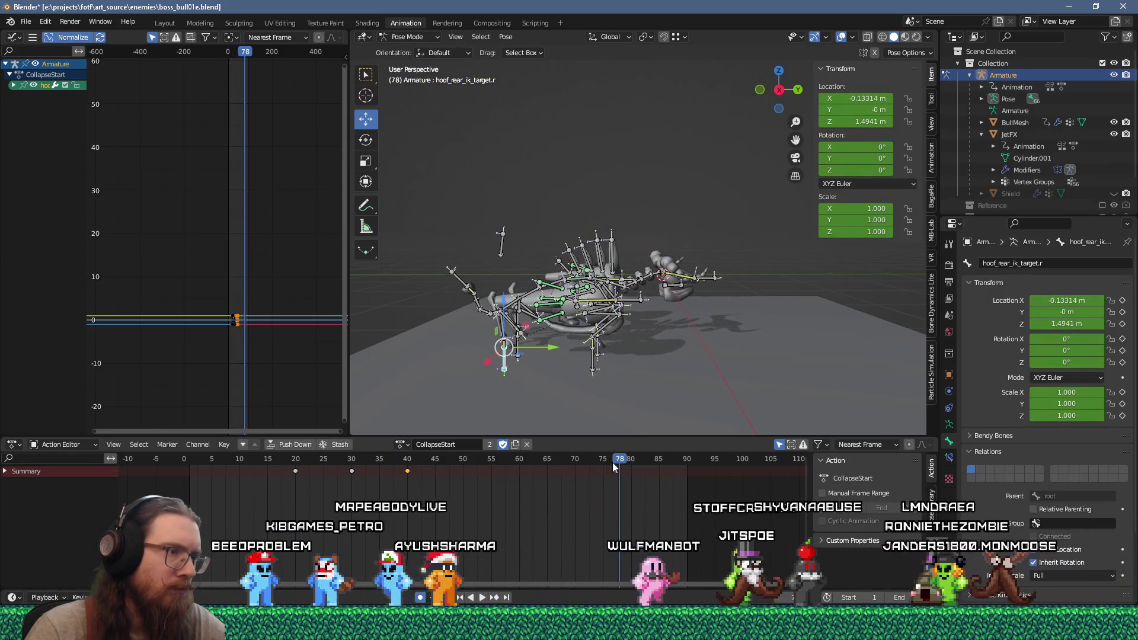
pyautogui.press('space')
pyautogui.moveTo(634, 462)
pyautogui.mouseDown()
pyautogui.moveTo(278, 482)
pyautogui.moveTo(458, 491)
pyautogui.mouseUp()
pyautogui.moveTo(532, 498)
pyautogui.mouseDown()
pyautogui.moveTo(265, 486)
pyautogui.moveTo(368, 496)
pyautogui.mouseUp()
# Push the right front hoof target down at frame 50 and move its frame-70 key to 60.
pyautogui.click(623, 367)
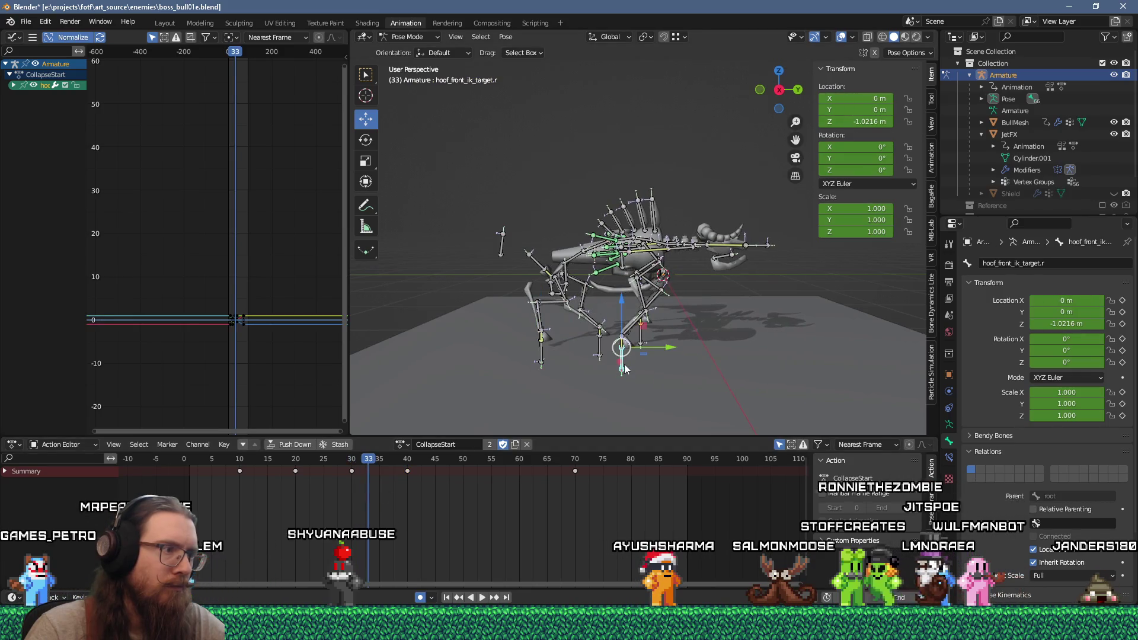
pyautogui.moveTo(369, 465)
pyautogui.mouseDown()
pyautogui.moveTo(340, 468)
pyautogui.moveTo(575, 493)
pyautogui.moveTo(329, 498)
pyautogui.moveTo(461, 496)
pyautogui.mouseUp()
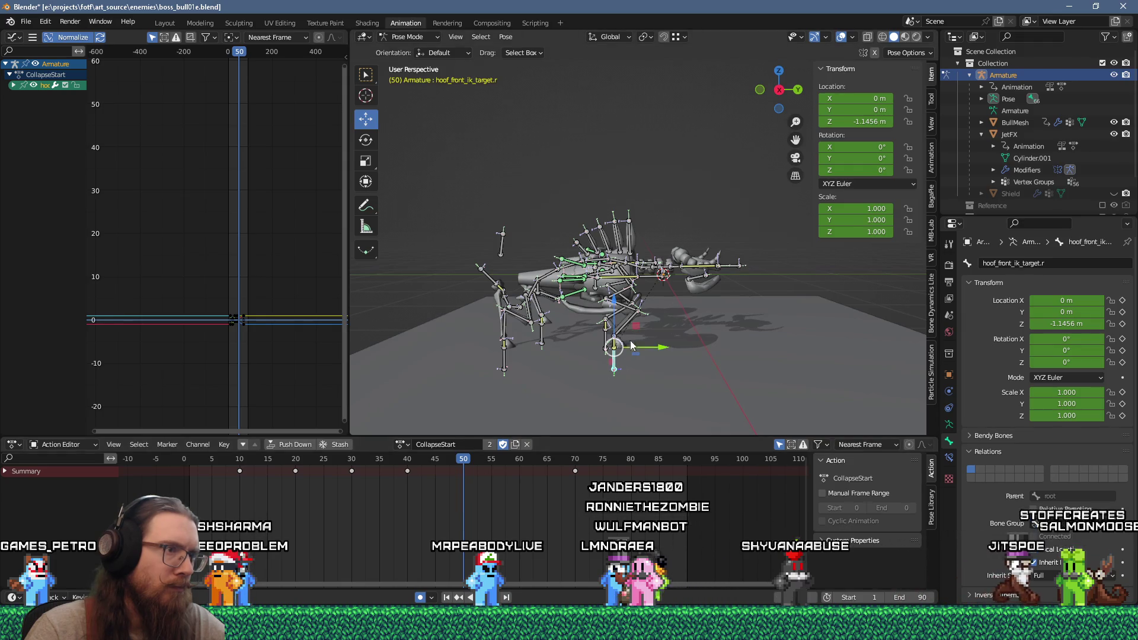
pyautogui.moveTo(597, 340); pyautogui.dragTo(597, 343)
pyautogui.click(575, 471)
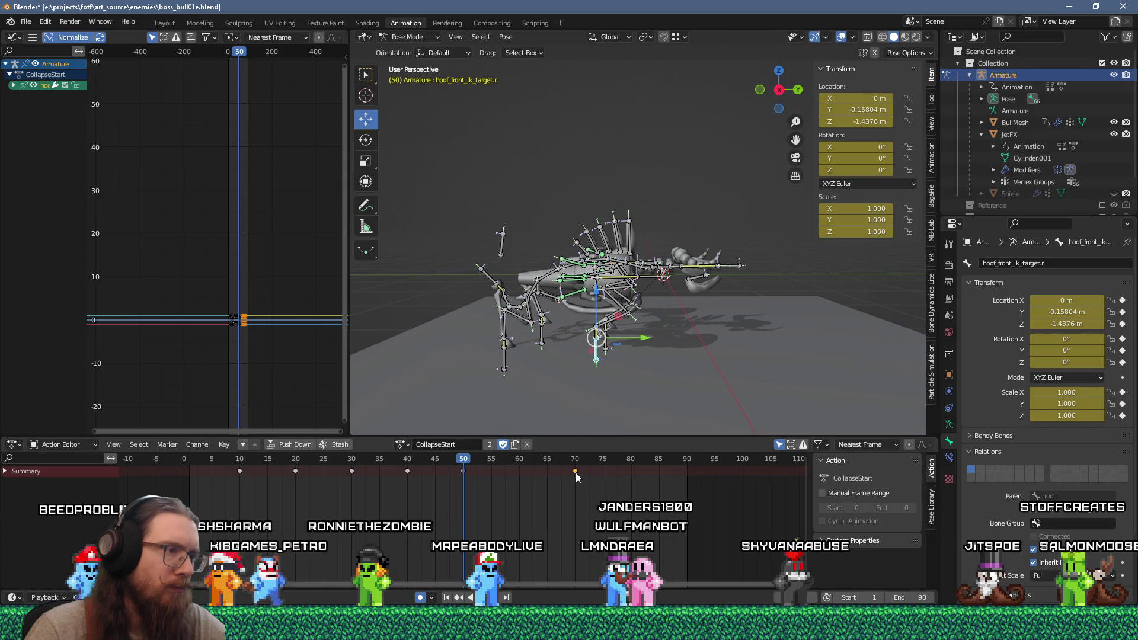
pyautogui.moveTo(573, 472); pyautogui.dragTo(517, 472)
pyautogui.moveTo(411, 461)
pyautogui.mouseDown()
pyautogui.moveTo(471, 462)
pyautogui.moveTo(550, 492)
pyautogui.mouseUp()
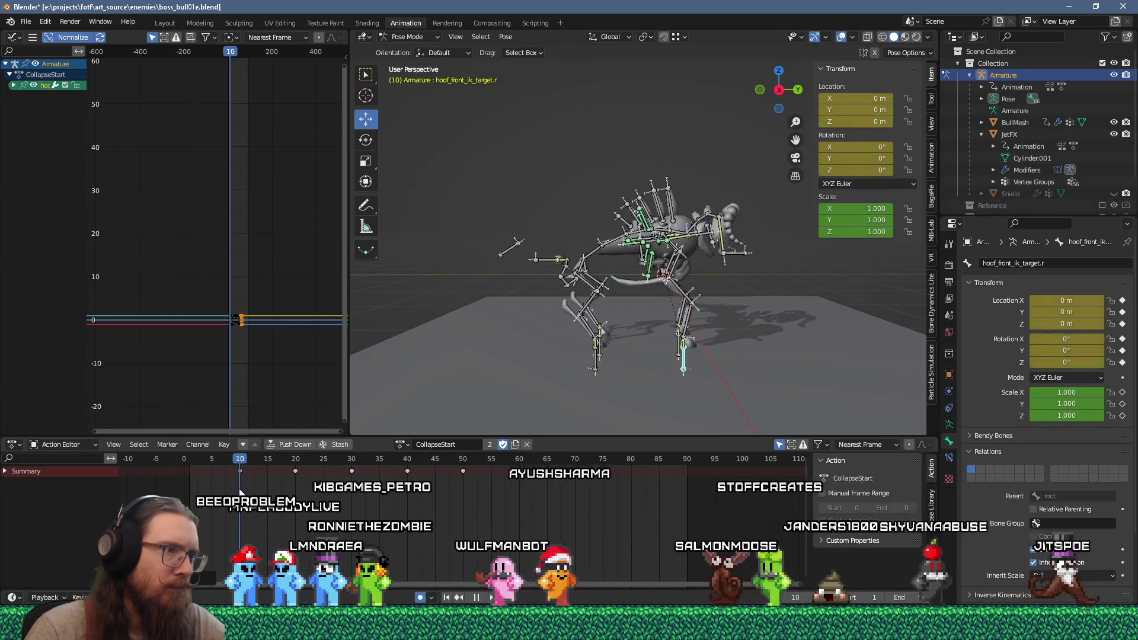
# Scrub frames 29–35 and replay to inspect the fold.
pyautogui.press('space')
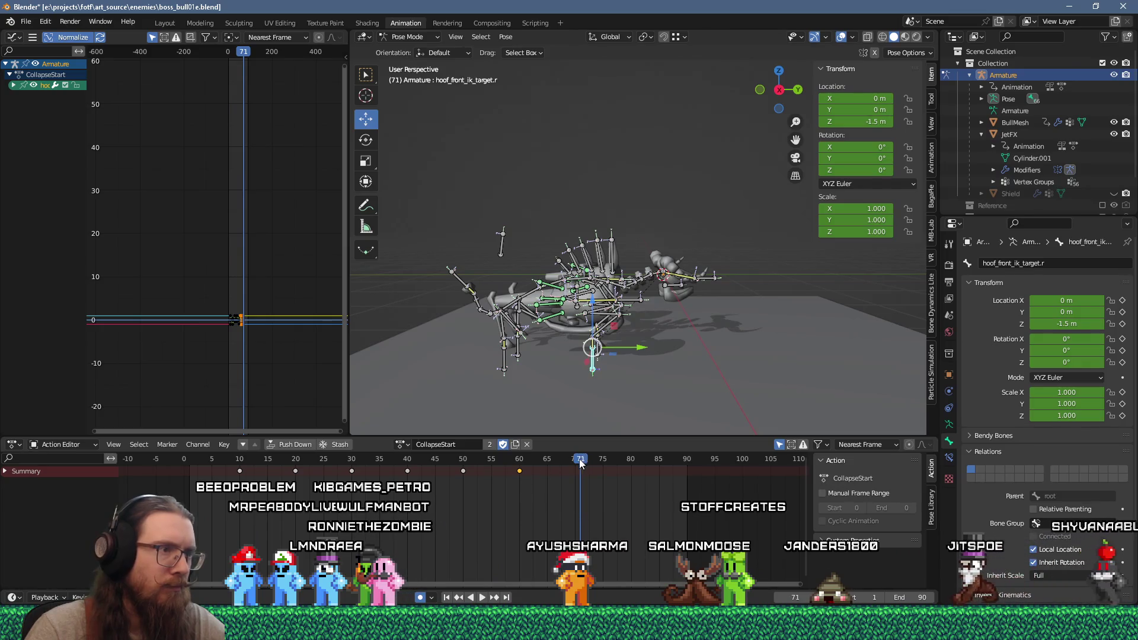
pyautogui.click(380, 460)
pyautogui.moveTo(379, 468); pyautogui.dragTo(348, 474)
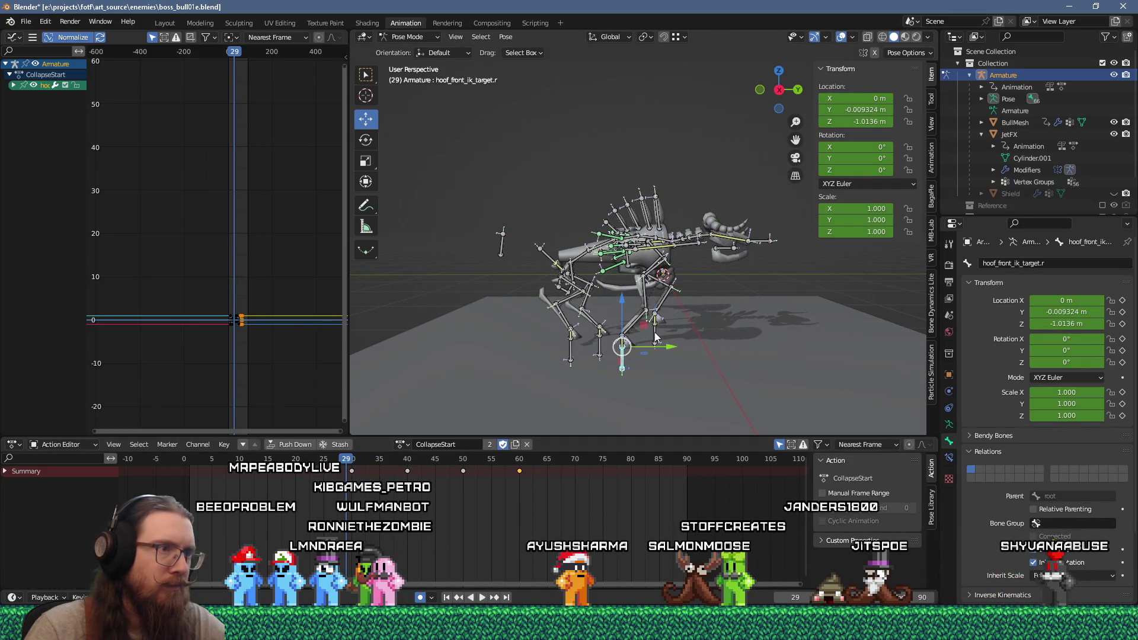
pyautogui.press('space')
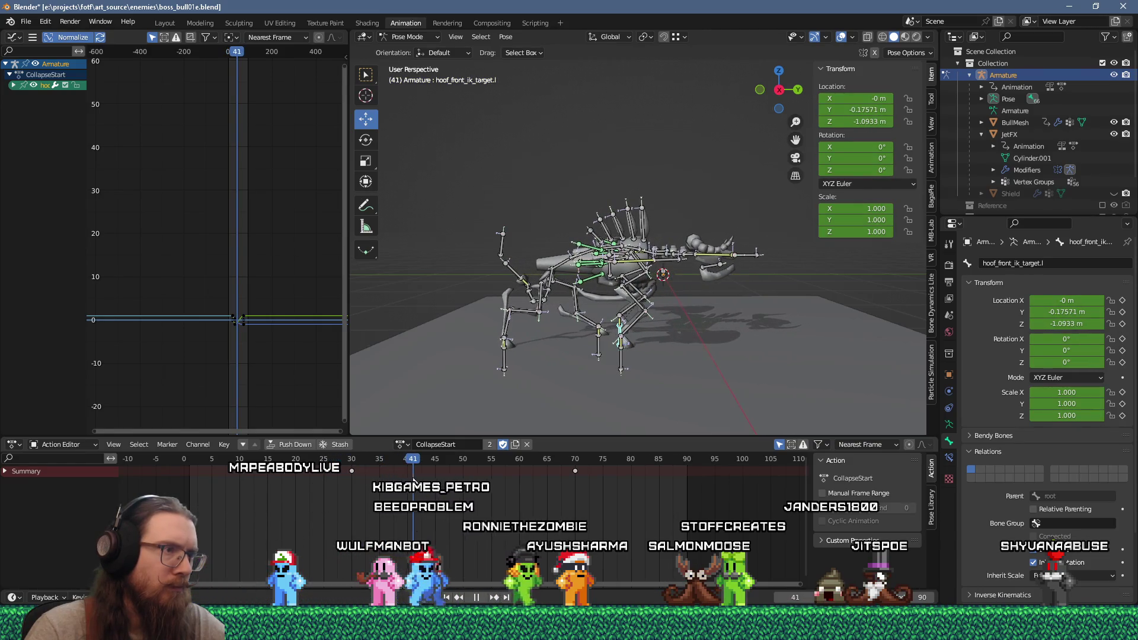
pyautogui.moveTo(460, 485); pyautogui.dragTo(354, 489)
# Move the front hoof key from 70 to 40 and shift the rear left hoof keys four frames earlier.
pyautogui.moveTo(576, 471)
pyautogui.mouseDown()
pyautogui.moveTo(344, 466)
pyautogui.moveTo(421, 473)
pyautogui.moveTo(340, 482)
pyautogui.moveTo(379, 480)
pyautogui.mouseUp()
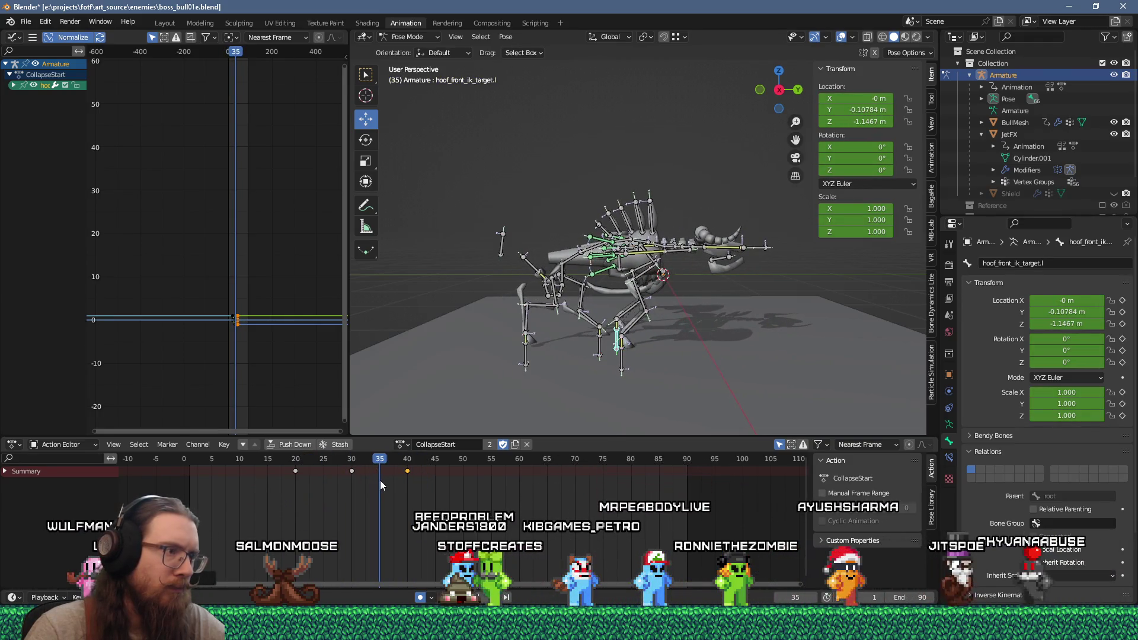
pyautogui.click(600, 349)
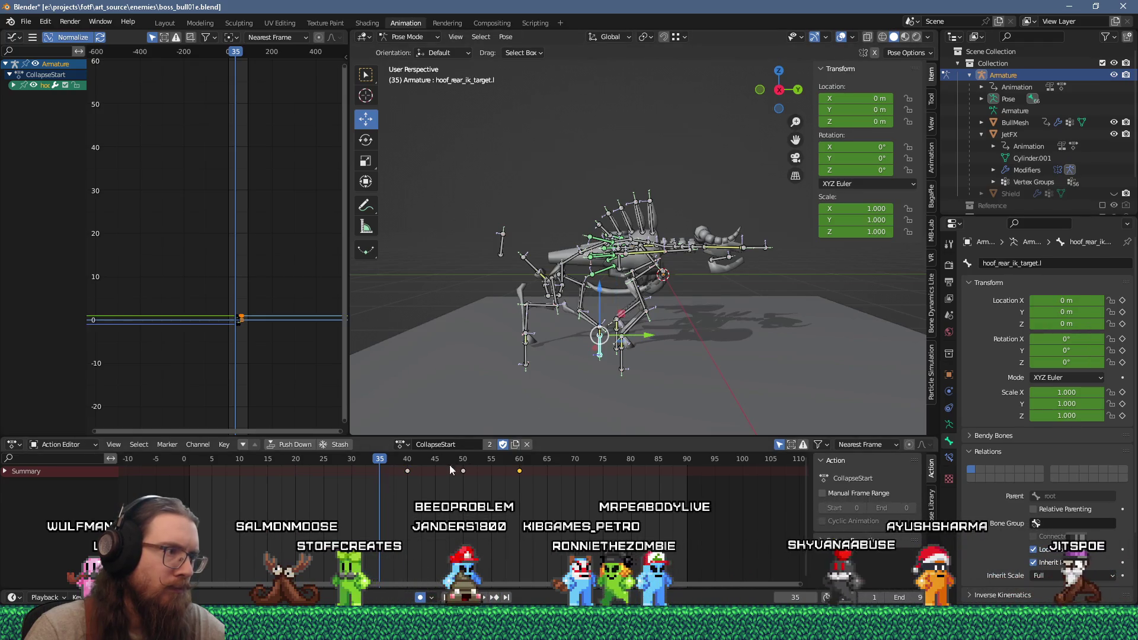
pyautogui.moveTo(408, 471); pyautogui.dragTo(380, 479)
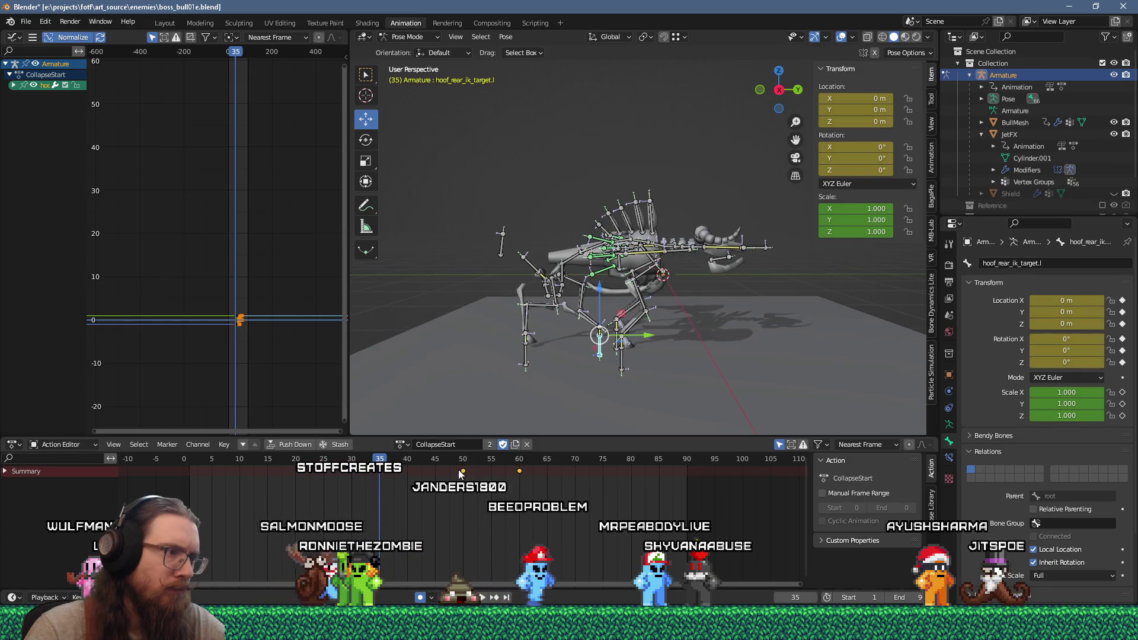
pyautogui.moveTo(468, 471); pyautogui.dragTo(435, 474)
pyautogui.press('space')
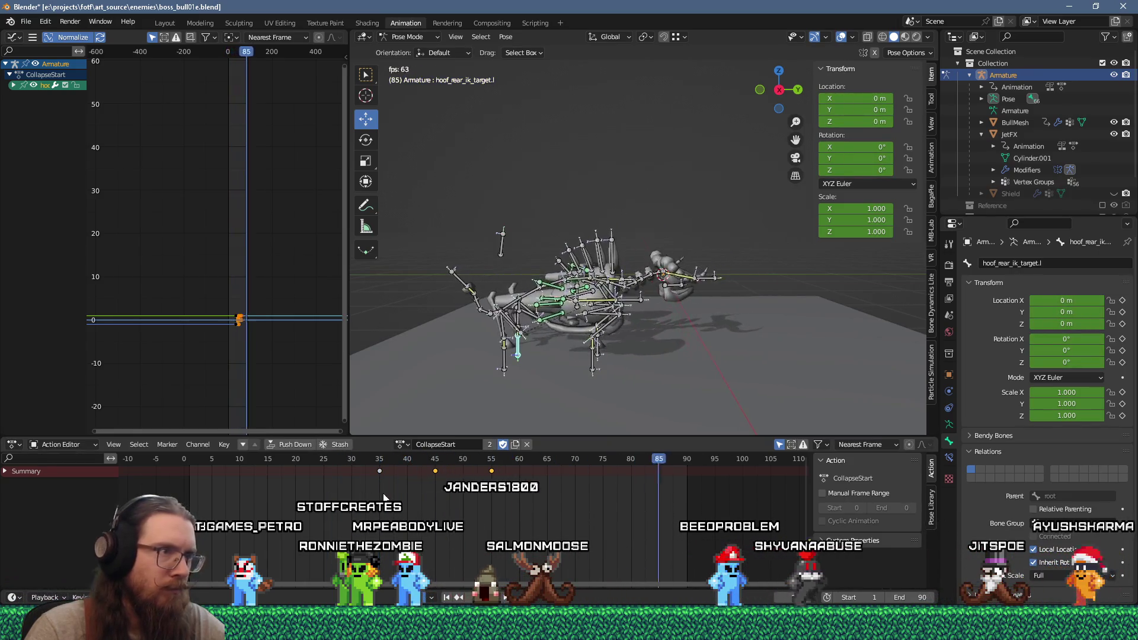
pyautogui.press('space')
pyautogui.moveTo(217, 458)
pyautogui.mouseDown()
pyautogui.moveTo(436, 472)
pyautogui.moveTo(380, 479)
pyautogui.mouseUp()
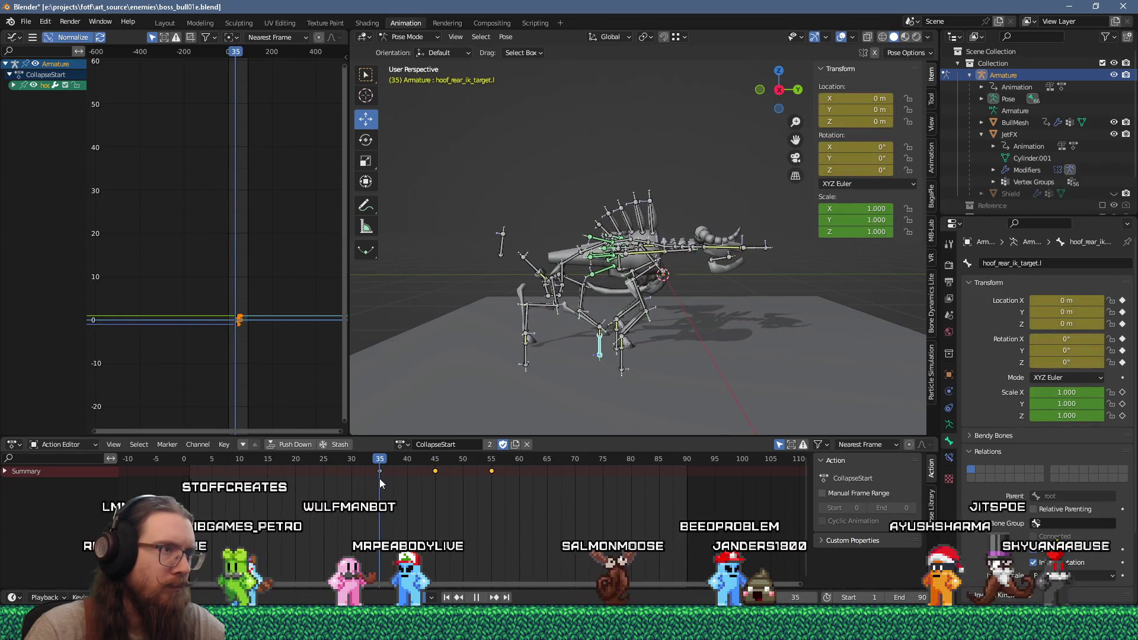
# Move the base bone in the Y–Z plane and key it at frame 30.
pyautogui.click(620, 270)
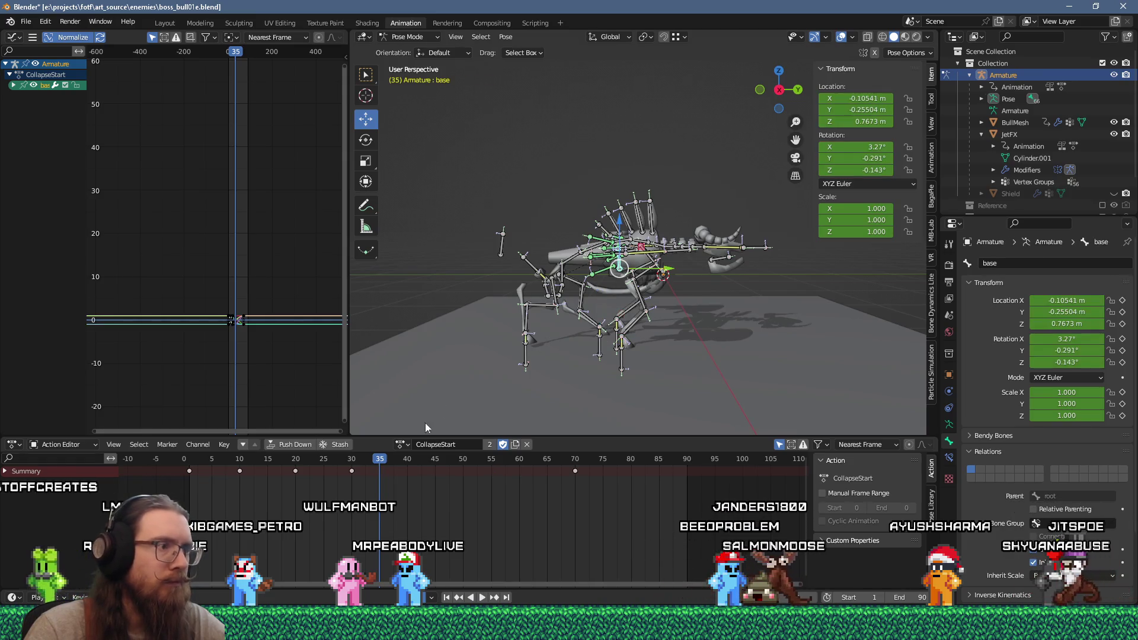
pyautogui.moveTo(381, 459)
pyautogui.mouseDown()
pyautogui.moveTo(308, 466)
pyautogui.moveTo(351, 468)
pyautogui.mouseUp()
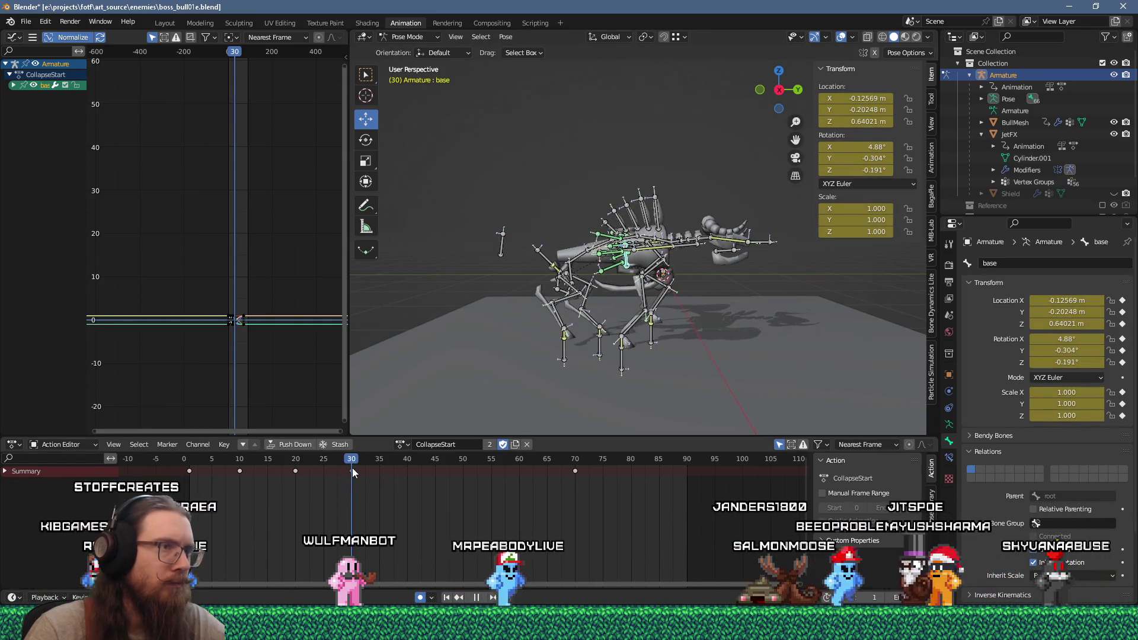
pyautogui.press('g')
pyautogui.hotkey('shift', 'x')
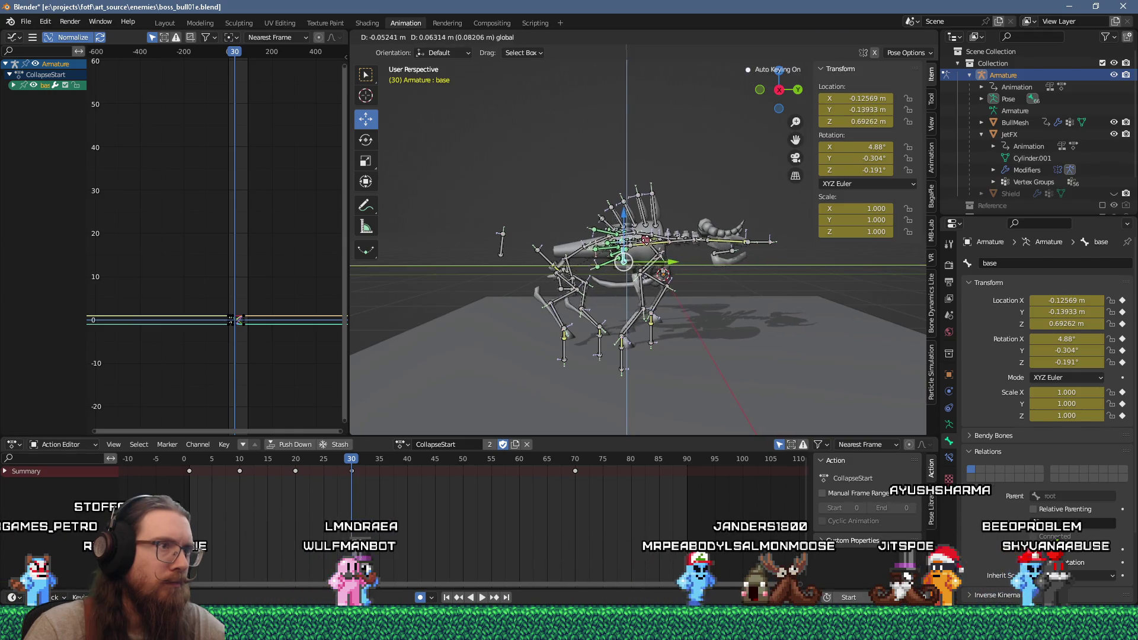
pyautogui.press('Return')
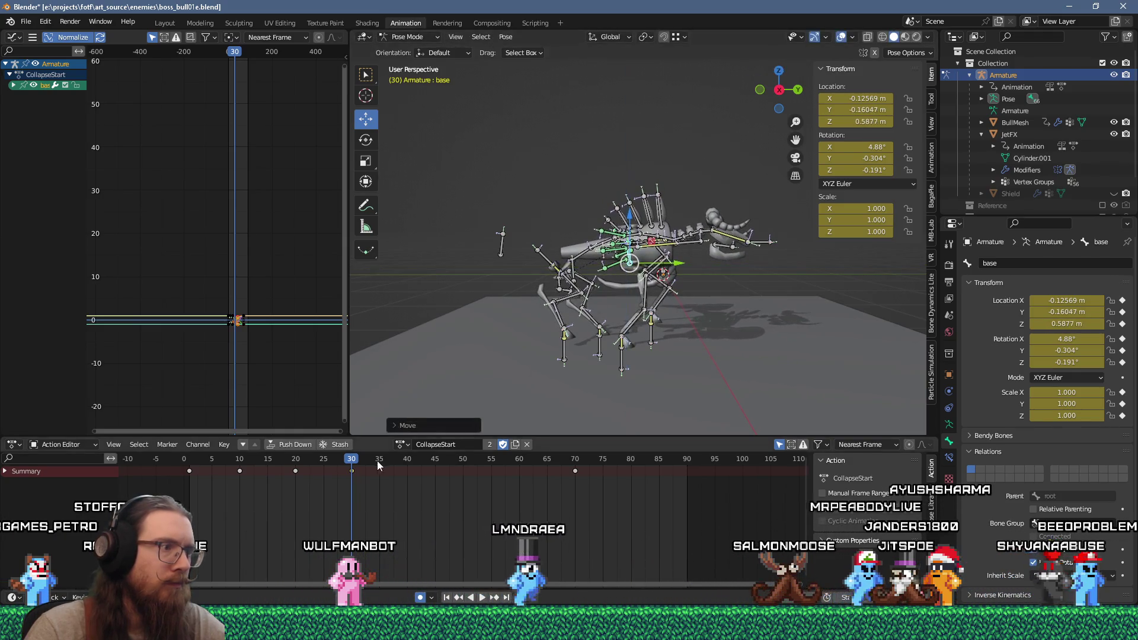
pyautogui.press('space')
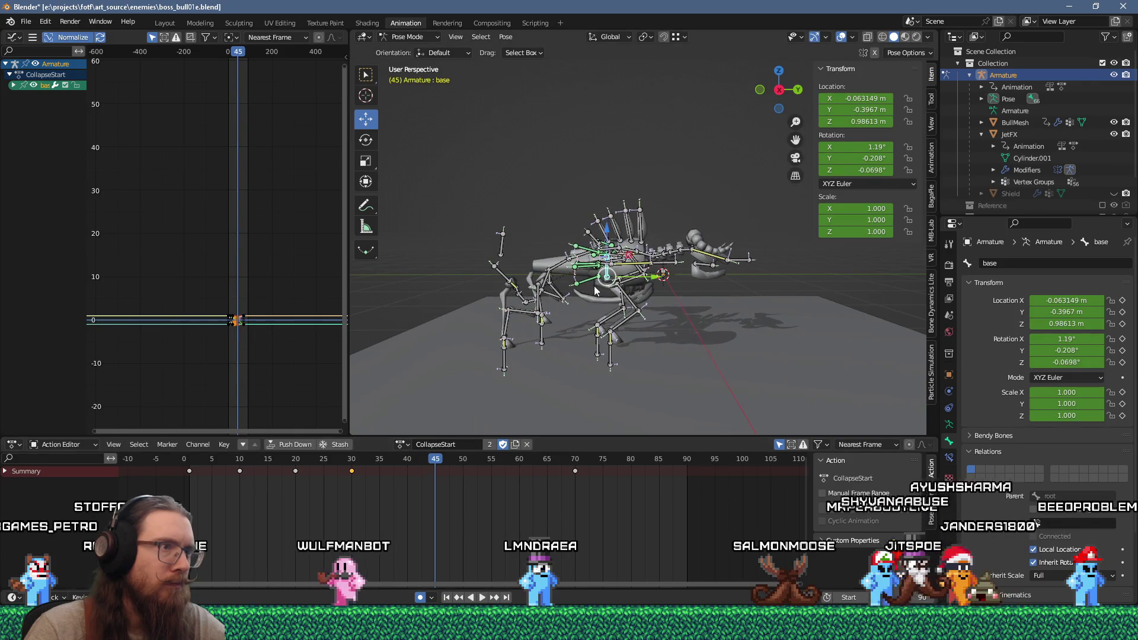
# Raise the base bone at frame 45 and re-key the head IK target in Y–Z.
pyautogui.press('g')
pyautogui.hotkey('shift', 'x')
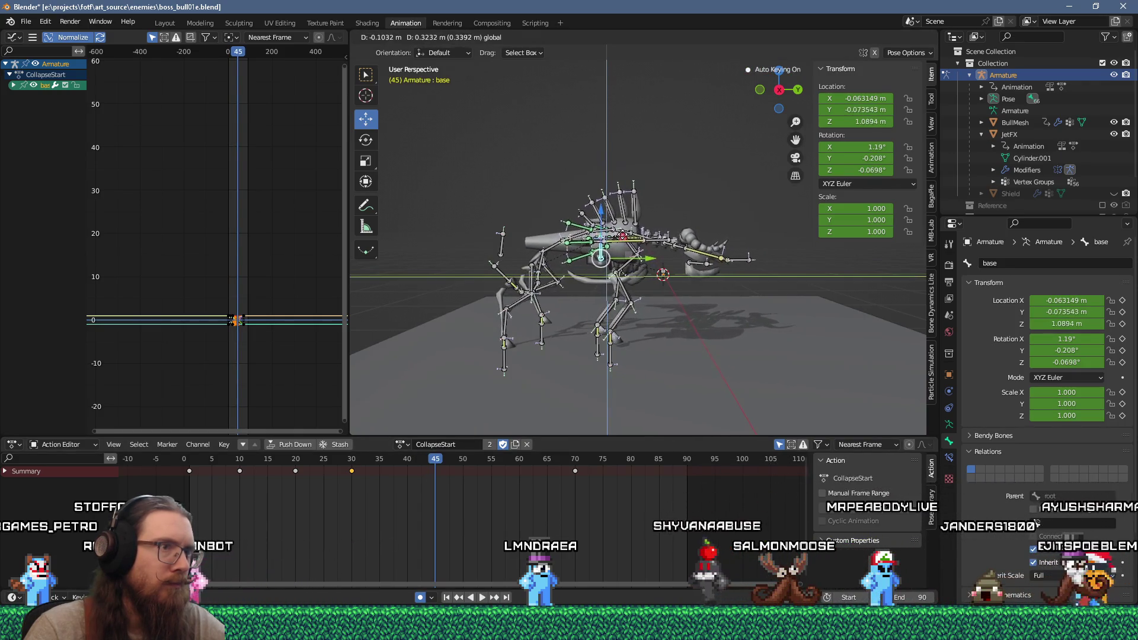
pyautogui.press('Return')
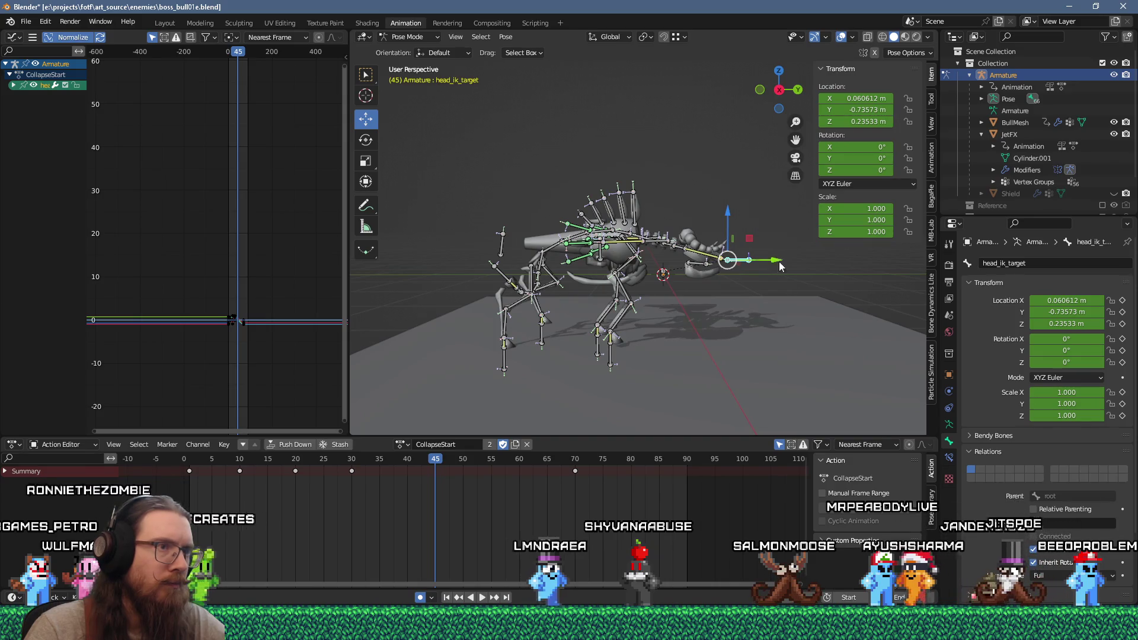
pyautogui.press('g')
pyautogui.hotkey('shift', 'x')
pyautogui.press('Return')
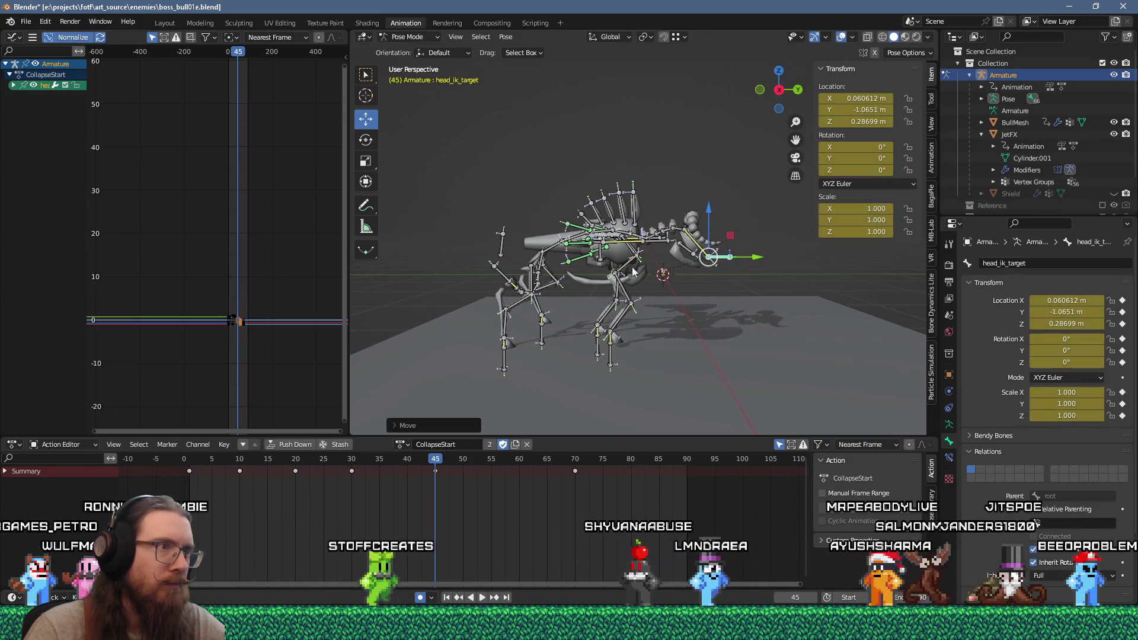
# Reposition and key the base bone at frames 50 and 55.
pyautogui.click(613, 257)
pyautogui.press('g')
pyautogui.hotkey('shift', 'x')
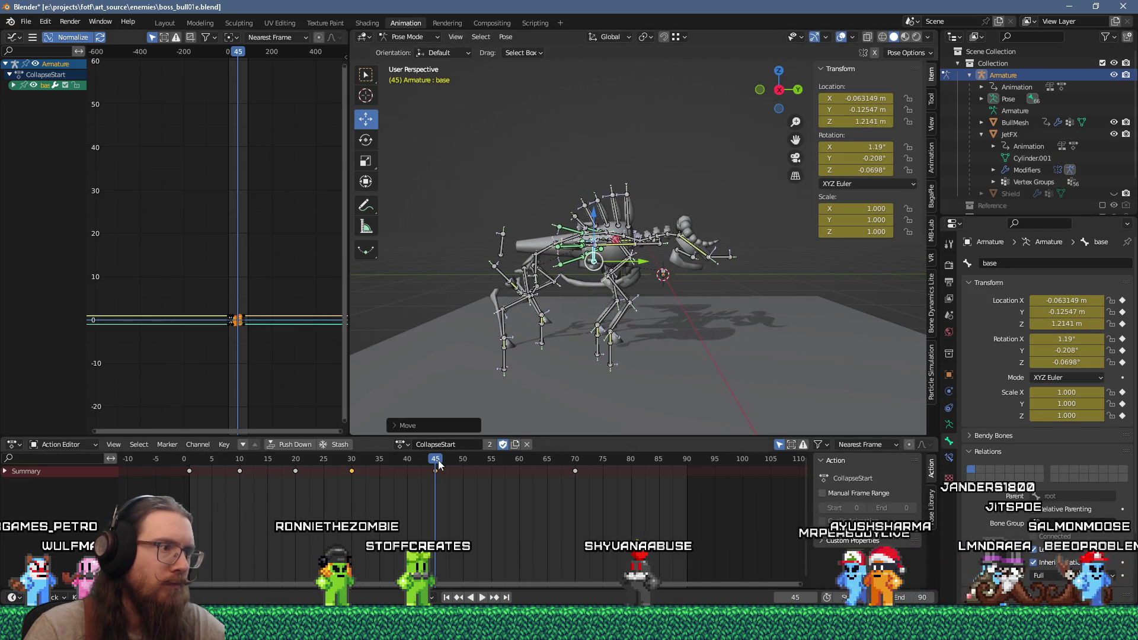
pyautogui.moveTo(439, 466); pyautogui.dragTo(463, 464)
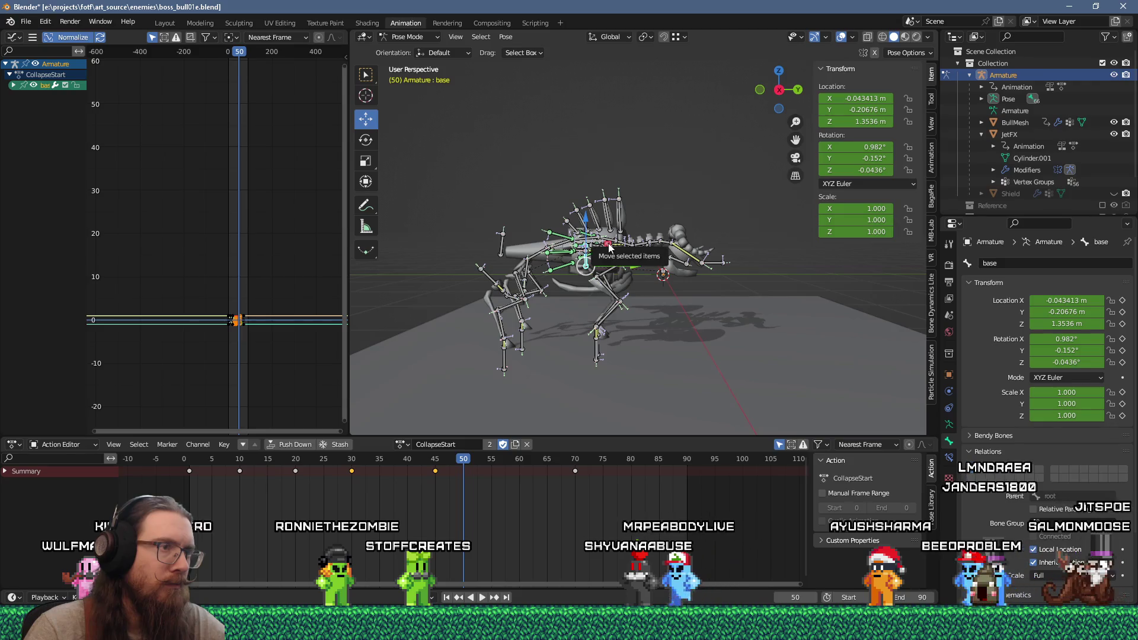
pyautogui.moveTo(609, 248); pyautogui.dragTo(549, 376)
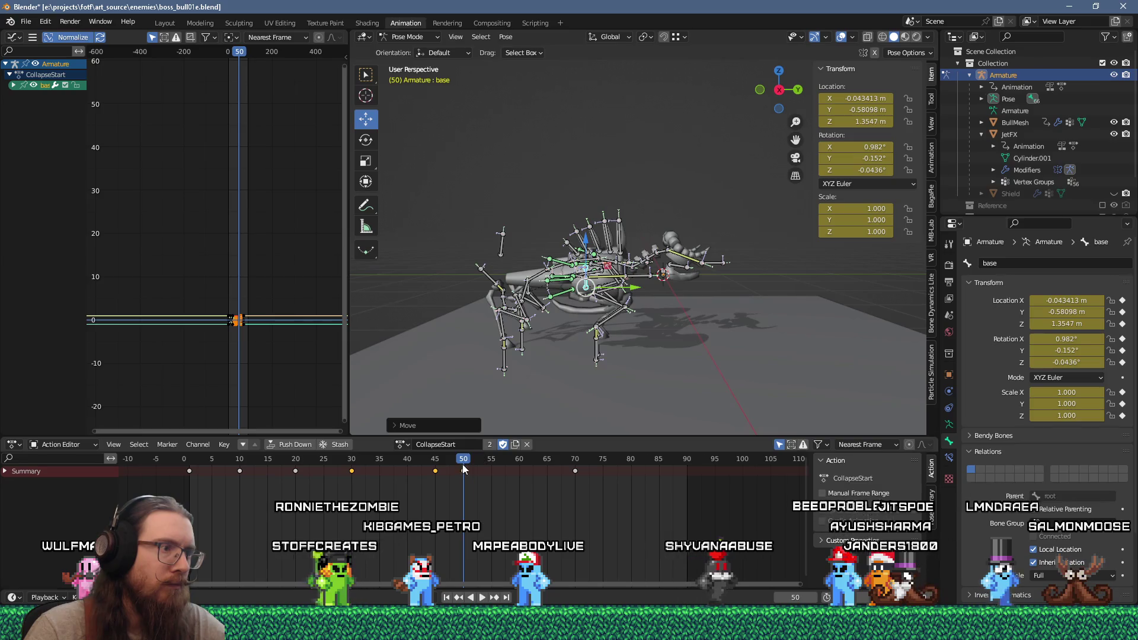
pyautogui.moveTo(463, 469); pyautogui.dragTo(491, 465)
pyautogui.moveTo(580, 297); pyautogui.dragTo(577, 293)
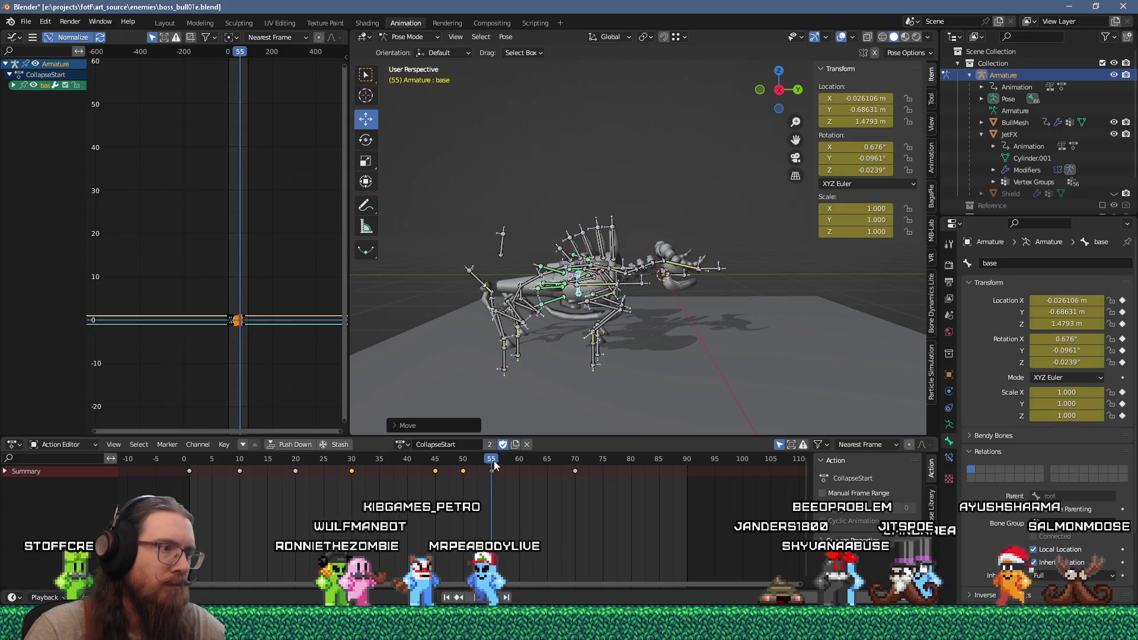
pyautogui.click(520, 464)
# Review the motion and key a raised base bone position at frame 60.
pyautogui.press('space')
pyautogui.moveTo(518, 464)
pyautogui.mouseDown()
pyautogui.moveTo(485, 469)
pyautogui.moveTo(514, 472)
pyautogui.mouseUp()
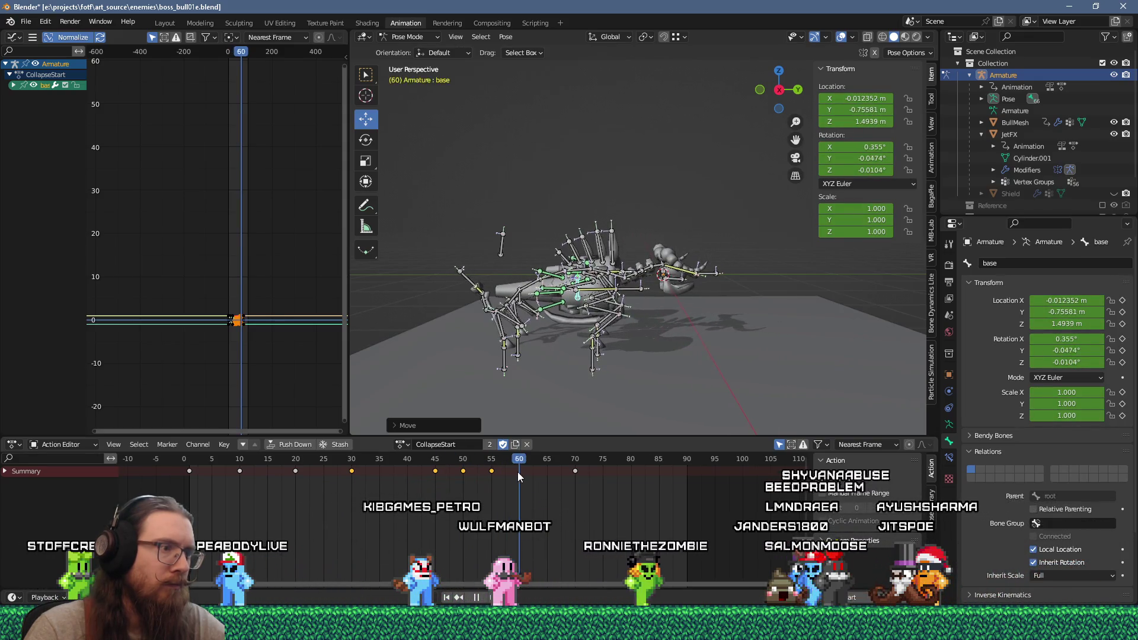
pyautogui.click(520, 464)
pyautogui.press('space')
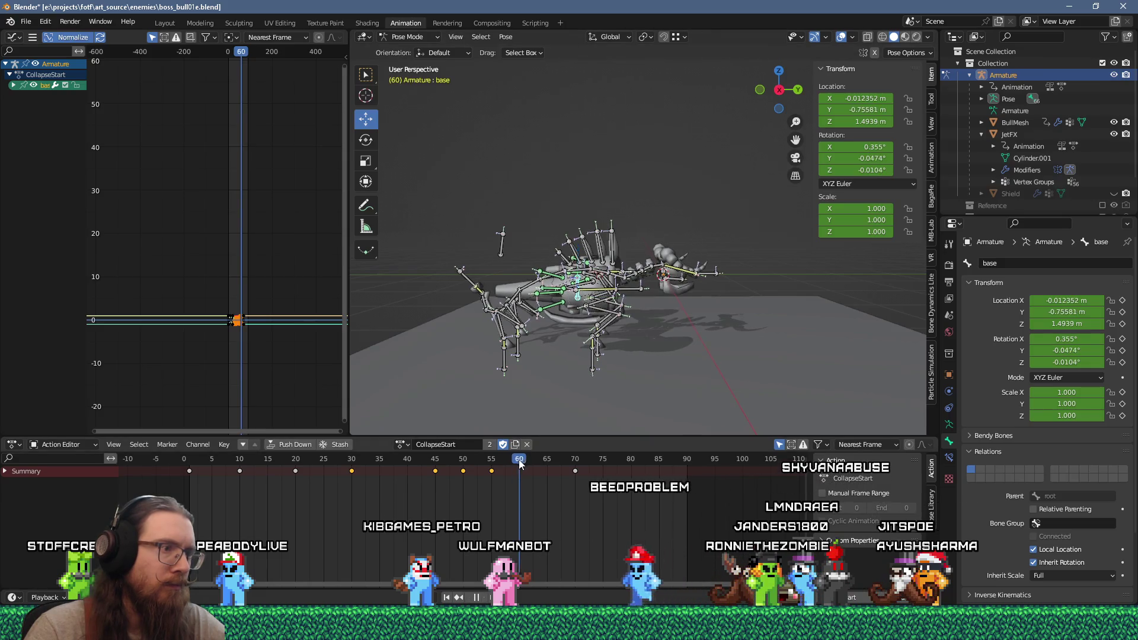
pyautogui.press('g')
pyautogui.click(596, 277)
# Key the base bone at Y -0.76567, Z 1.5135 m on frame 63, then at frame 65.
pyautogui.moveTo(521, 472)
pyautogui.mouseDown()
pyautogui.moveTo(547, 462)
pyautogui.moveTo(536, 464)
pyautogui.mouseUp()
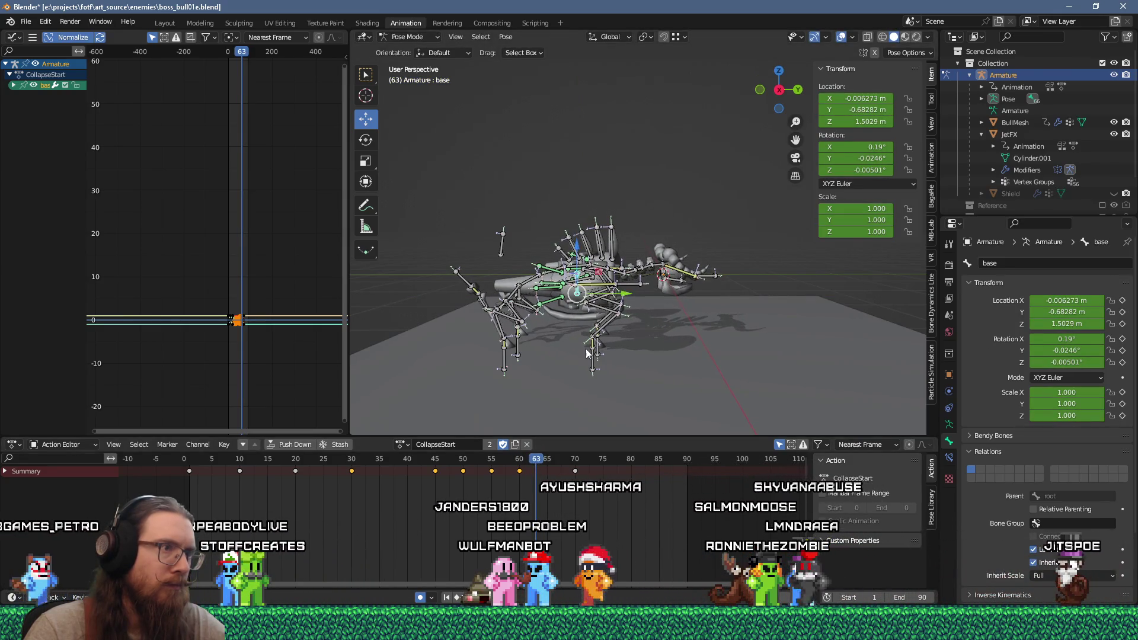
pyautogui.press('g')
pyautogui.click(571, 358)
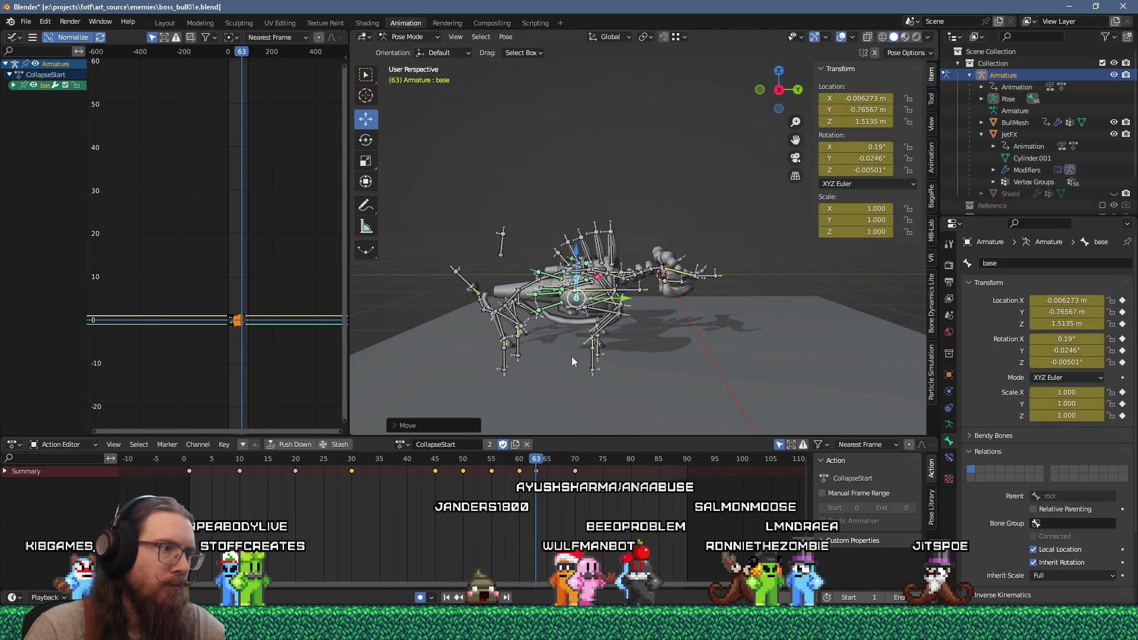
pyautogui.moveTo(541, 468); pyautogui.dragTo(548, 470)
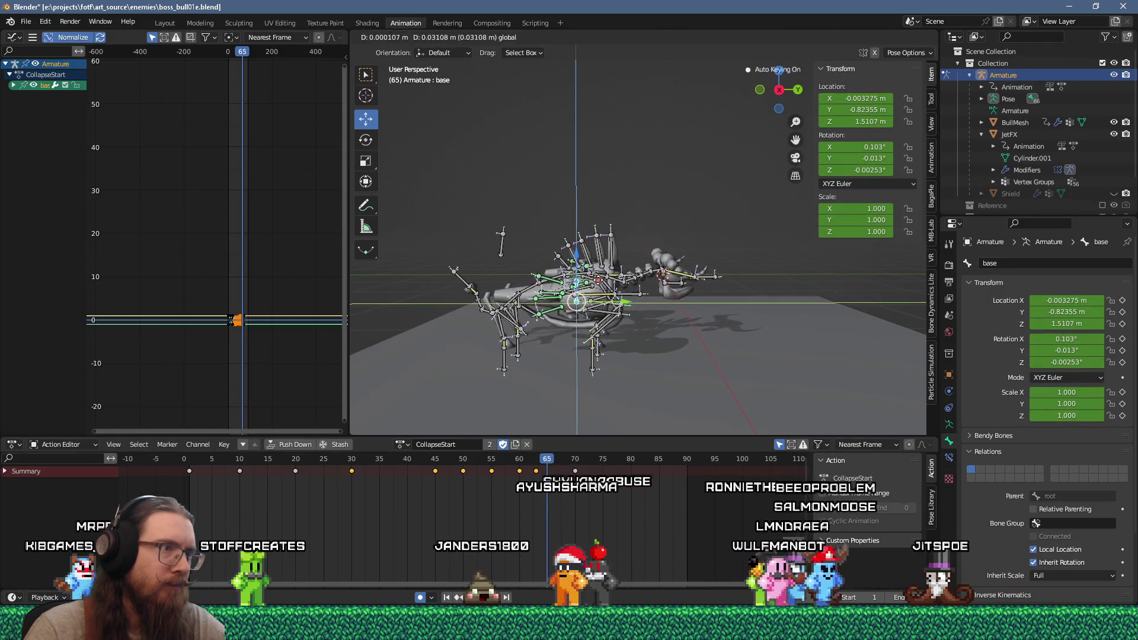
pyautogui.click(540, 455)
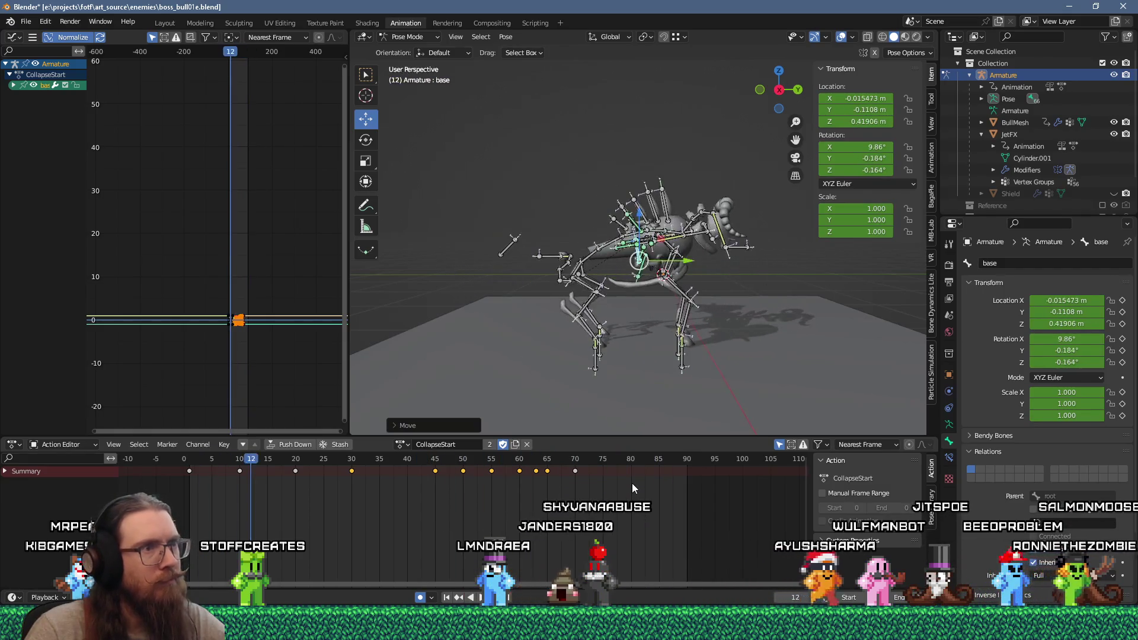
pyautogui.press('space')
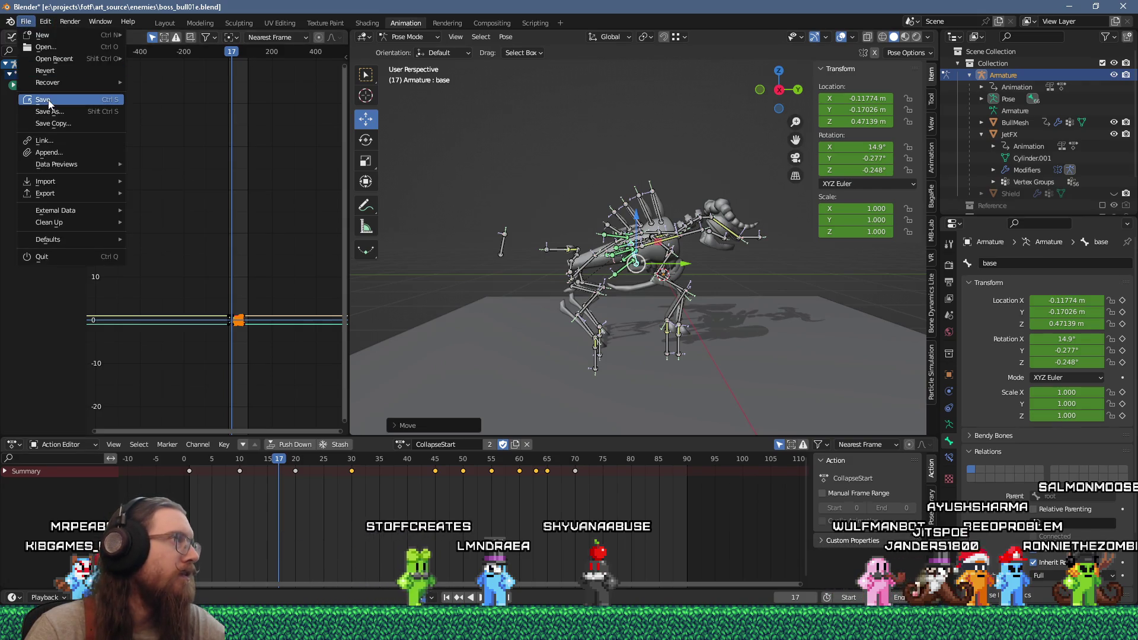
# Save the blend file, export boss_bull01.glb as glTF Binary, and switch to Godot.
pyautogui.click(48, 100)
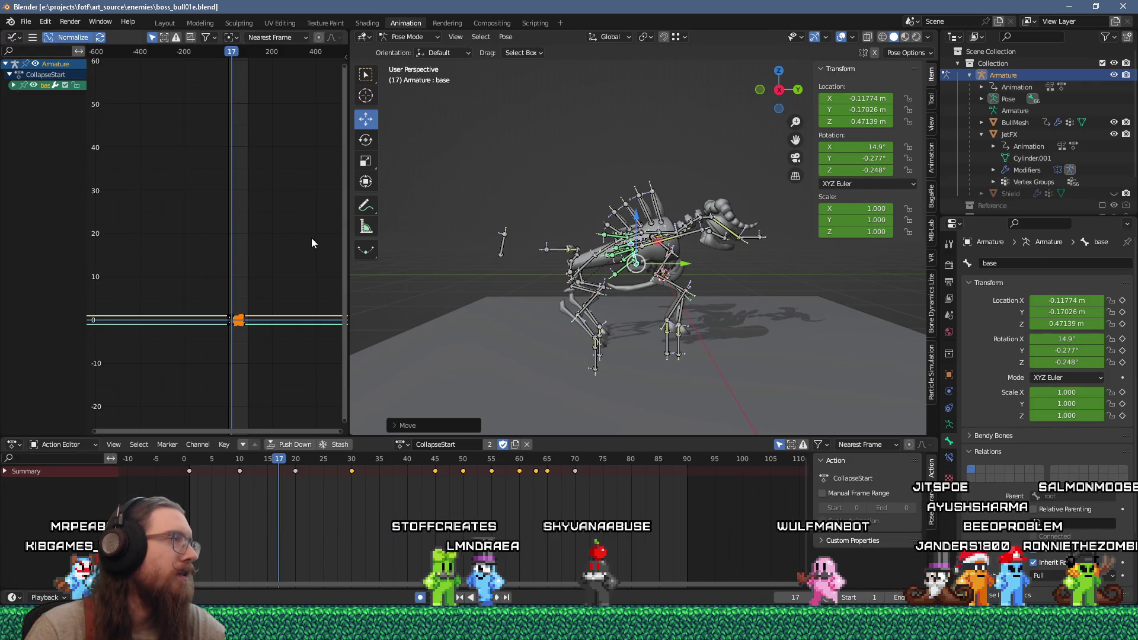
pyautogui.click(26, 21)
pyautogui.moveTo(94, 196)
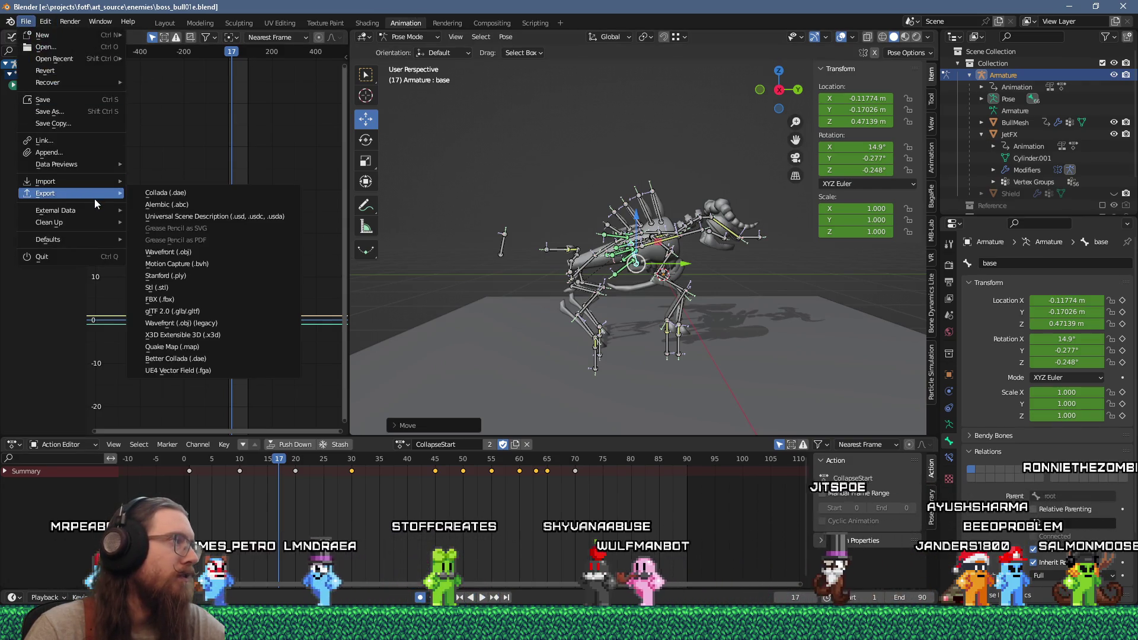
pyautogui.click(225, 310)
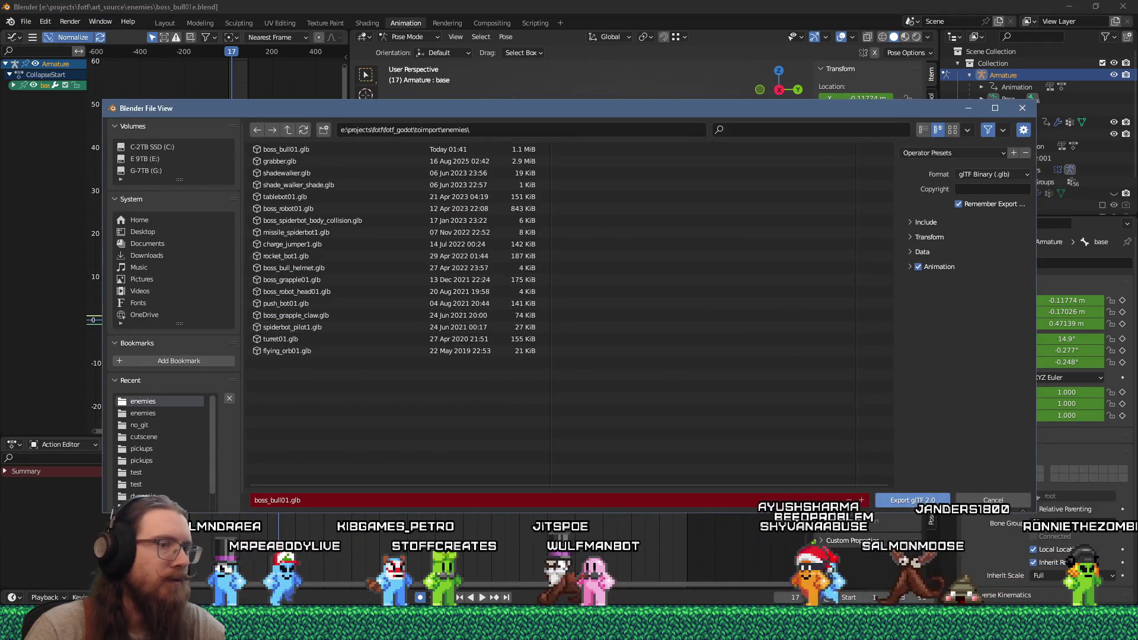
pyautogui.press('Return')
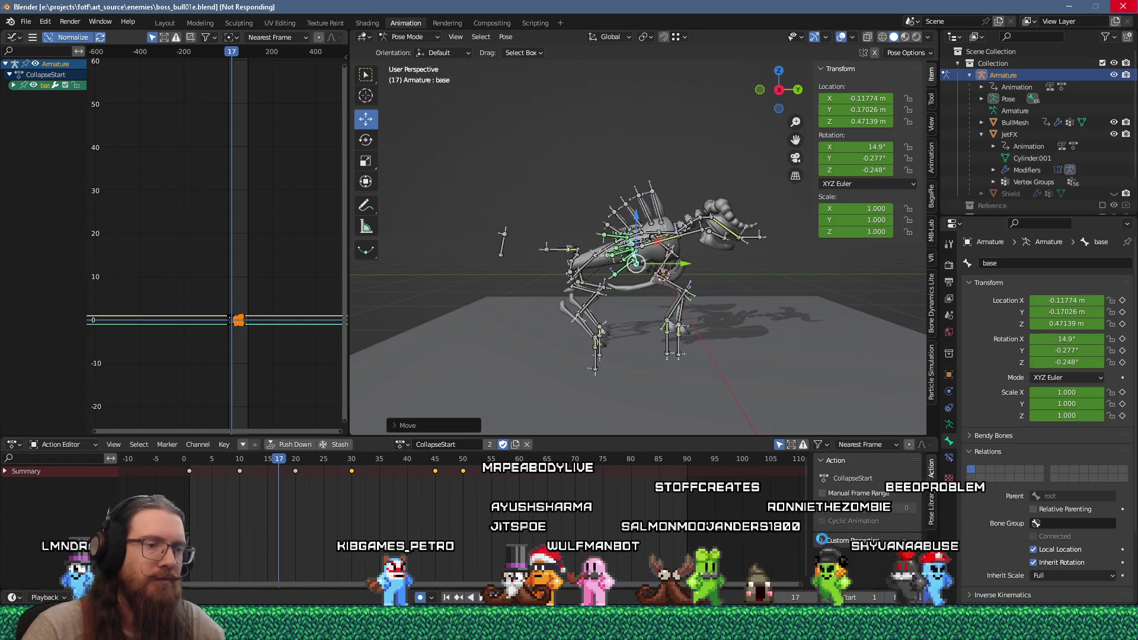
pyautogui.hotkey('alt', 'Tab')
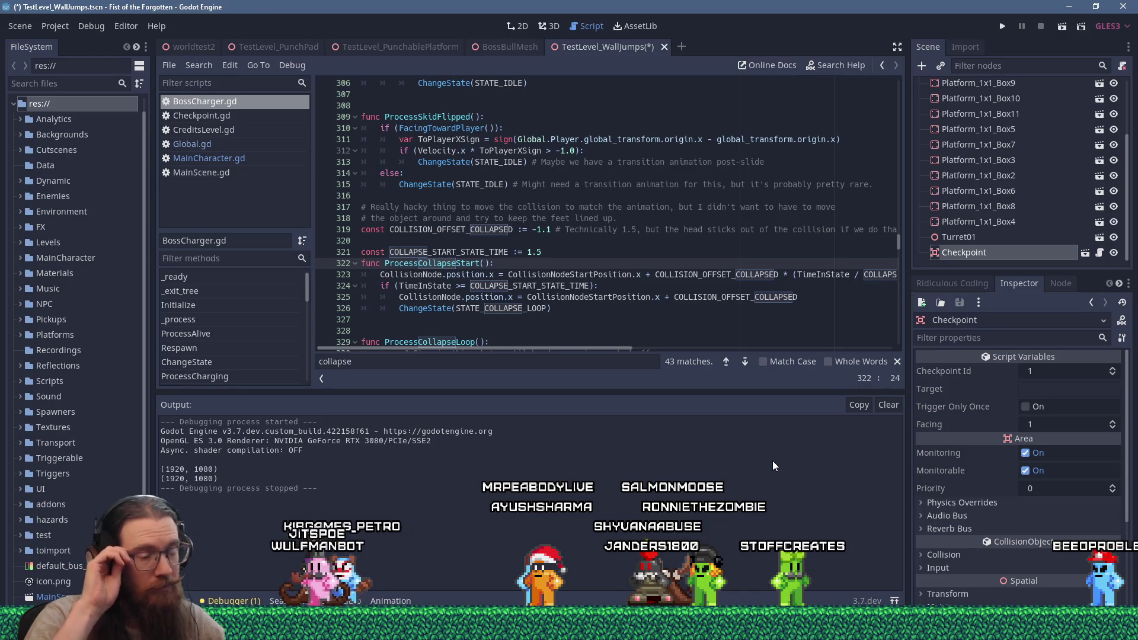
# Save the level scene and run the game from the Godot toolbar.
pyautogui.click(1002, 26)
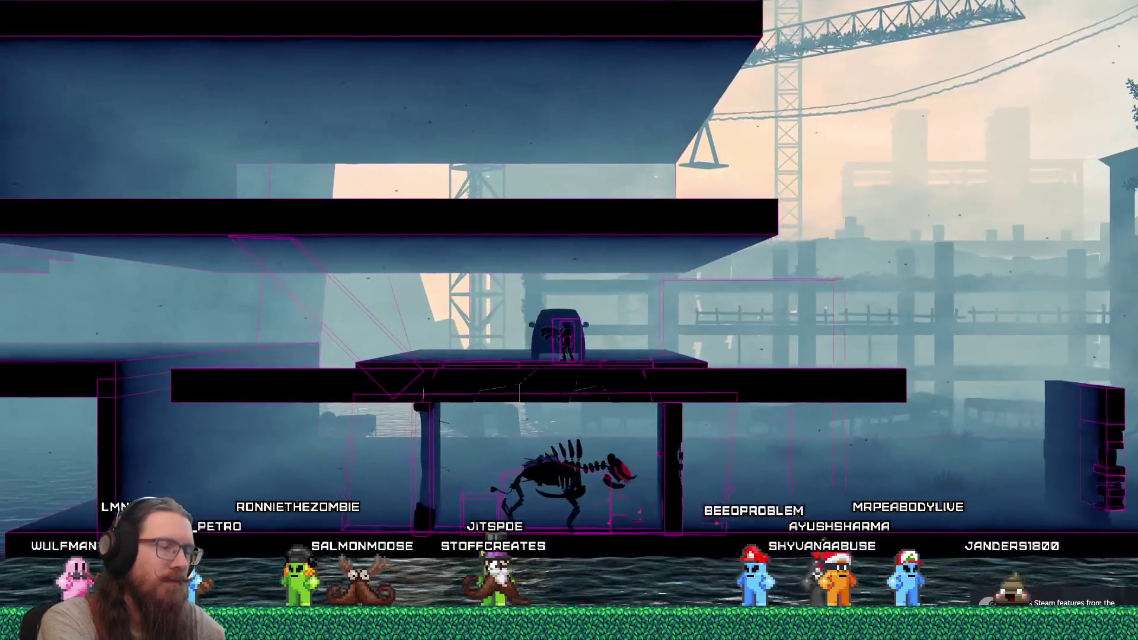
# Walk the character around the collapsing boss, open the dev console, then return to Blender.
pyautogui.press('a')
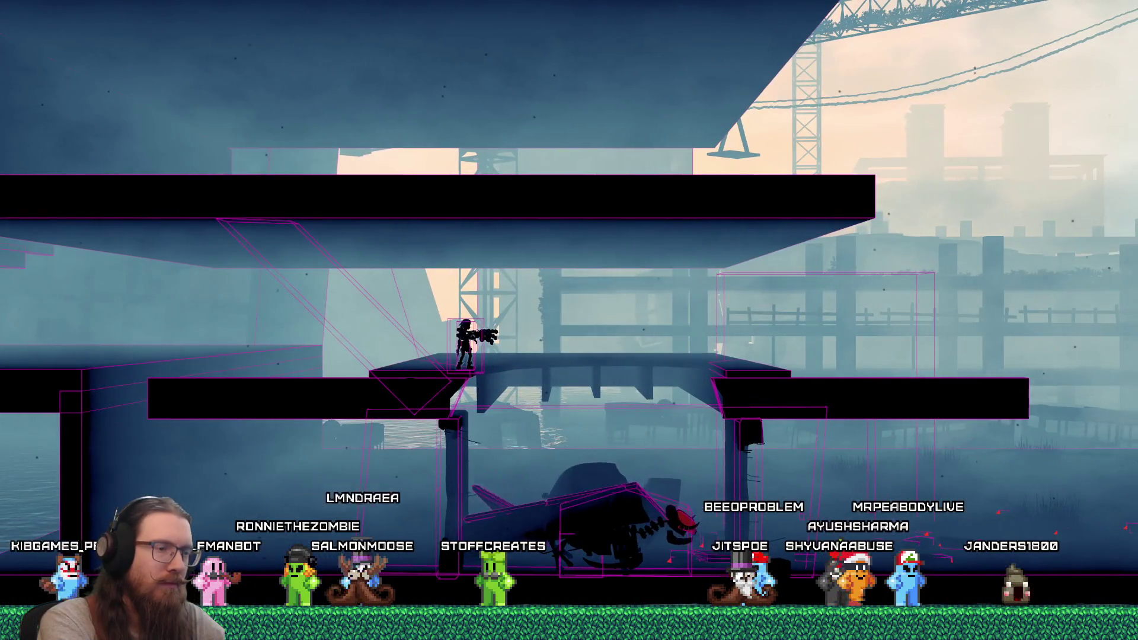
pyautogui.press('d')
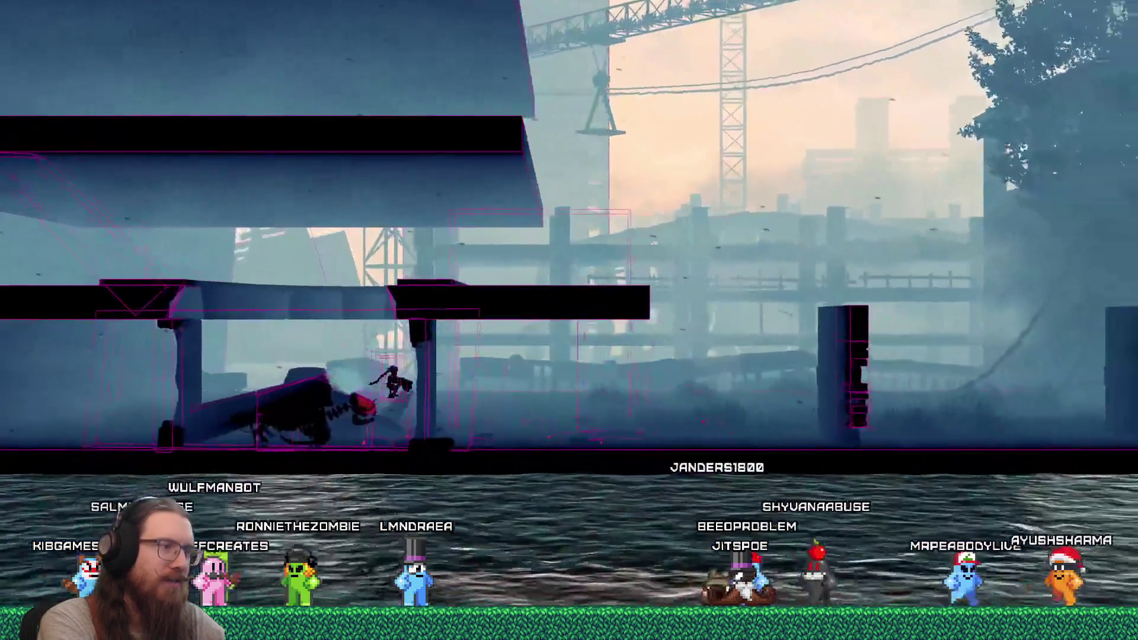
pyautogui.press('d')
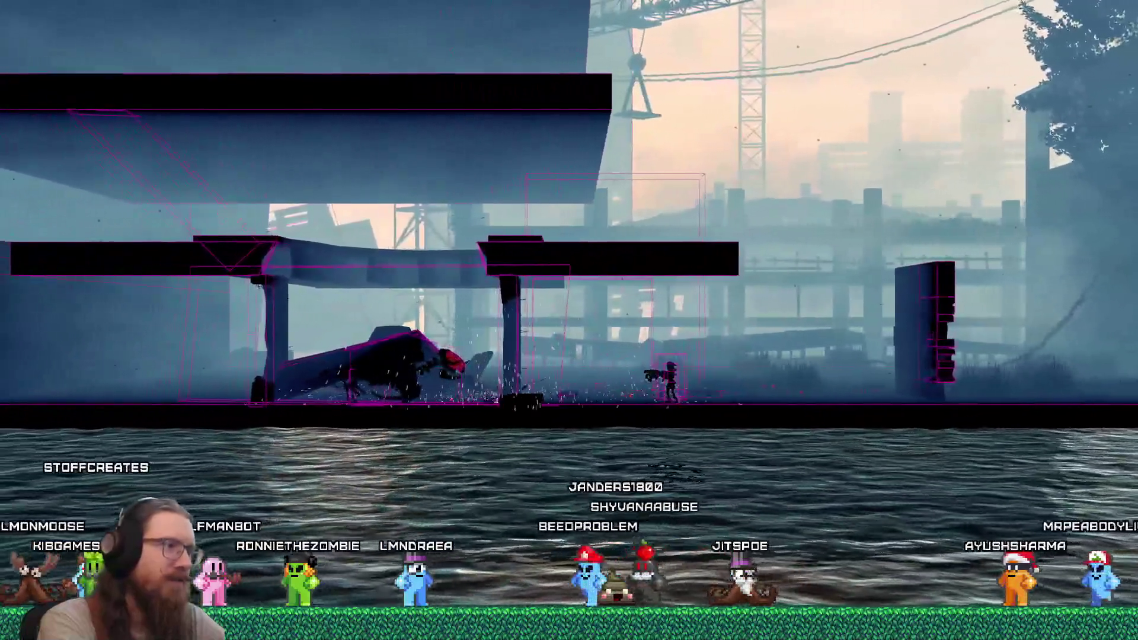
pyautogui.press('`')
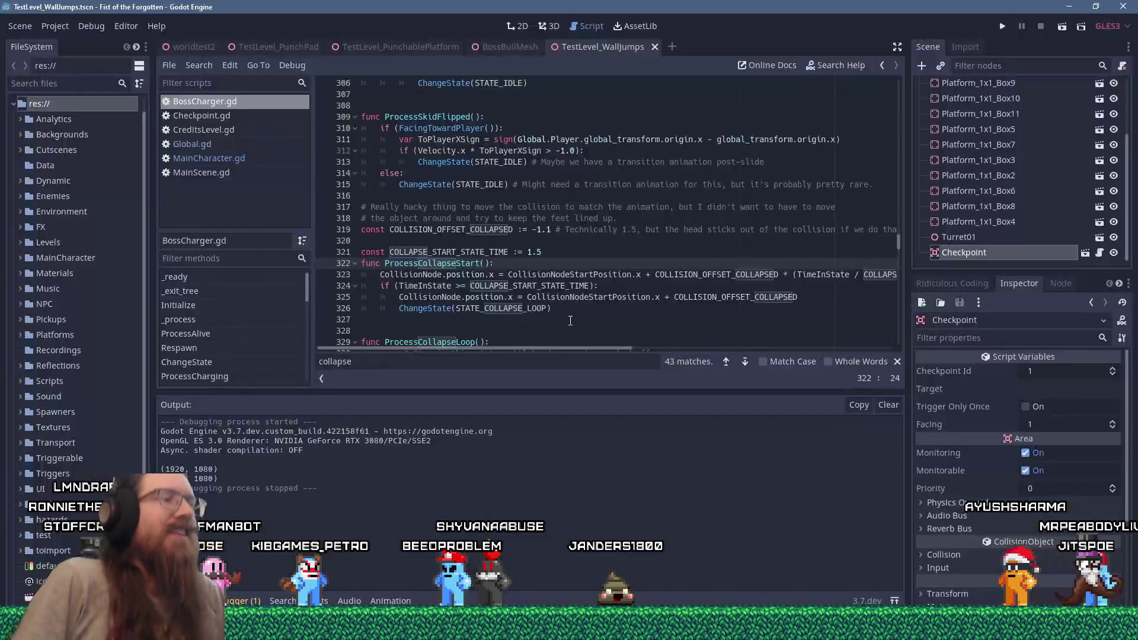
pyautogui.hotkey('alt', 'Tab')
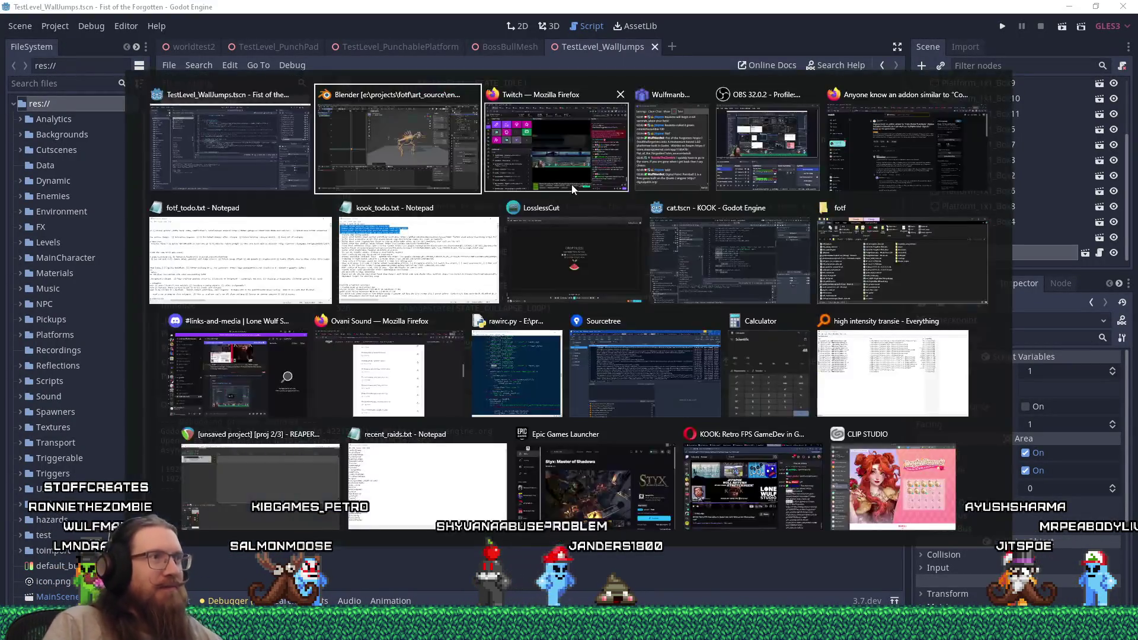
pyautogui.click(452, 158)
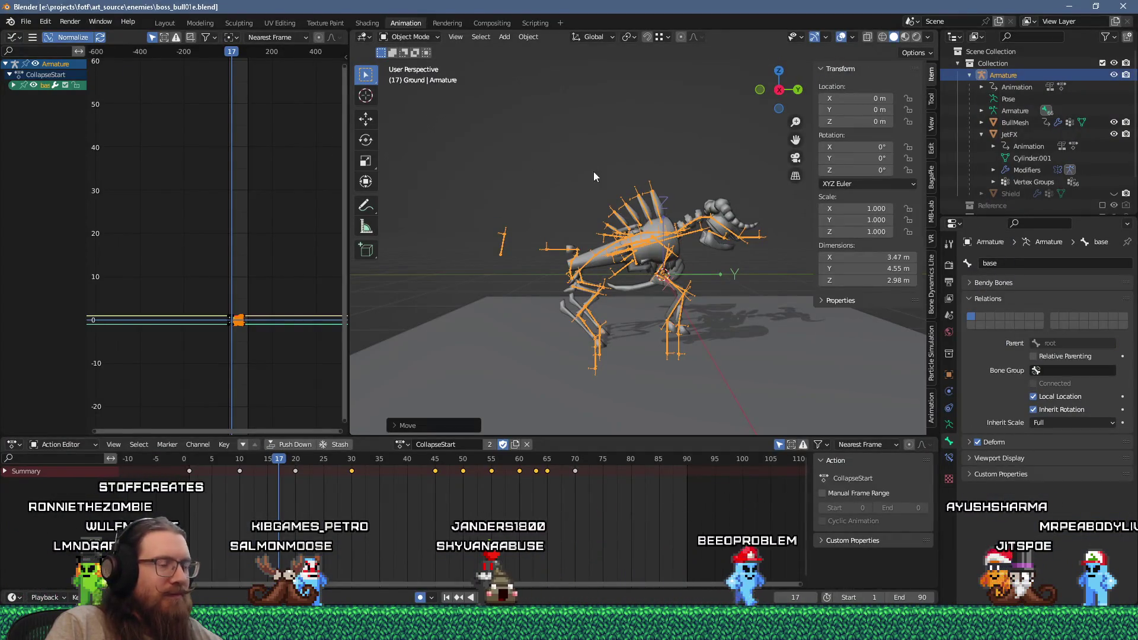
# Go to frame 70, put the armature in Pose Mode, and switch to the Collapse-loop action.
pyautogui.moveTo(283, 458); pyautogui.dragTo(576, 468)
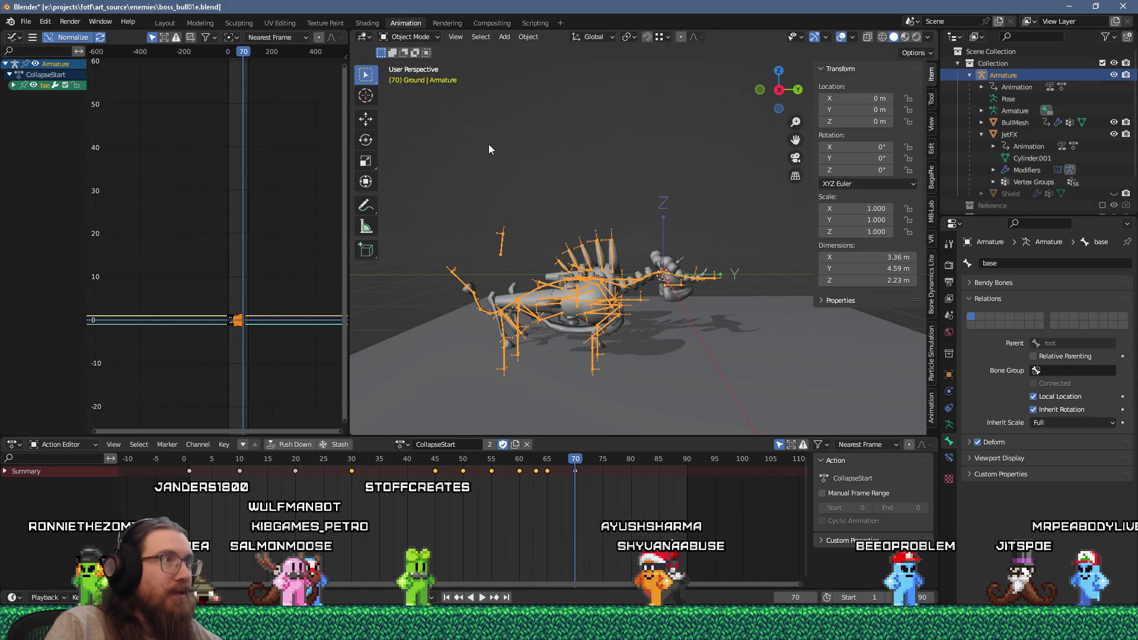
pyautogui.click(425, 37)
pyautogui.click(411, 76)
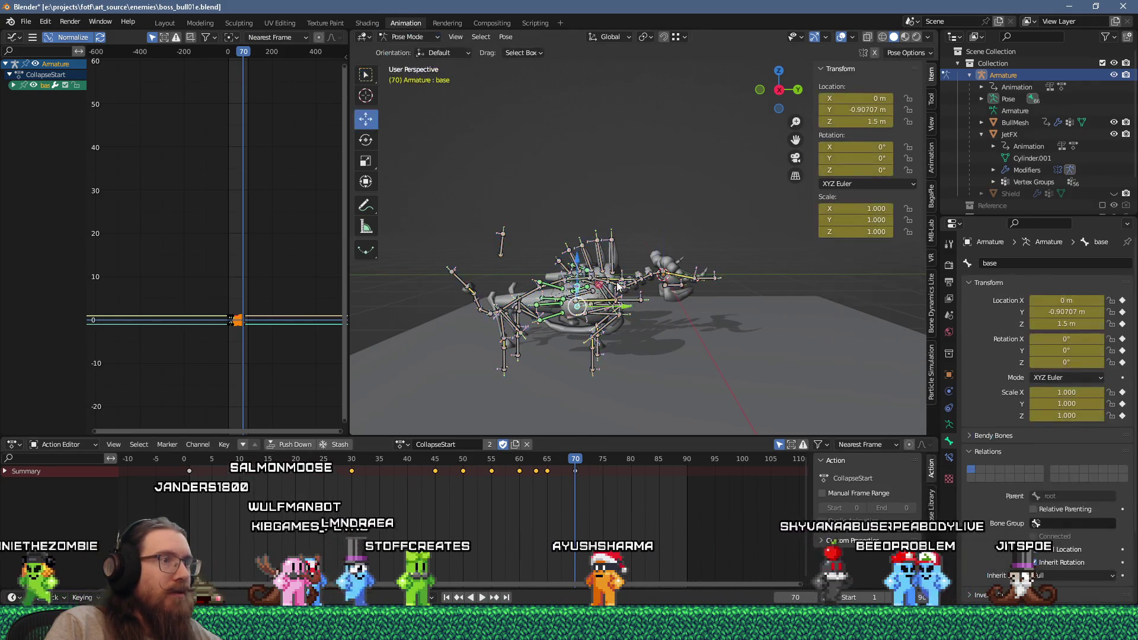
pyautogui.rightClick(617, 291)
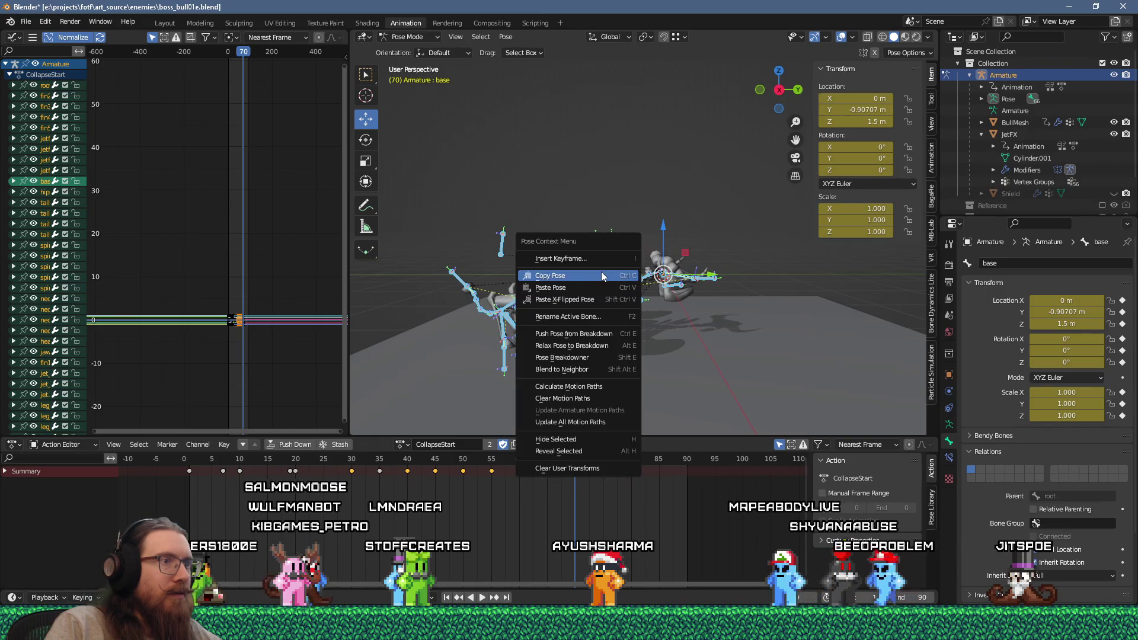
pyautogui.click(403, 445)
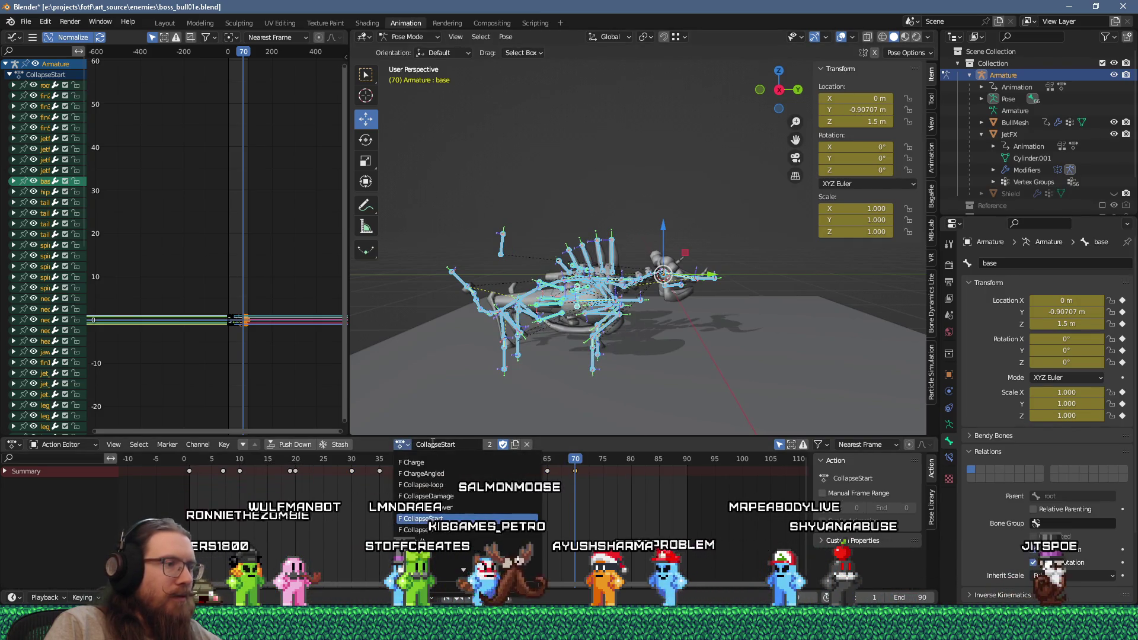
pyautogui.click(456, 486)
# Copy the Collapse-loop frame-0 pose and paste it at frame 60.
pyautogui.moveTo(588, 354); pyautogui.dragTo(590, 401, button='middle')
pyautogui.press('space')
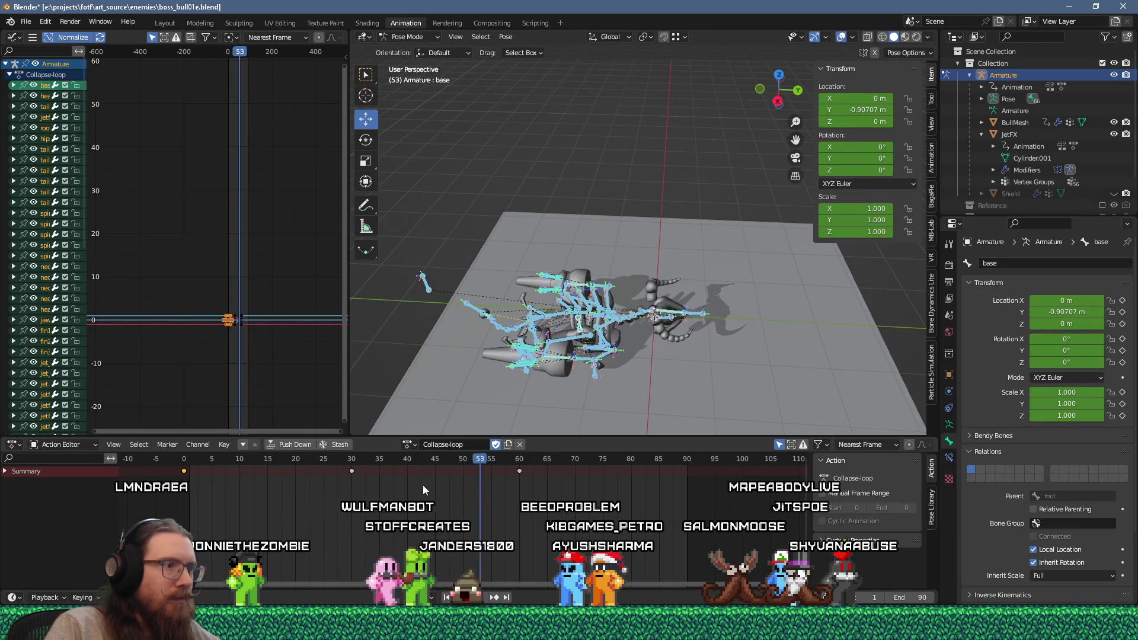
pyautogui.press('Escape')
pyautogui.rightClick(492, 306)
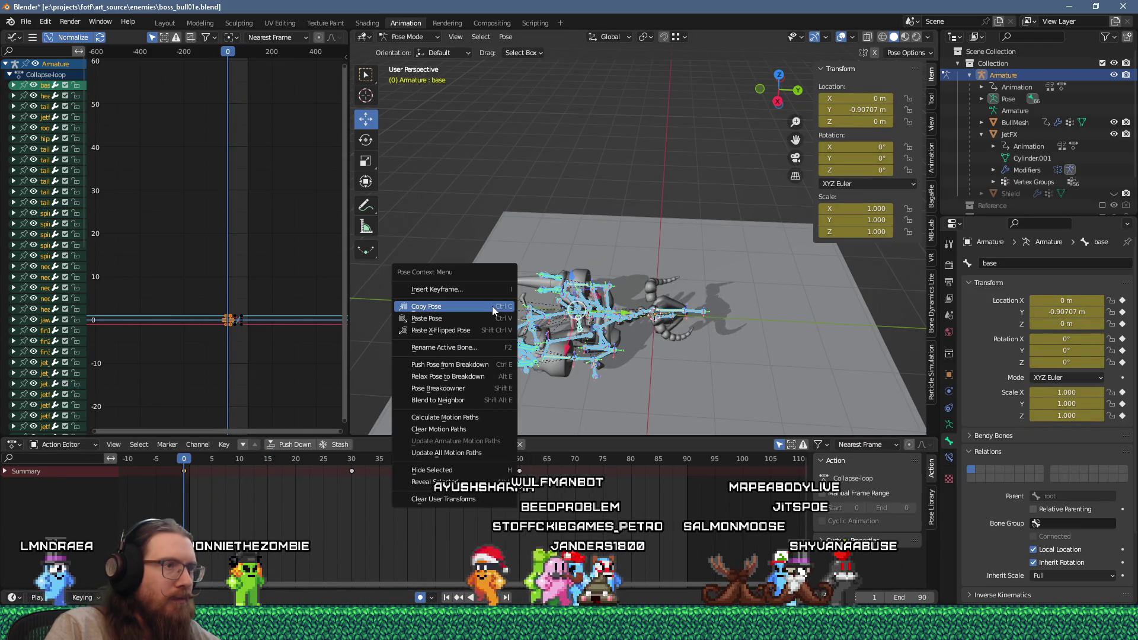
pyautogui.press('Escape')
pyautogui.press('space')
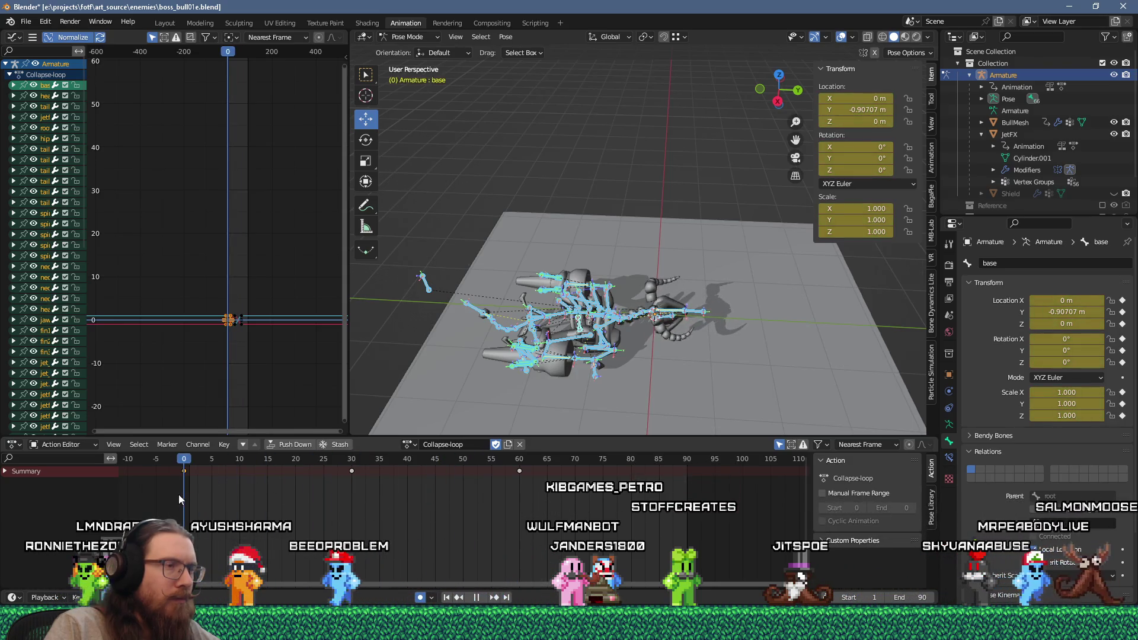
pyautogui.press('space')
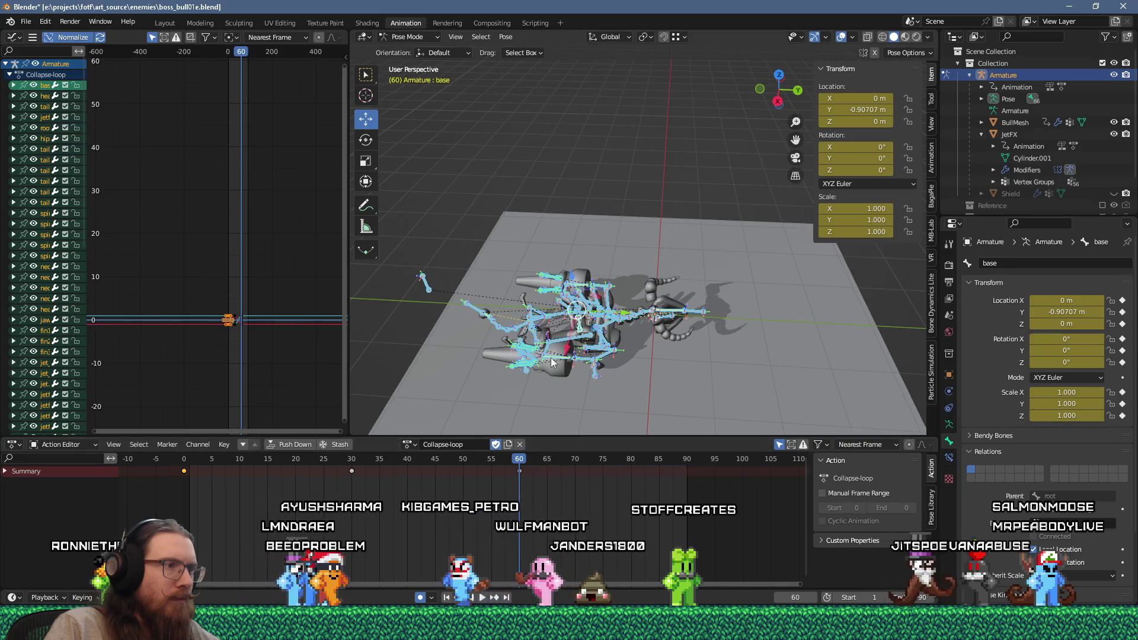
pyautogui.rightClick(542, 351)
pyautogui.click(542, 354)
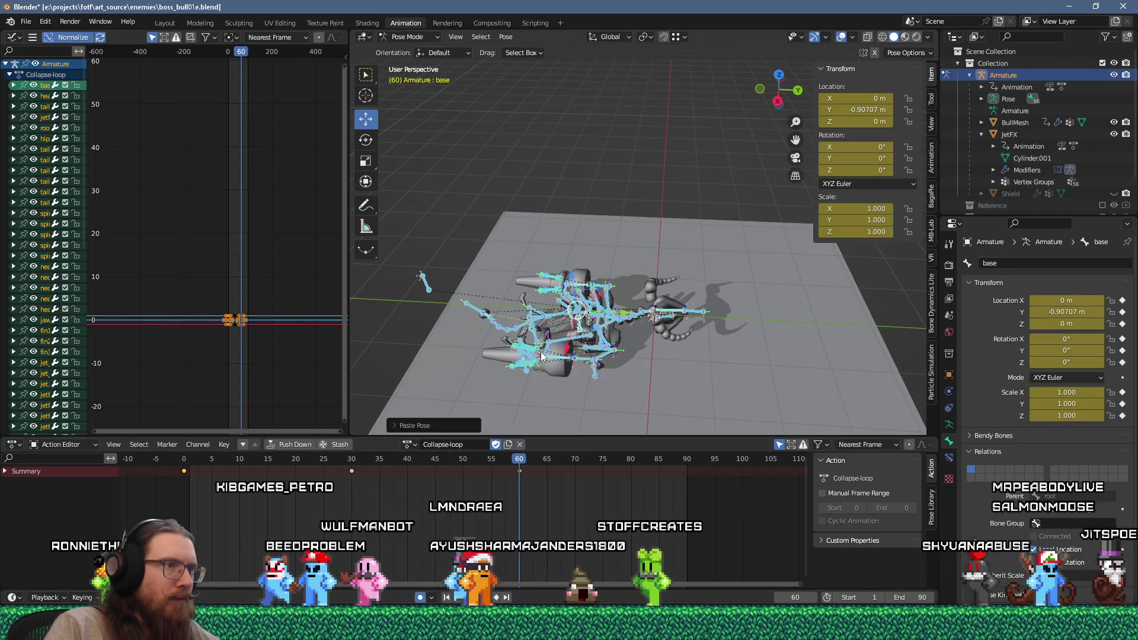
# Return to the CollapseStart action at frame 70.
pyautogui.click(409, 445)
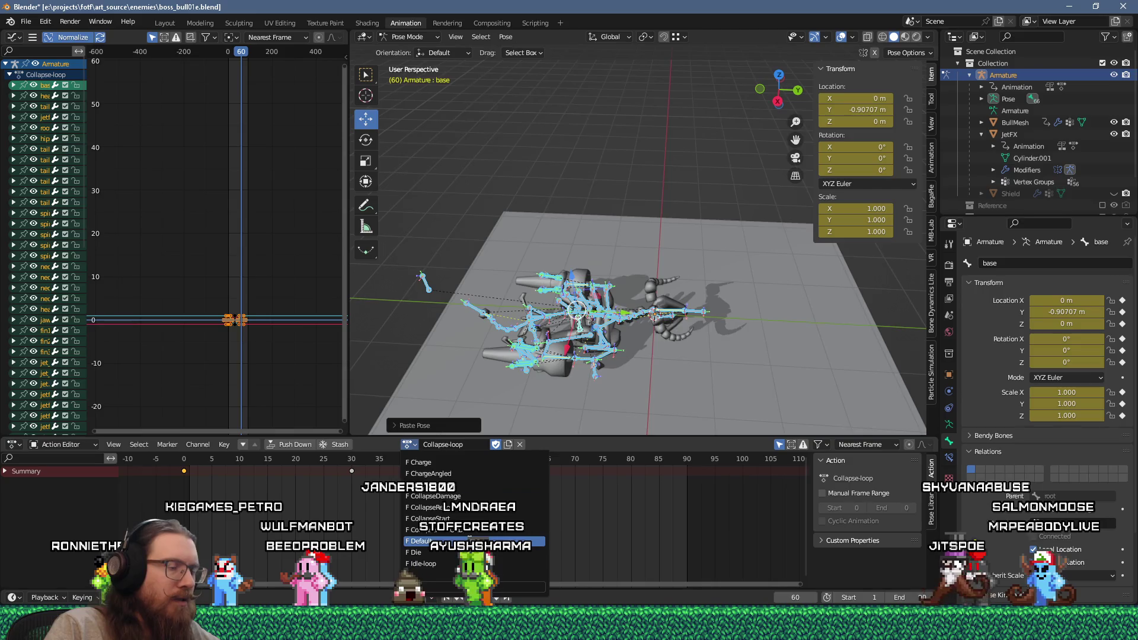
pyautogui.click(471, 519)
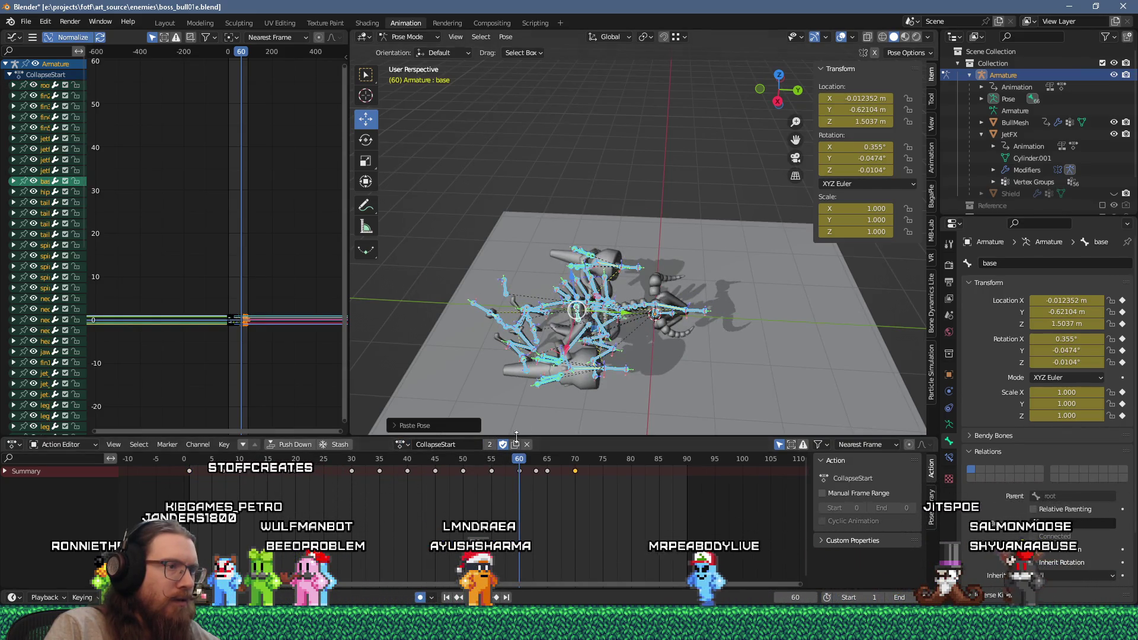
pyautogui.click(573, 465)
pyautogui.moveTo(566, 416)
pyautogui.mouseDown(button='middle')
pyautogui.moveTo(487, 309)
pyautogui.moveTo(508, 357)
pyautogui.moveTo(506, 341)
pyautogui.mouseUp(button='middle')
pyautogui.scroll(2, 507, 357)
pyautogui.scroll(3, 505, 297)
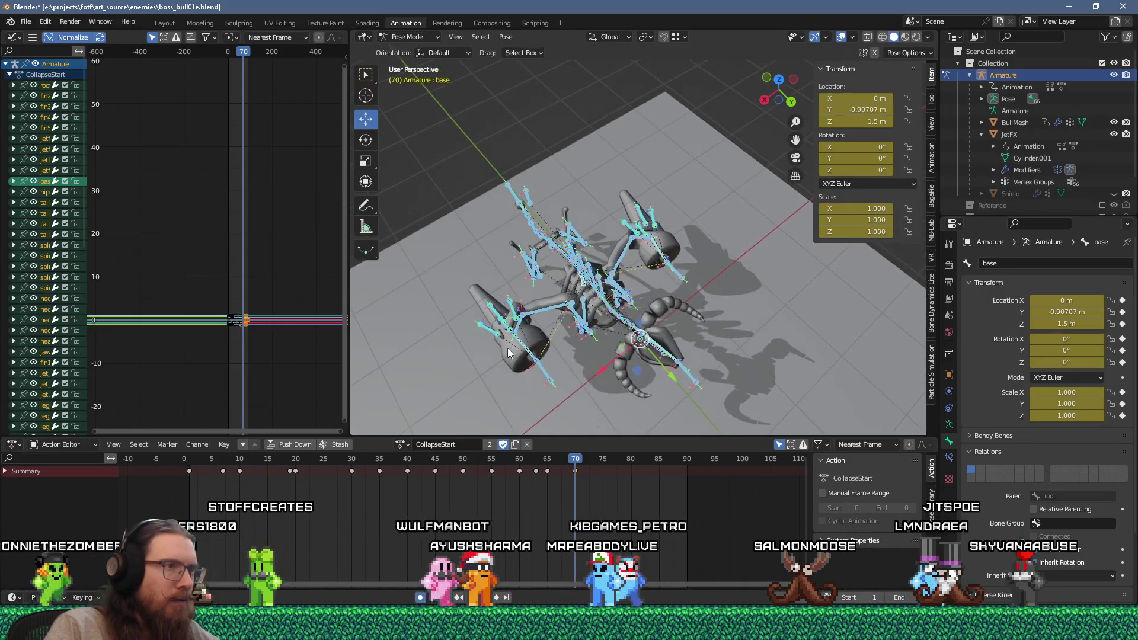
pyautogui.click(554, 297)
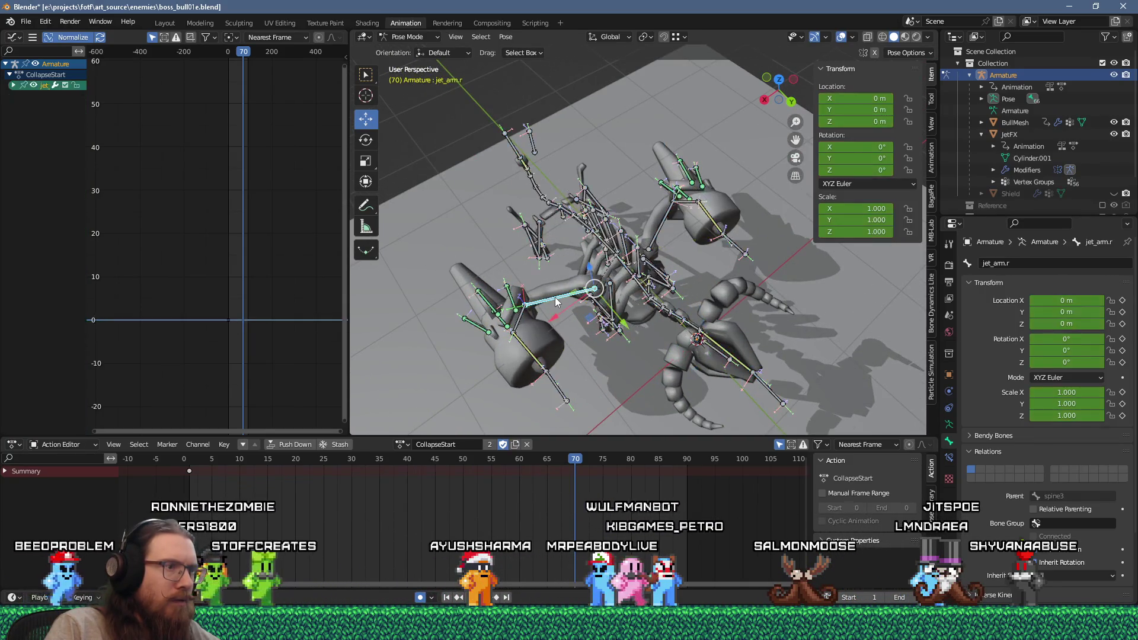
pyautogui.click(518, 325)
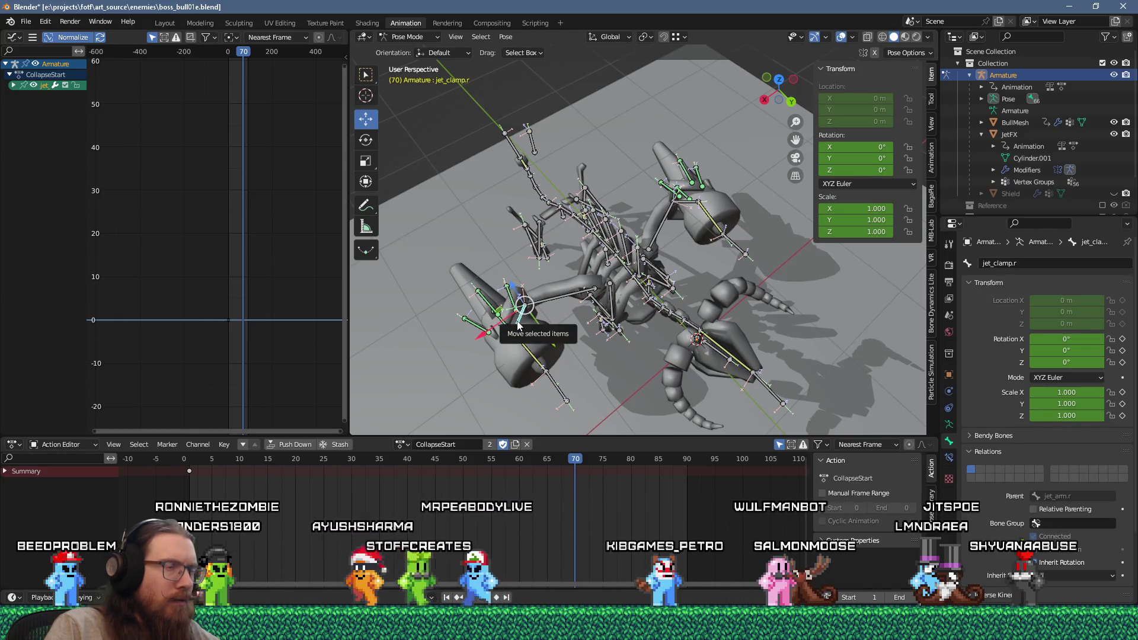
pyautogui.moveTo(518, 324)
pyautogui.mouseDown(button='middle')
pyautogui.moveTo(564, 293)
pyautogui.moveTo(531, 260)
pyautogui.moveTo(543, 246)
pyautogui.moveTo(567, 322)
pyautogui.moveTo(535, 255)
pyautogui.moveTo(549, 269)
pyautogui.moveTo(539, 290)
pyautogui.mouseUp(button='middle')
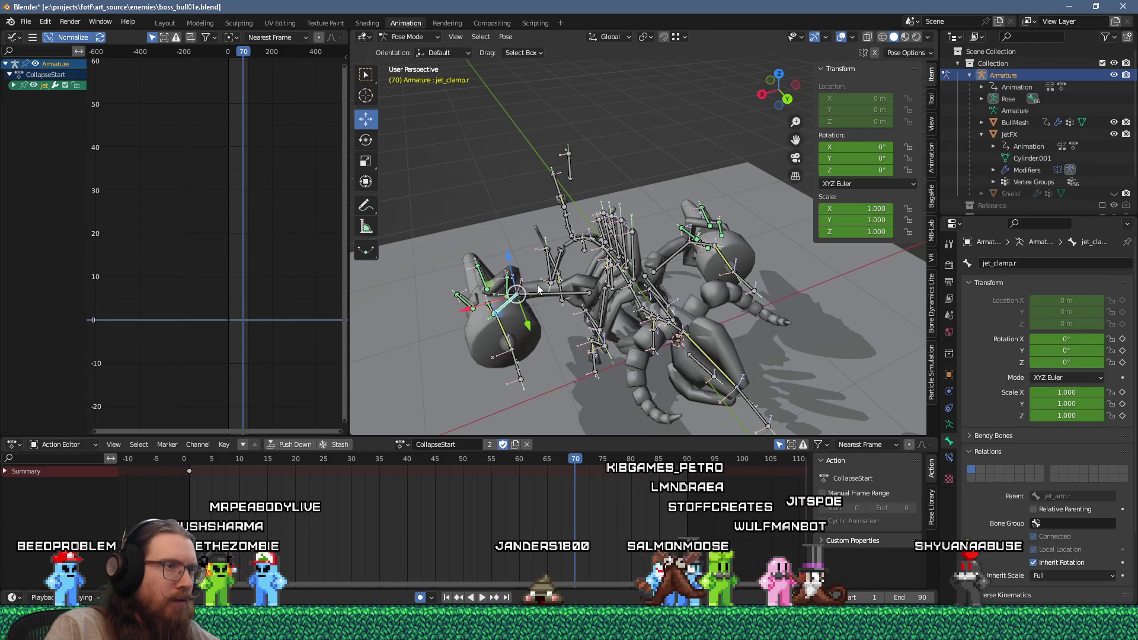
pyautogui.moveTo(584, 401)
pyautogui.mouseDown(button='middle')
pyautogui.moveTo(645, 335)
pyautogui.moveTo(650, 243)
pyautogui.moveTo(665, 313)
pyautogui.moveTo(610, 293)
pyautogui.moveTo(618, 389)
pyautogui.mouseUp(button='middle')
pyautogui.click(584, 323)
# Replay CollapseStart from frame 60 and nudge the base bone's Z rotation.
pyautogui.moveTo(575, 460); pyautogui.dragTo(519, 463)
pyautogui.moveTo(533, 379)
pyautogui.mouseDown(button='middle')
pyautogui.moveTo(567, 403)
pyautogui.moveTo(511, 364)
pyautogui.moveTo(466, 273)
pyautogui.mouseUp(button='middle')
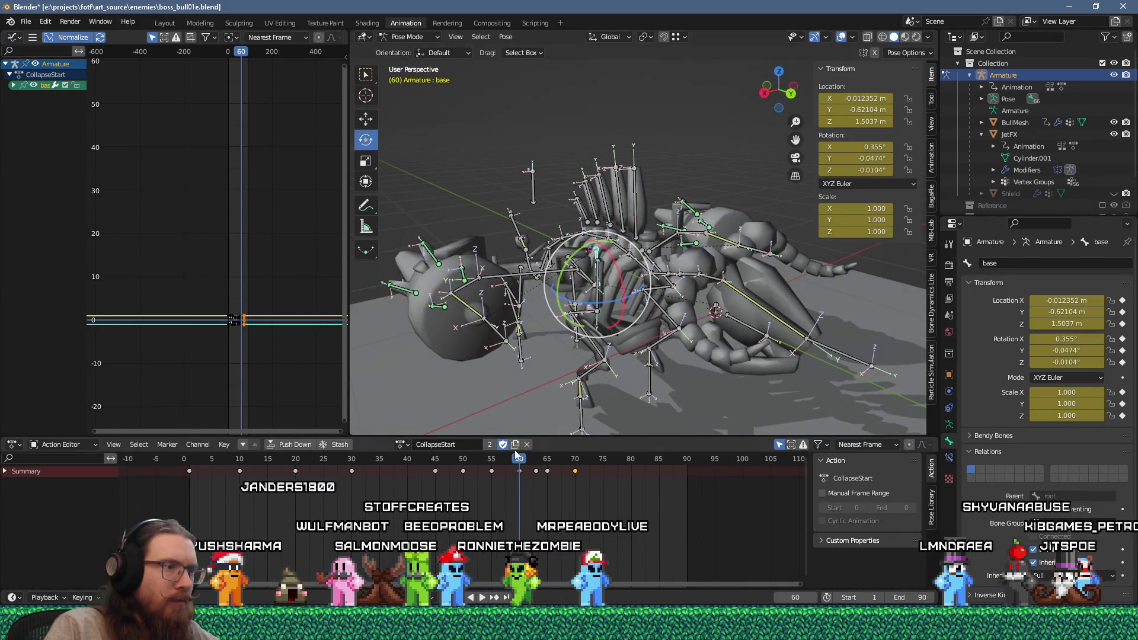
pyautogui.press('space')
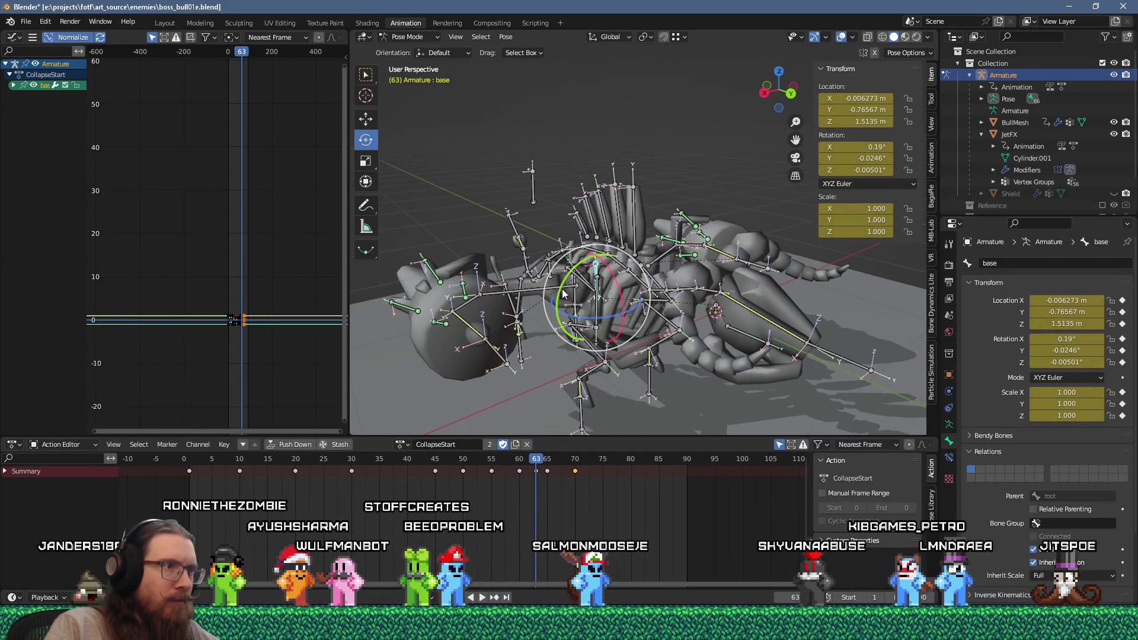
pyautogui.moveTo(563, 294); pyautogui.dragTo(562, 298)
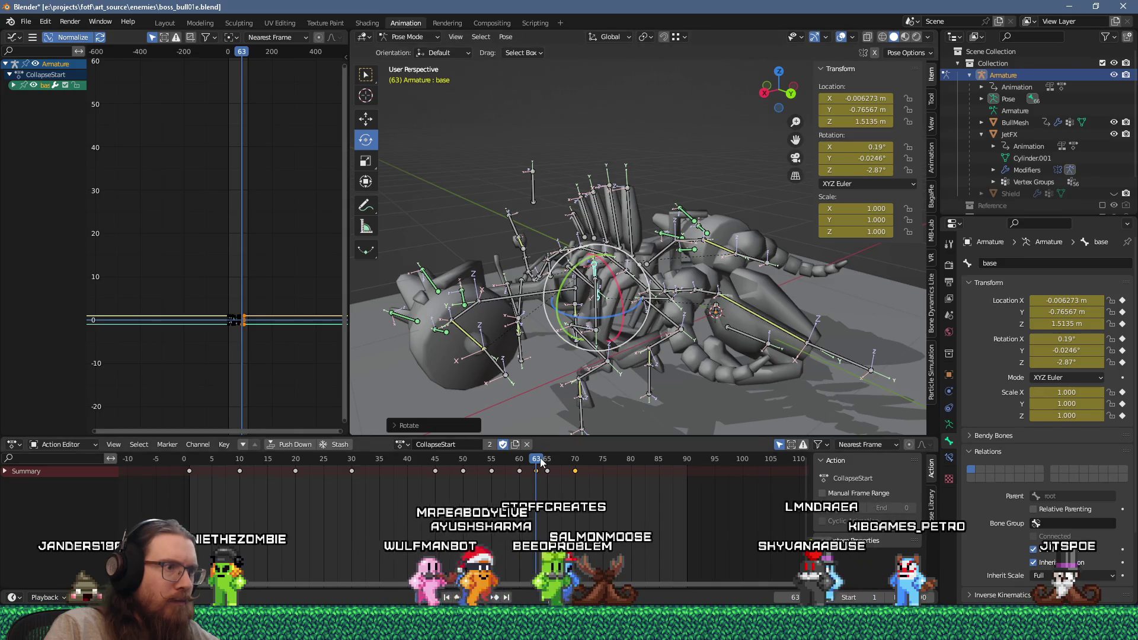
pyautogui.moveTo(541, 464)
pyautogui.mouseDown()
pyautogui.moveTo(520, 460)
pyautogui.moveTo(548, 468)
pyautogui.mouseUp()
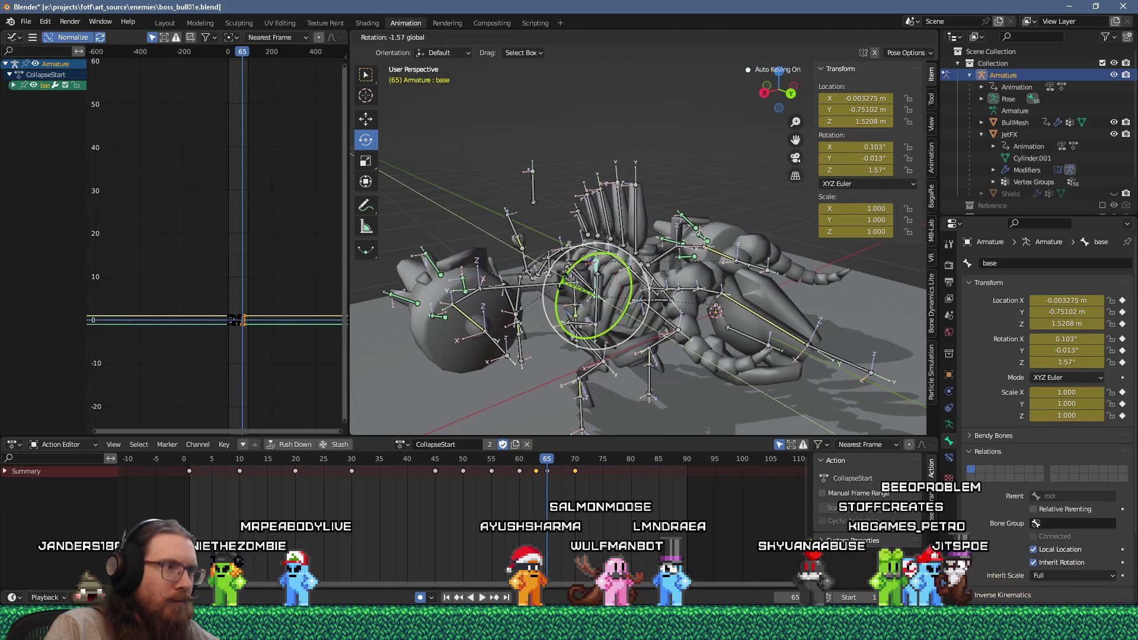
pyautogui.press('space')
pyautogui.press('space')
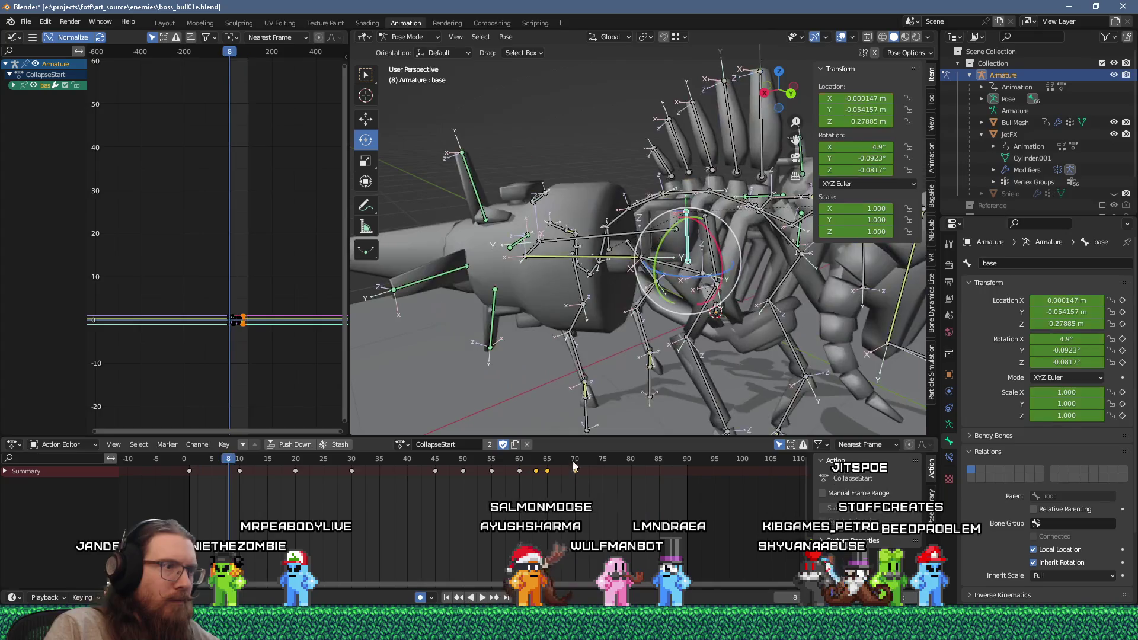
pyautogui.press('space')
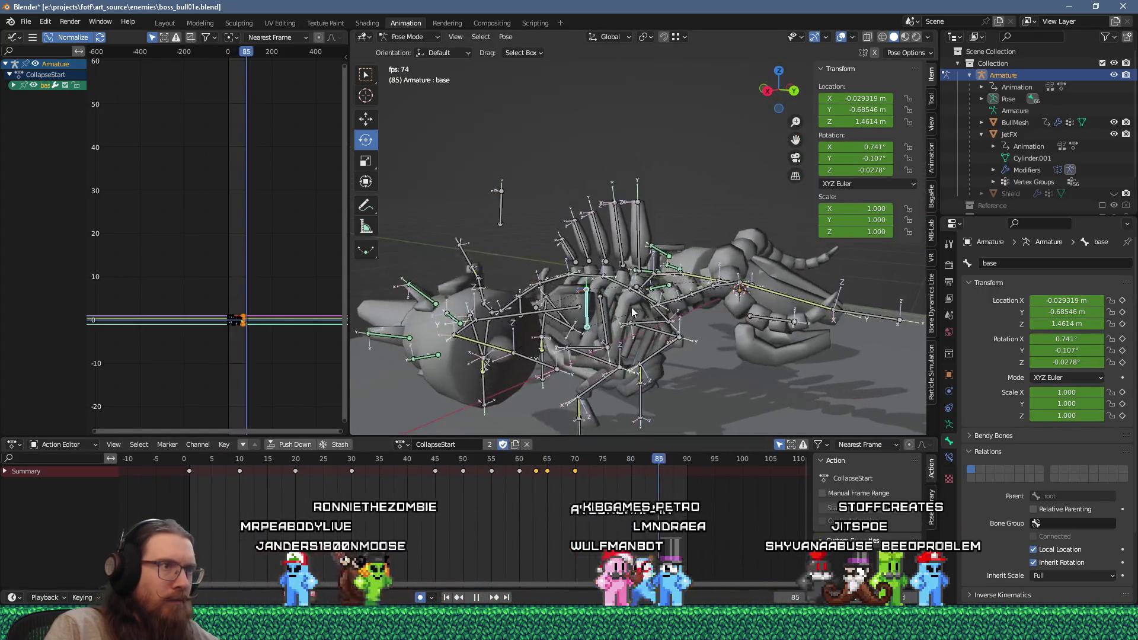
pyautogui.press('space')
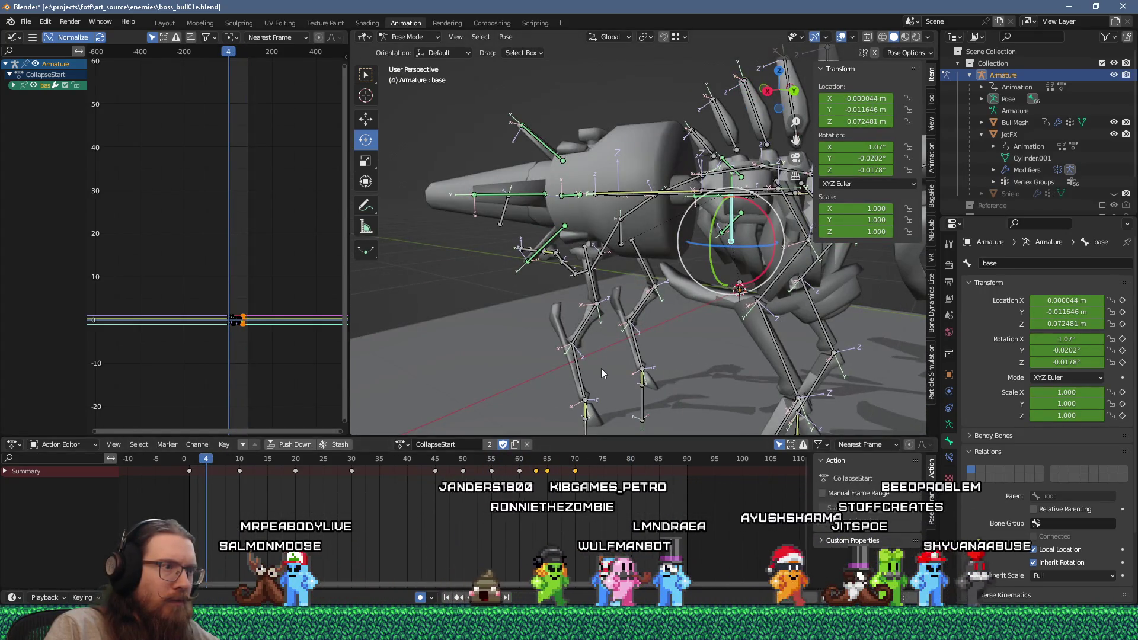
# Step through the keyframes, select the base bone, and review playback around frames 48–55.
pyautogui.moveTo(601, 368); pyautogui.dragTo(617, 376, button='middle')
pyautogui.press('Up')
pyautogui.press('Up')
pyautogui.press('Up')
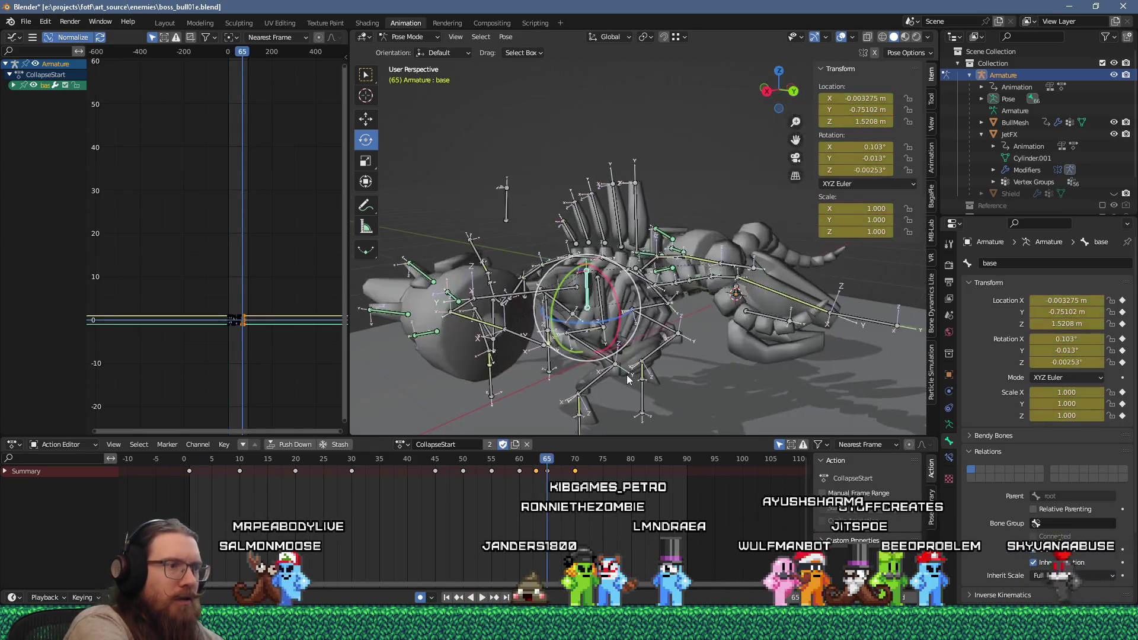
pyautogui.press('Up')
pyautogui.press('Up')
pyautogui.hotkey('ctrl', 'z')
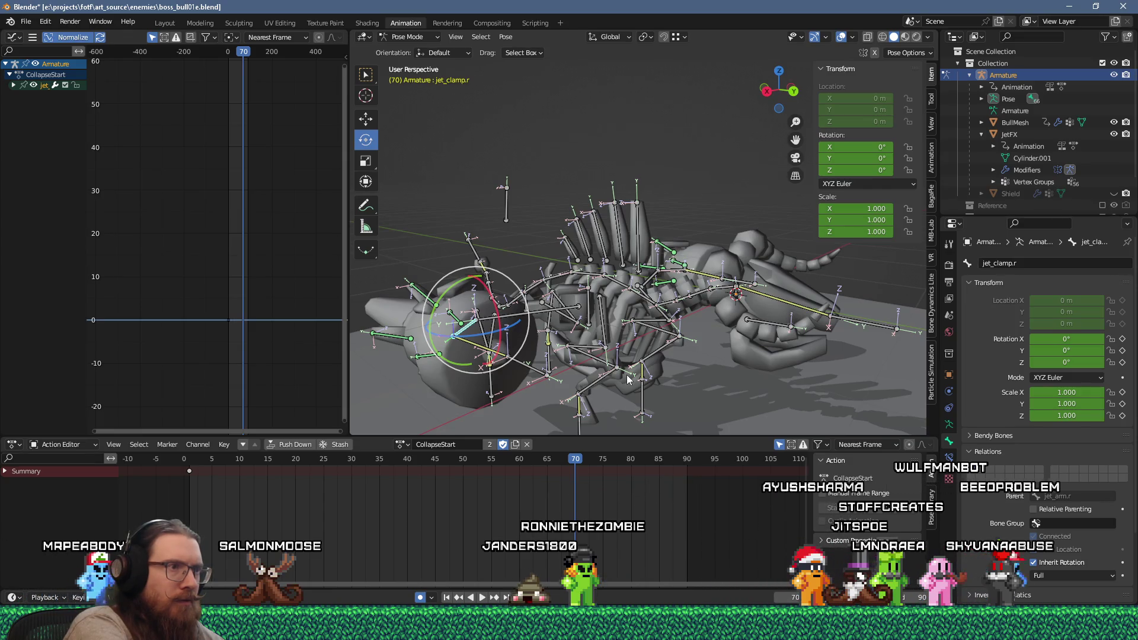
pyautogui.click(591, 308)
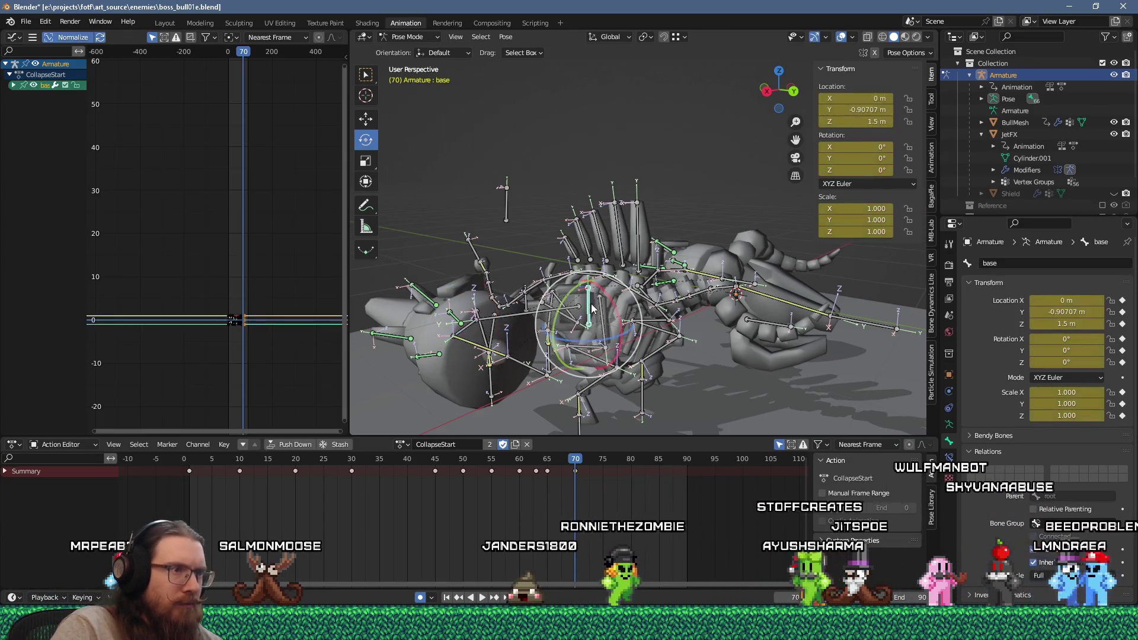
pyautogui.press('space')
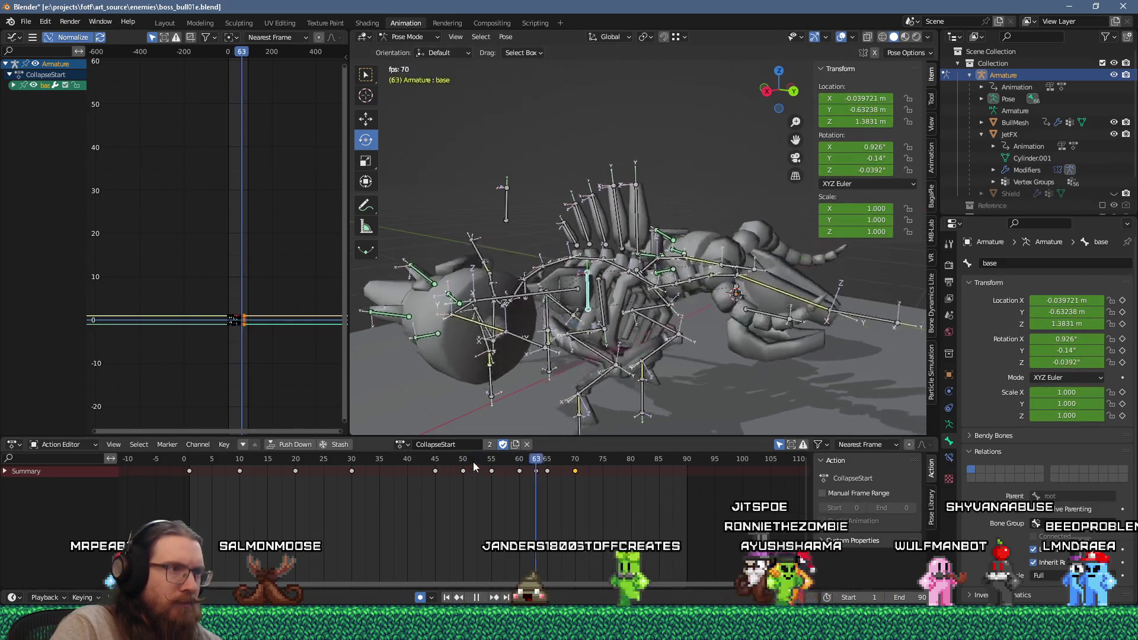
pyautogui.moveTo(663, 463)
pyautogui.mouseDown()
pyautogui.moveTo(488, 472)
pyautogui.moveTo(196, 462)
pyautogui.mouseUp()
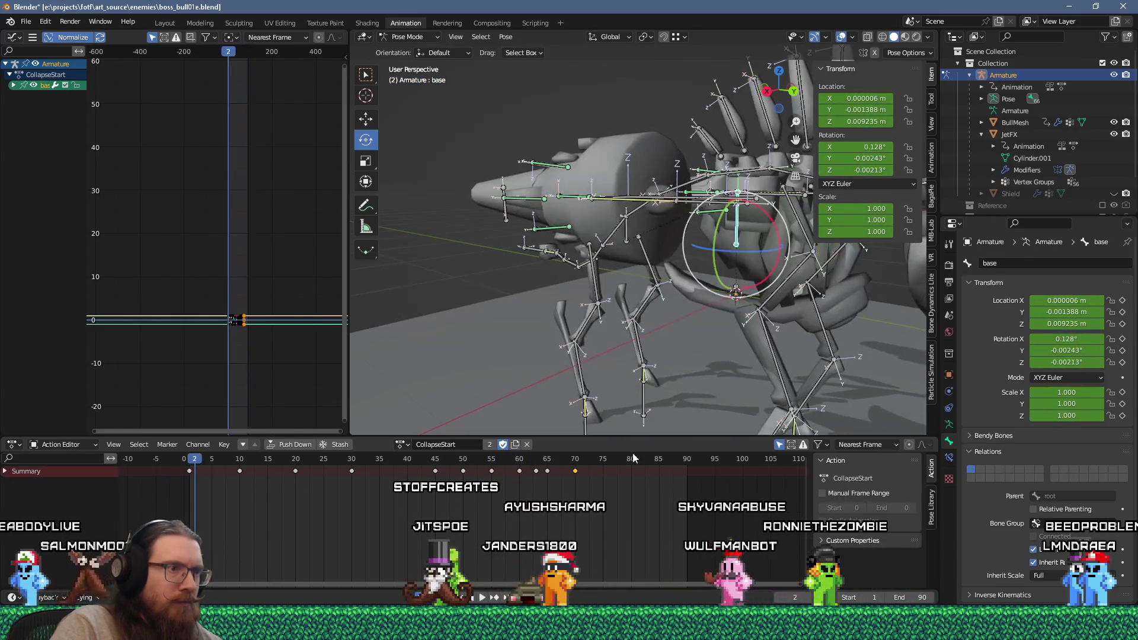
pyautogui.press('space')
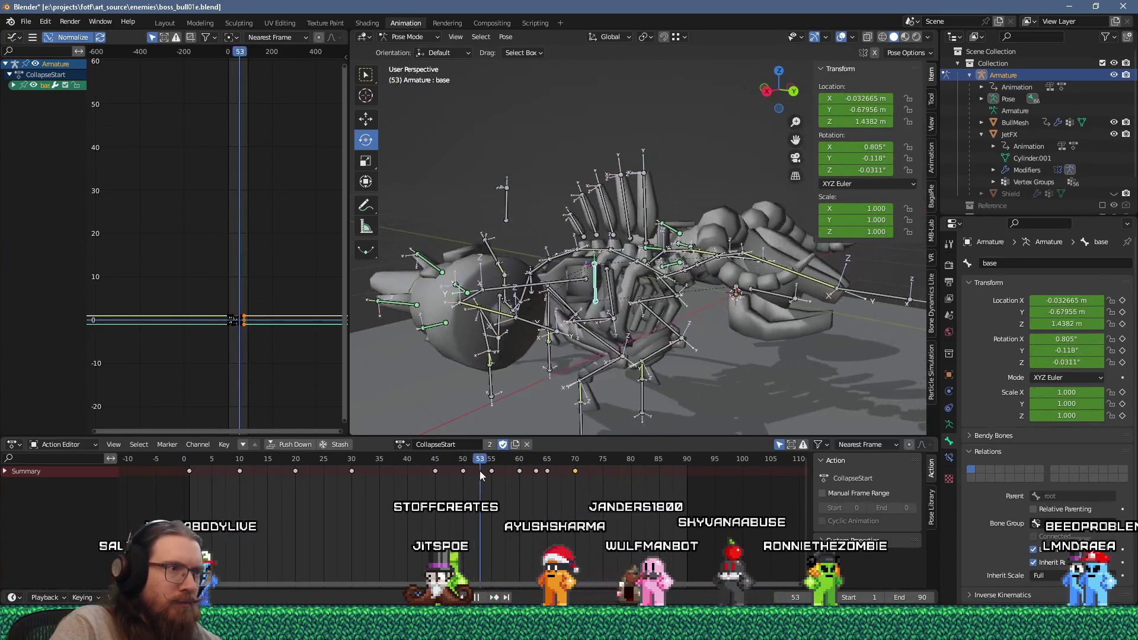
pyautogui.moveTo(463, 472)
pyautogui.mouseDown()
pyautogui.moveTo(531, 474)
pyautogui.moveTo(494, 479)
pyautogui.mouseUp()
pyautogui.press('space')
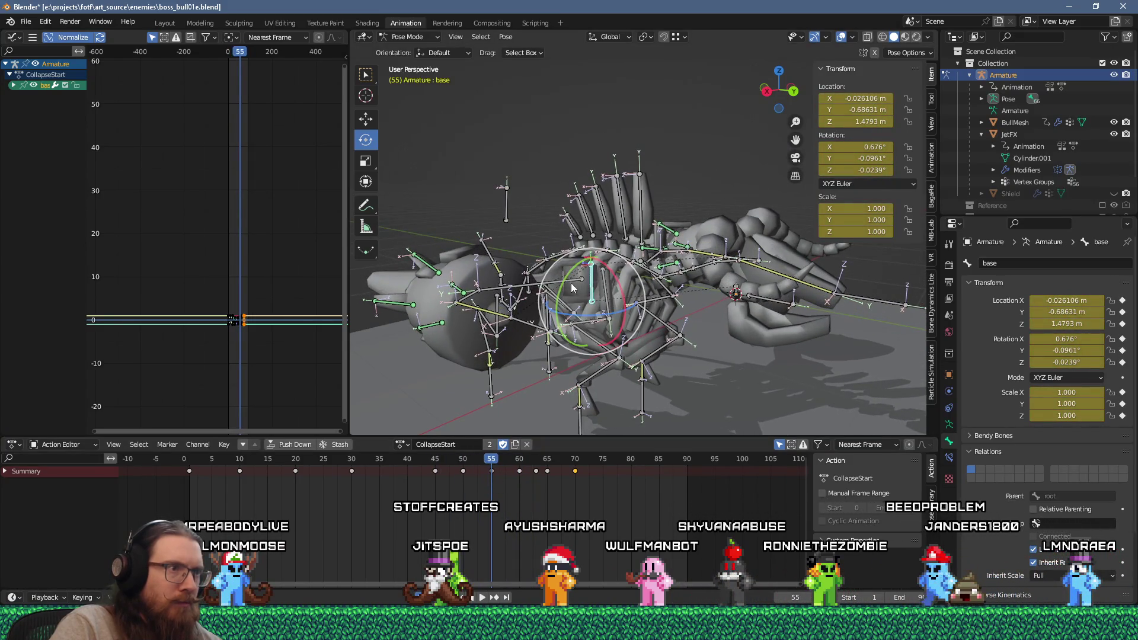
# Rotate the base bone about Z at frame 65, bring it nearly level, and replay.
pyautogui.click(564, 291)
pyautogui.press('space')
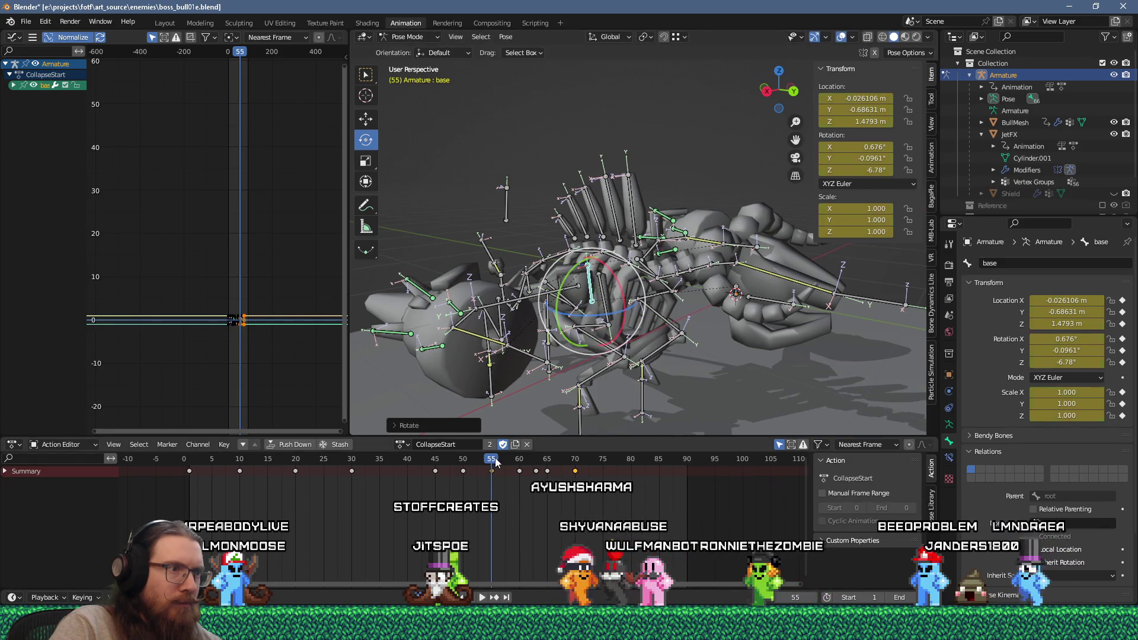
pyautogui.click(520, 463)
pyautogui.moveTo(519, 463); pyautogui.dragTo(548, 461)
pyautogui.press('space')
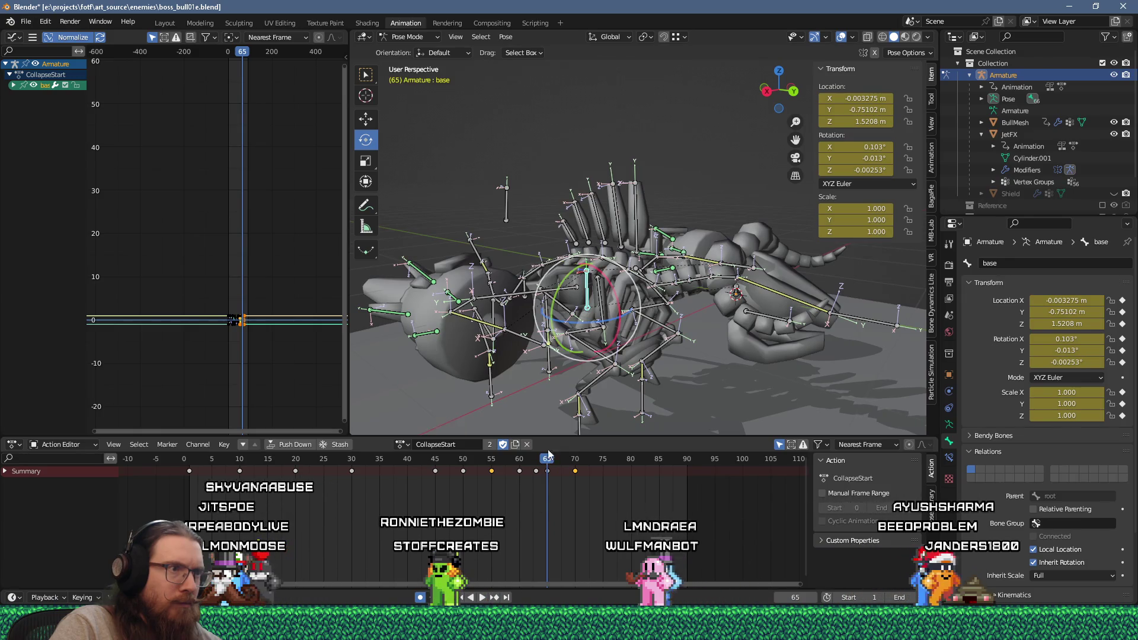
pyautogui.moveTo(556, 307); pyautogui.dragTo(558, 413)
pyautogui.moveTo(556, 315); pyautogui.dragTo(556, 308)
pyautogui.press('space')
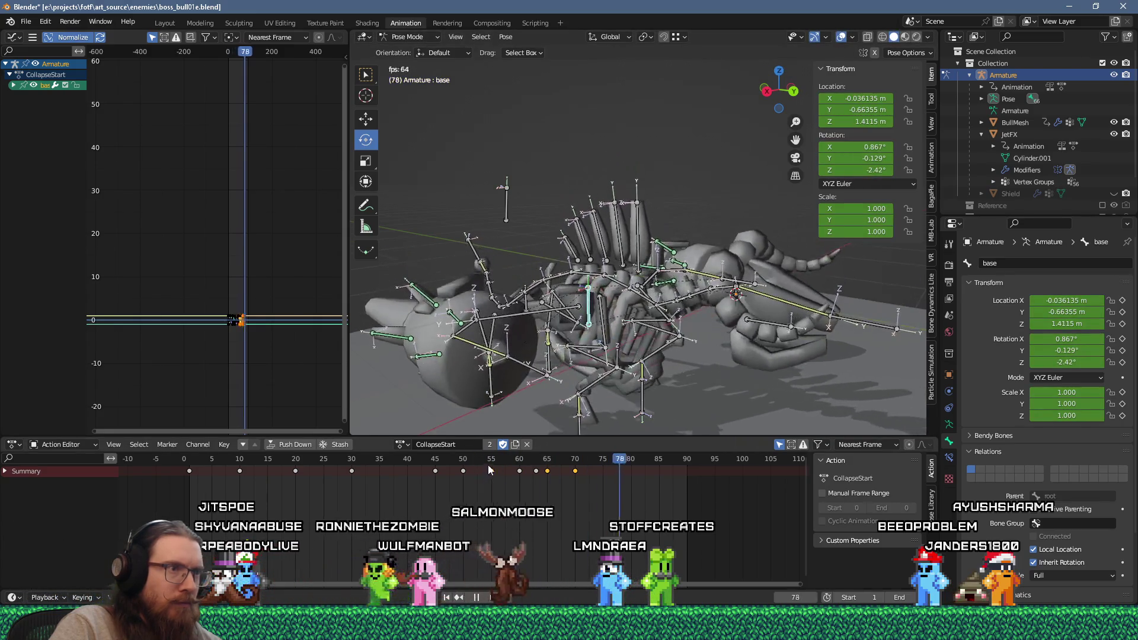
pyautogui.press('space')
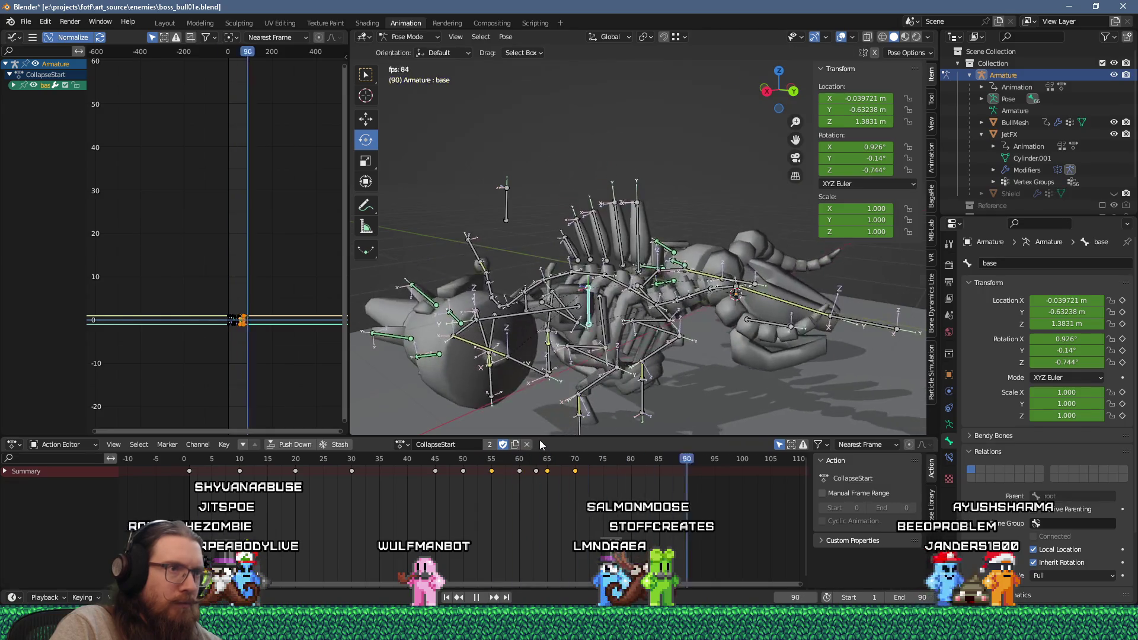
pyautogui.scroll(-5, 699, 283)
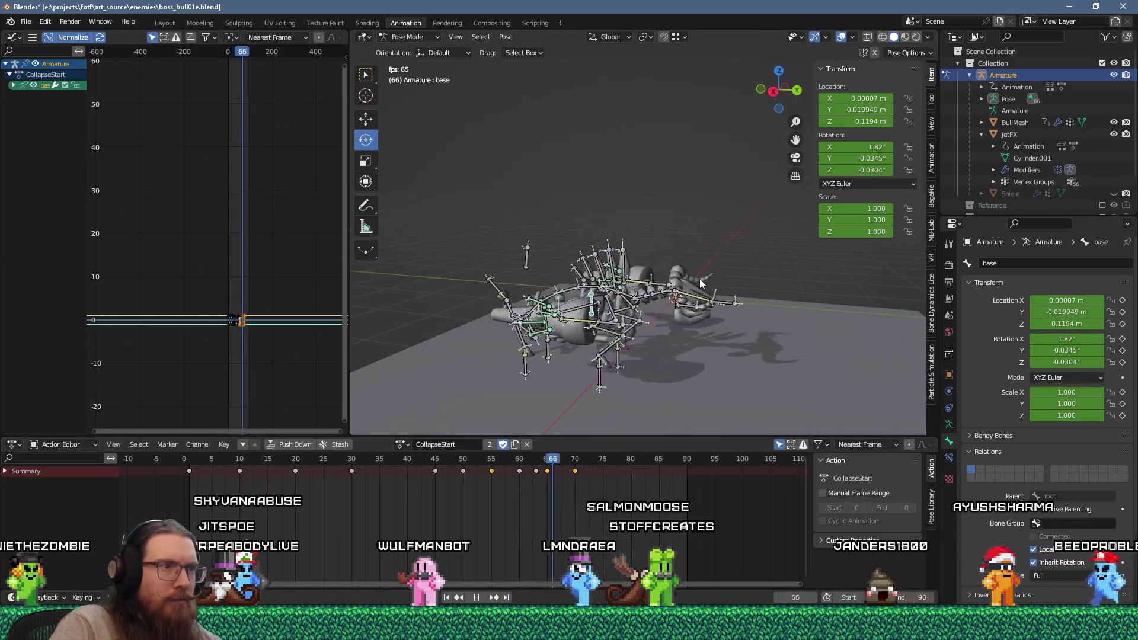
pyautogui.press('Escape')
# Save the blend file, review playback, then select all bones at frame 70.
pyautogui.click(27, 25)
pyautogui.click(48, 98)
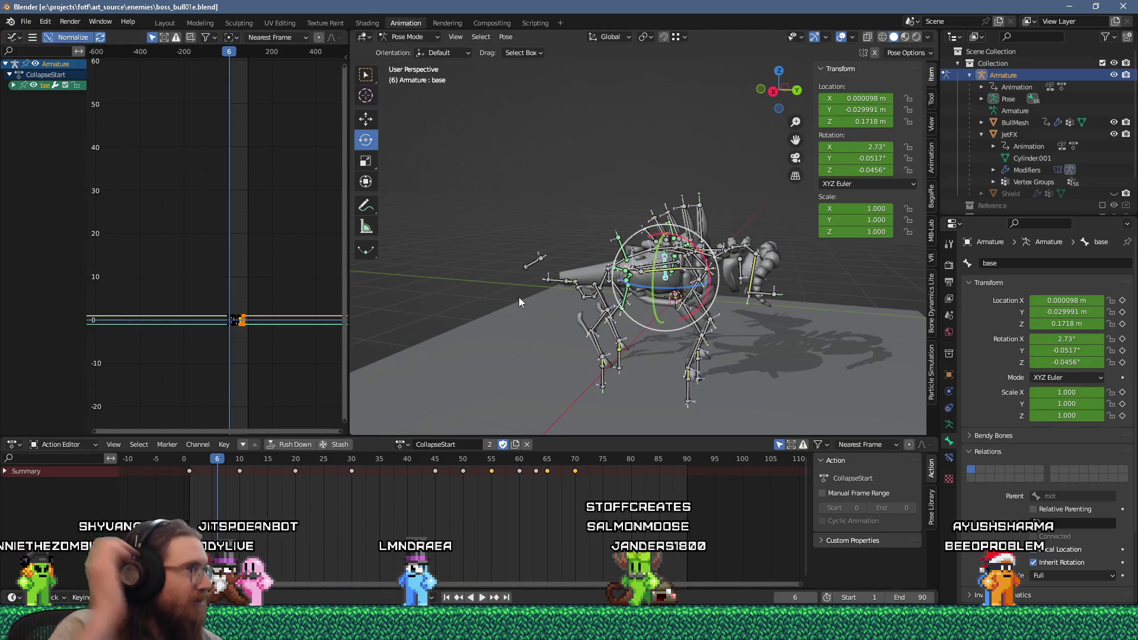
pyautogui.press('space')
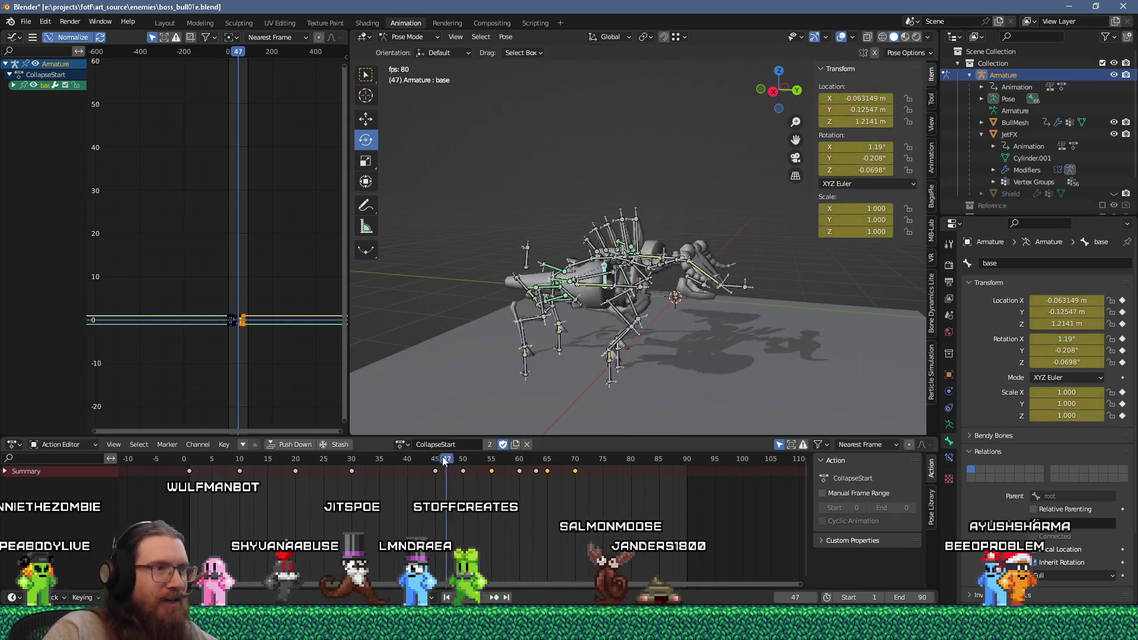
pyautogui.press('Escape')
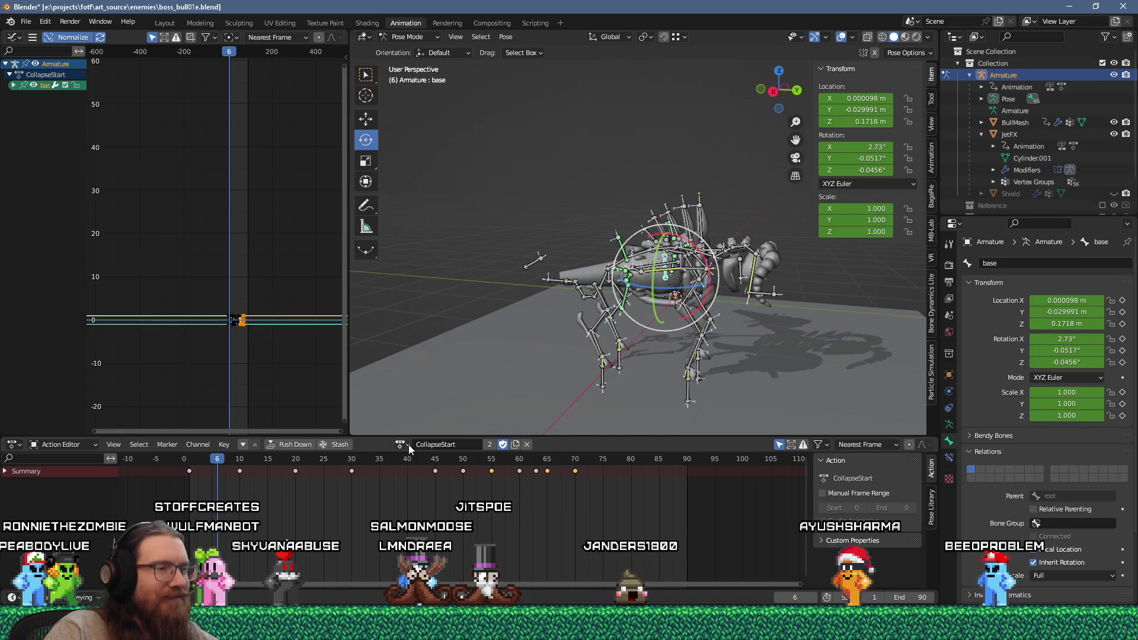
pyautogui.click(576, 460)
pyautogui.press('a')
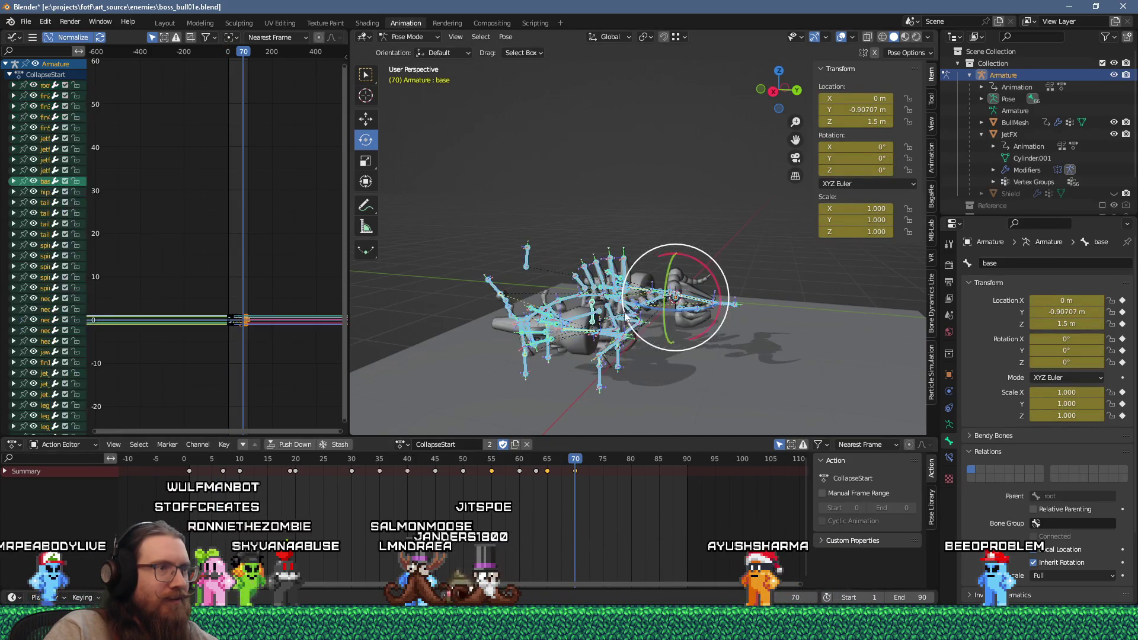
pyautogui.rightClick(580, 219)
pyautogui.click(574, 226)
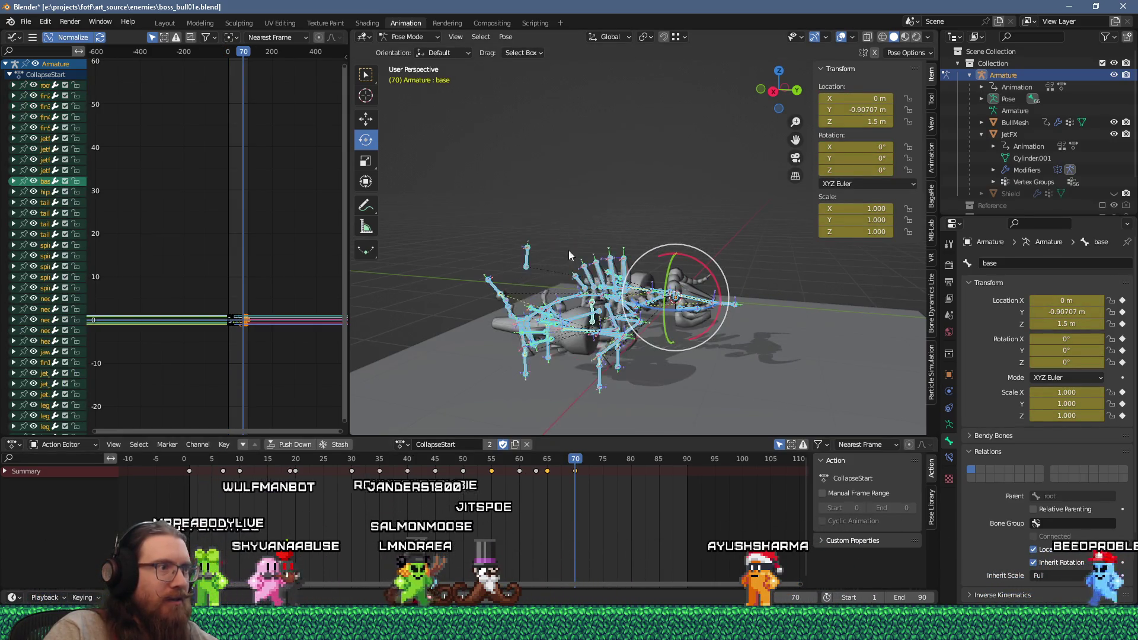
pyautogui.click(403, 445)
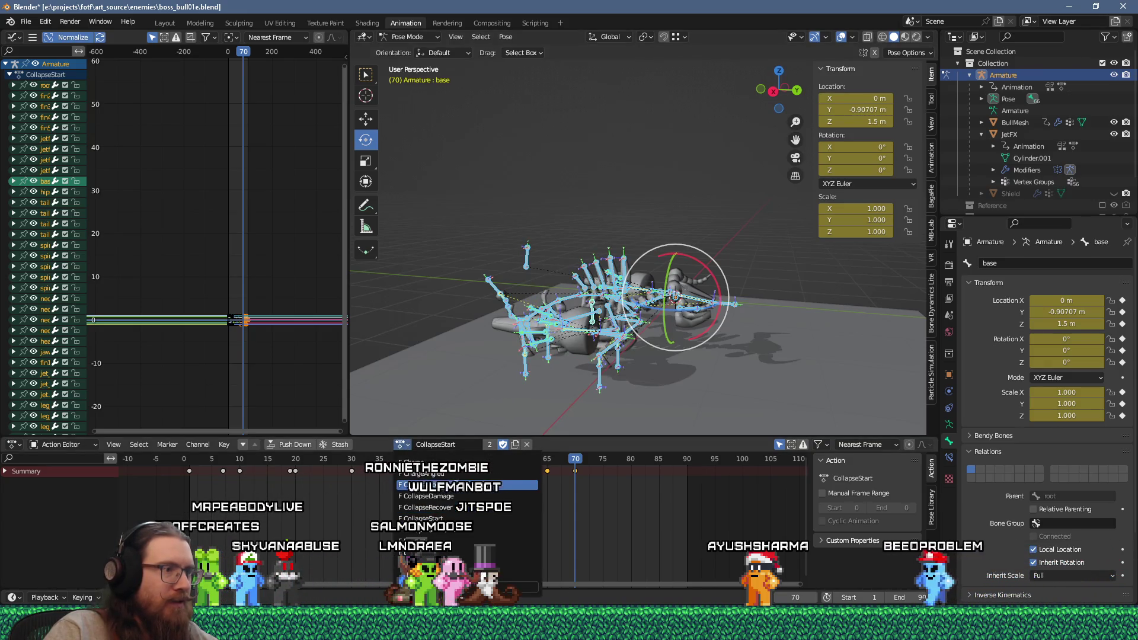
pyautogui.click(415, 485)
pyautogui.moveTo(533, 378)
pyautogui.mouseDown(button='middle')
pyautogui.moveTo(559, 369)
pyautogui.moveTo(570, 427)
pyautogui.moveTo(567, 403)
pyautogui.mouseUp(button='middle')
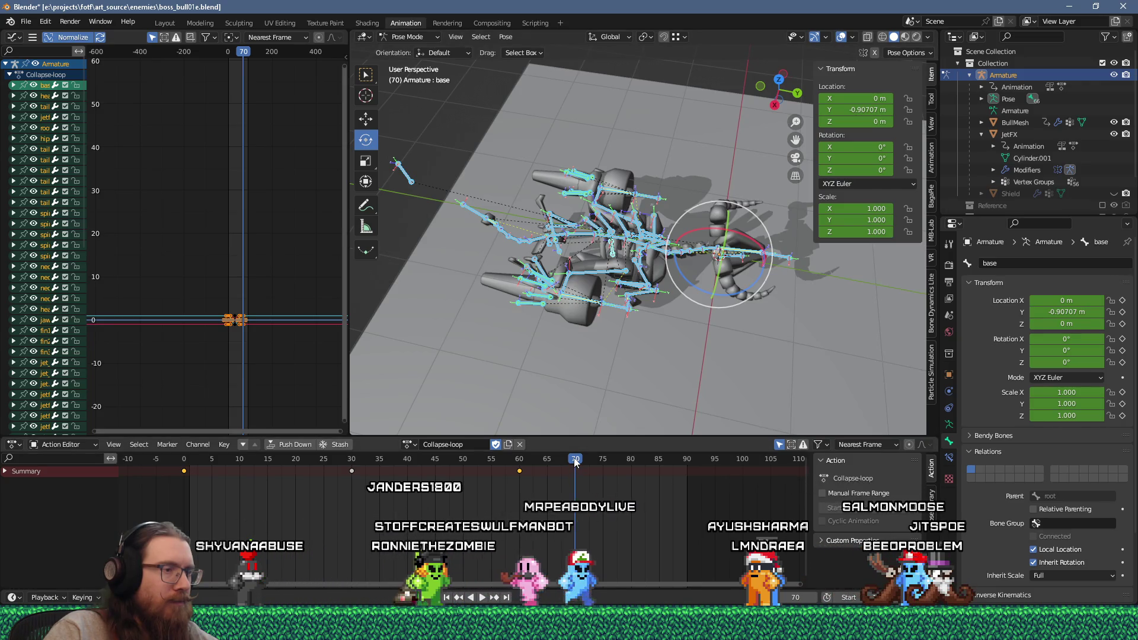
pyautogui.press('space')
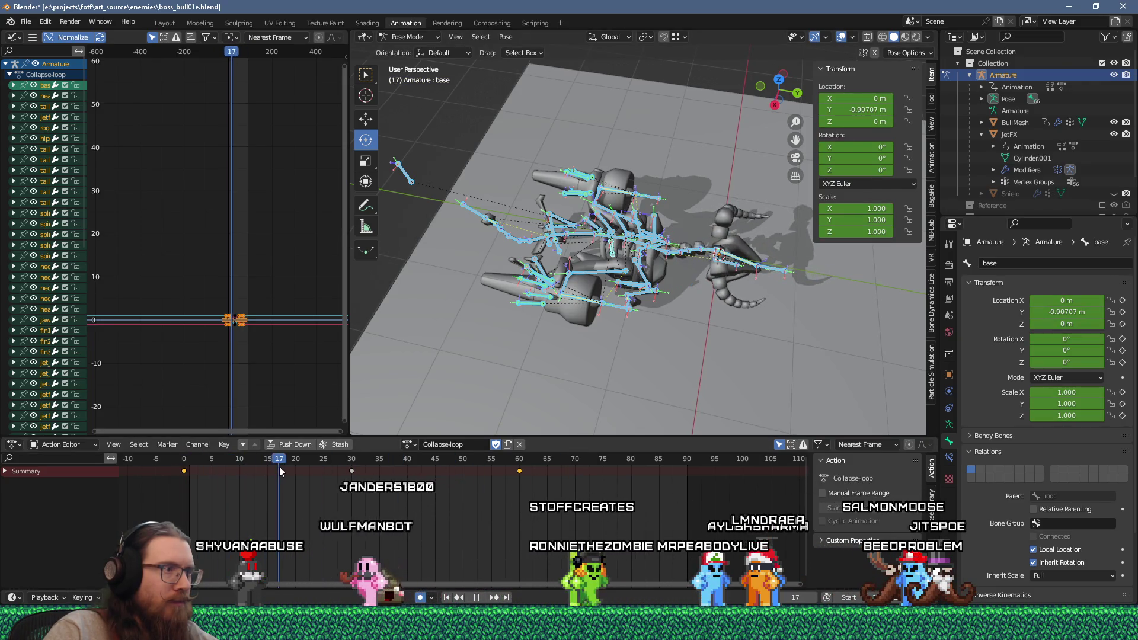
pyautogui.press('space')
pyautogui.click(567, 293)
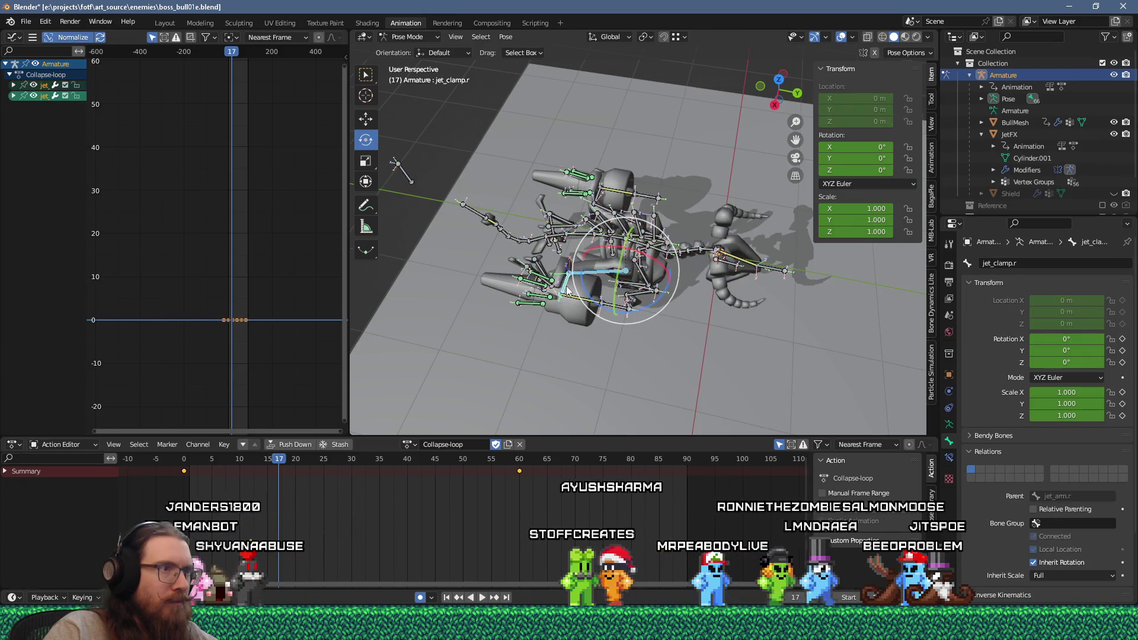
pyautogui.keyDown('shift'); pyautogui.click(617, 304); pyautogui.keyUp('shift')
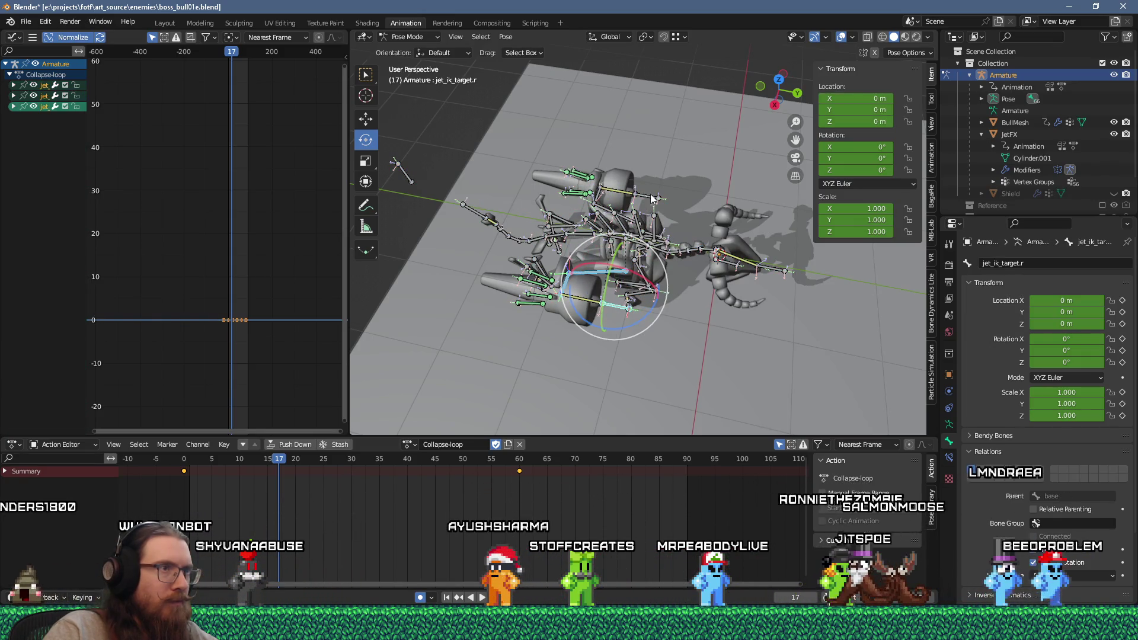
pyautogui.click(624, 307)
pyautogui.click(623, 306)
pyautogui.moveTo(624, 306)
pyautogui.mouseDown(button='middle')
pyautogui.moveTo(577, 327)
pyautogui.moveTo(593, 320)
pyautogui.mouseUp(button='middle')
pyautogui.press('g')
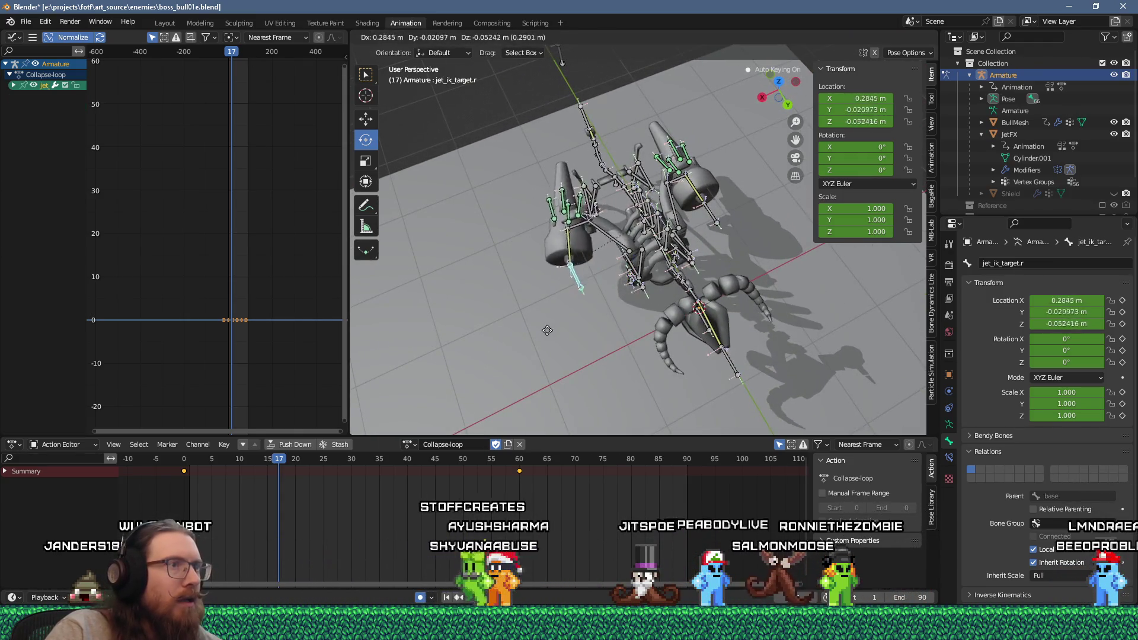
pyautogui.rightClick(573, 326)
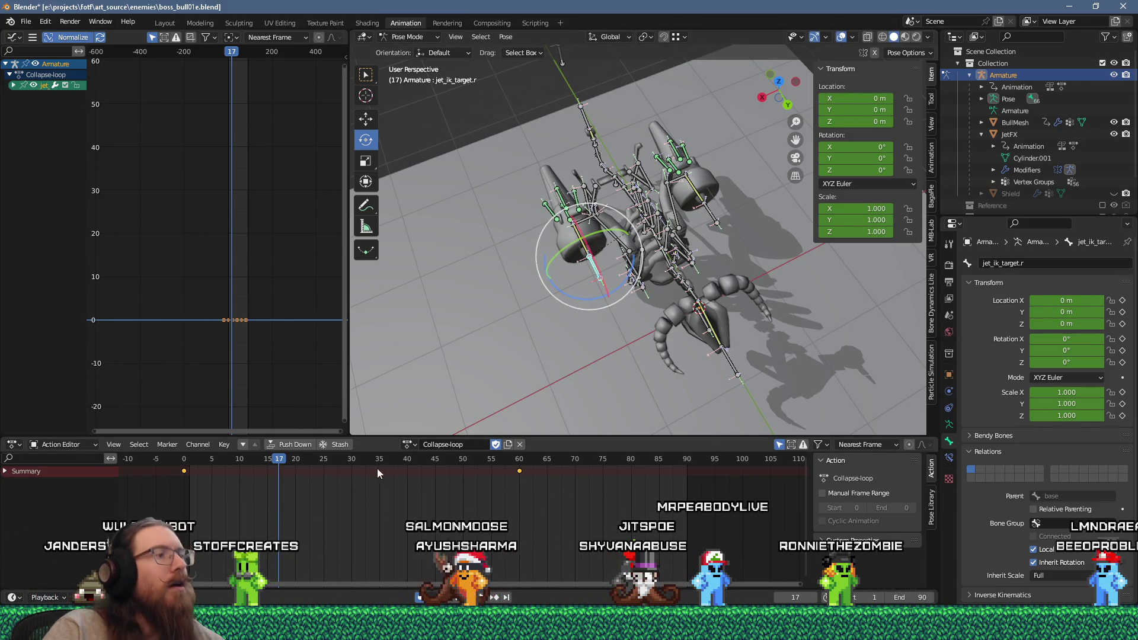
pyautogui.click(409, 444)
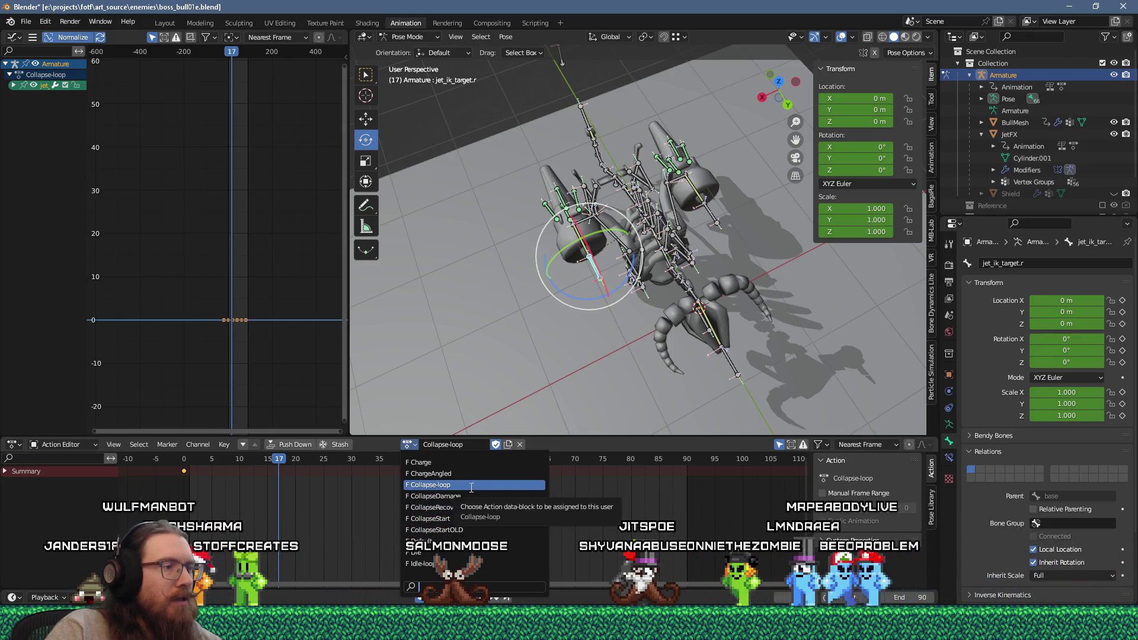
pyautogui.click(450, 518)
pyautogui.moveTo(543, 371); pyautogui.dragTo(584, 357, button='middle')
pyautogui.moveTo(290, 461)
pyautogui.mouseDown()
pyautogui.moveTo(566, 468)
pyautogui.moveTo(578, 480)
pyautogui.moveTo(208, 471)
pyautogui.moveTo(300, 482)
pyautogui.moveTo(197, 483)
pyautogui.moveTo(461, 489)
pyautogui.moveTo(369, 487)
pyautogui.mouseUp()
pyautogui.click(404, 444)
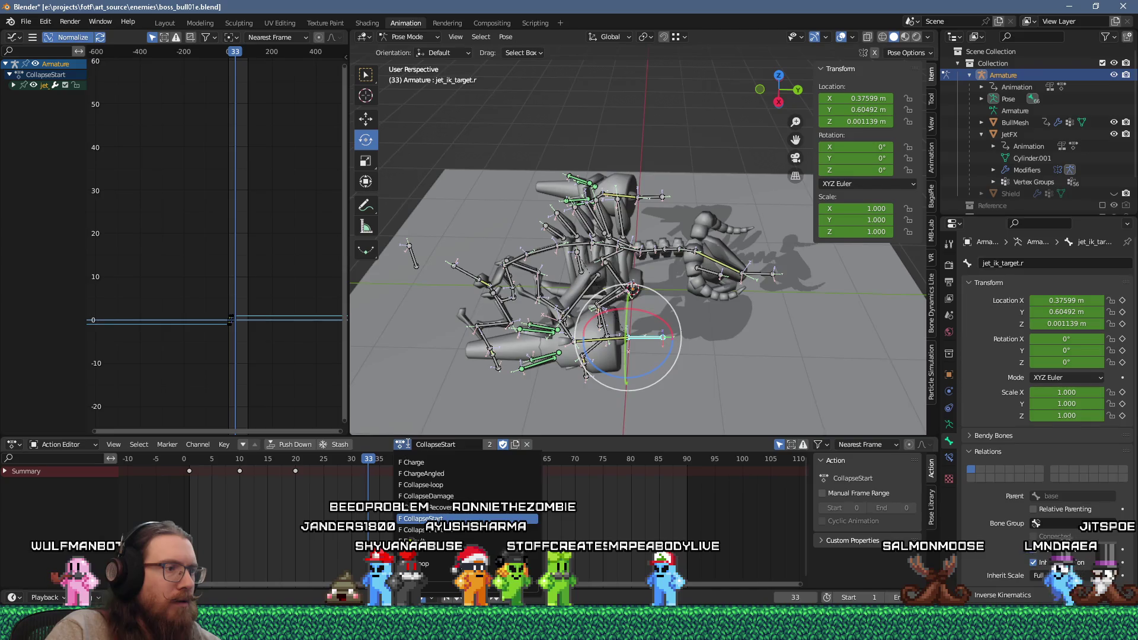
# In Collapse-loop, copy the jet IK target's global transform, then return to CollapseStart.
pyautogui.click(423, 484)
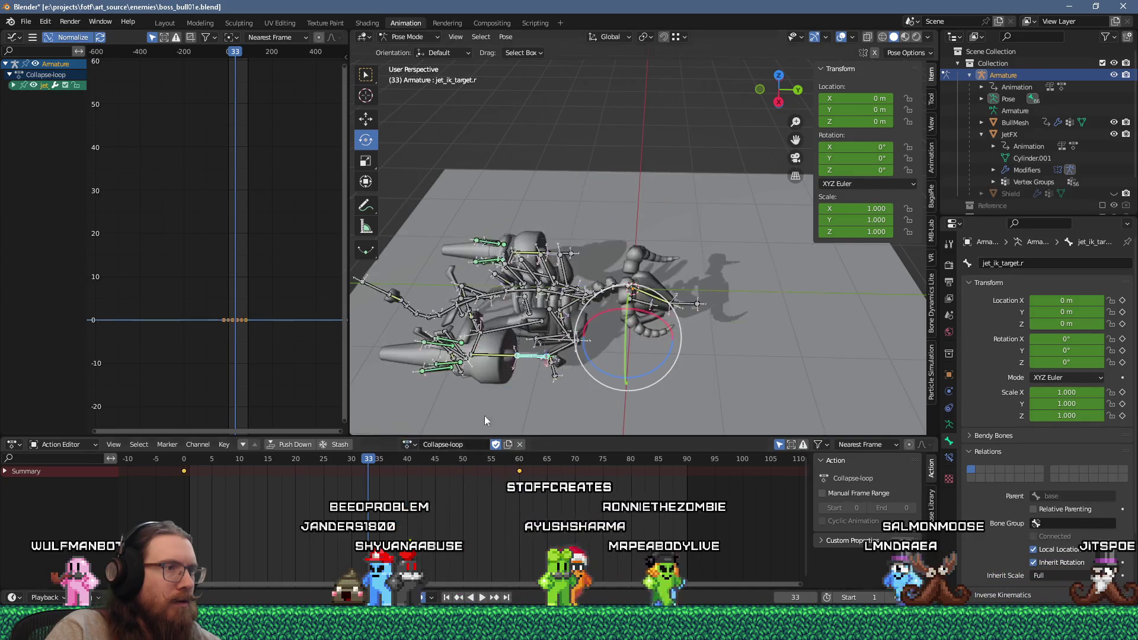
pyautogui.click(935, 356)
pyautogui.click(935, 355)
pyautogui.click(932, 155)
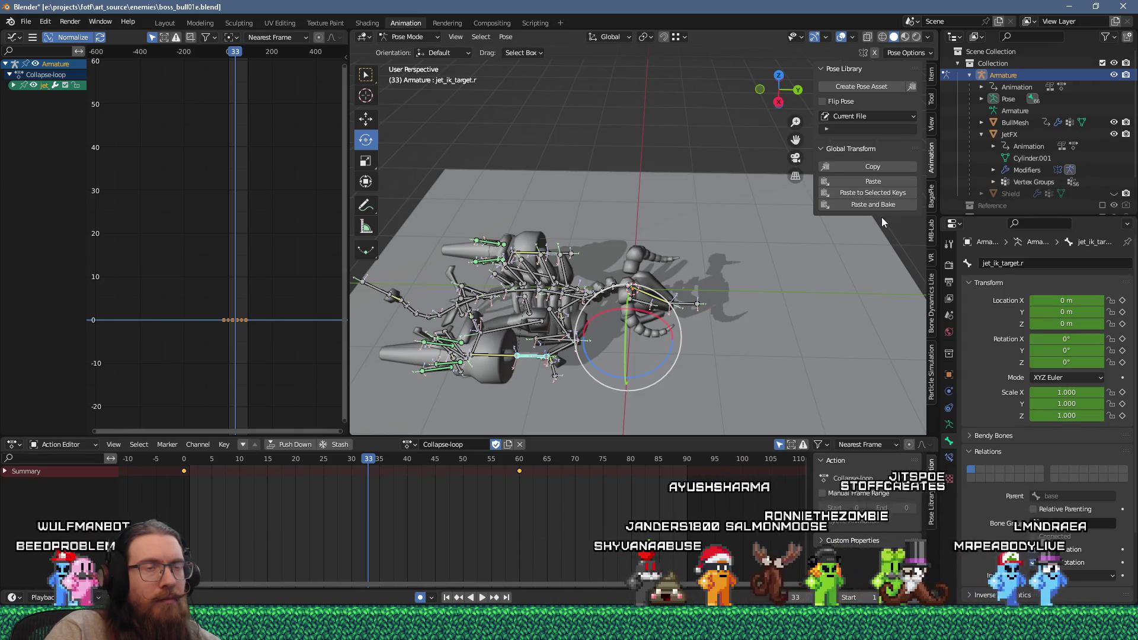
pyautogui.click(532, 359)
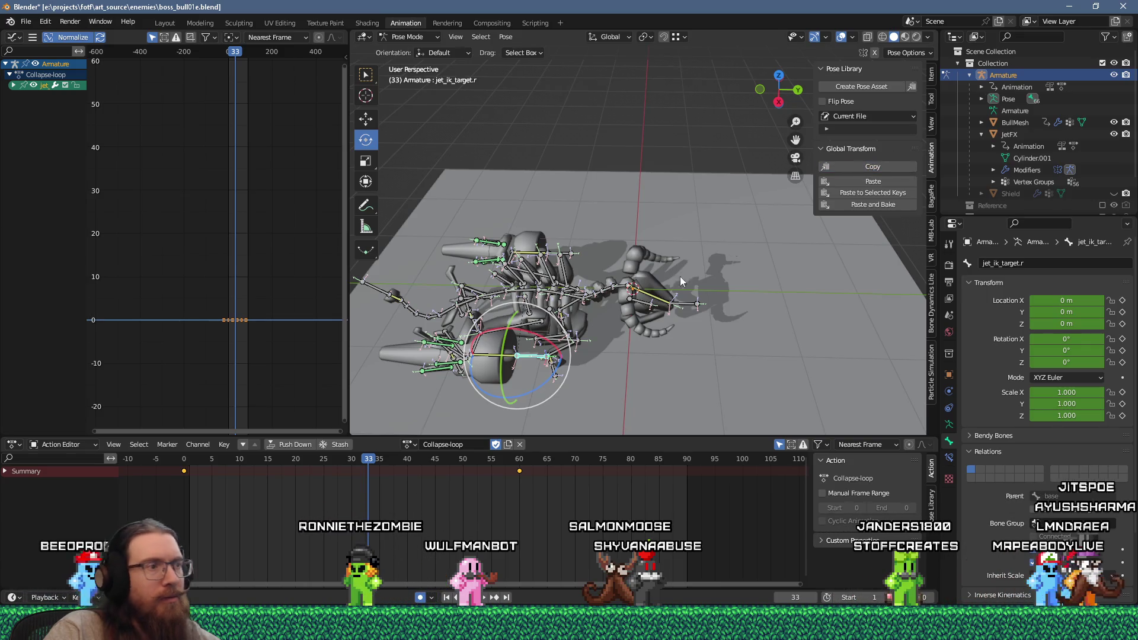
pyautogui.click(411, 444)
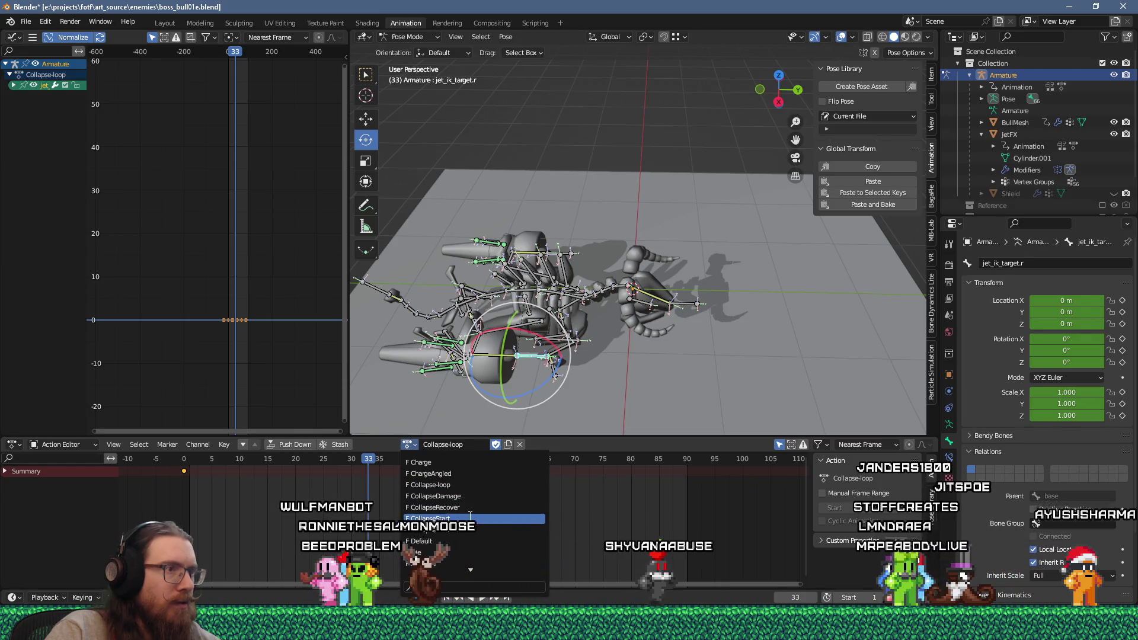
pyautogui.click(432, 518)
# Paste the jet target's global transform at frame 45 of CollapseStart and check it.
pyautogui.press('space')
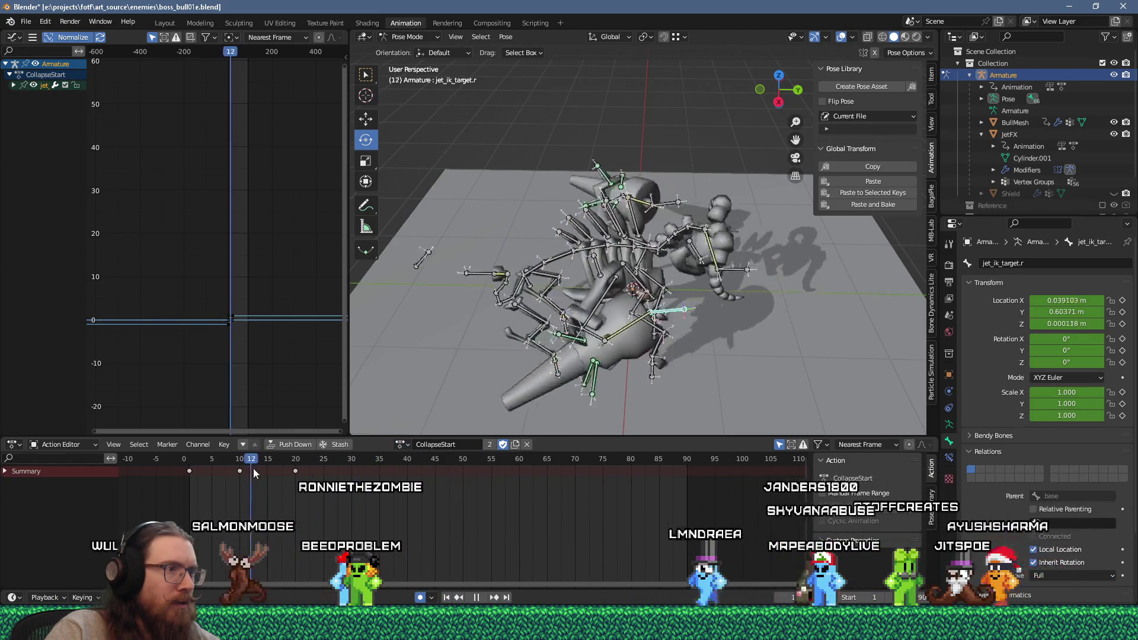
pyautogui.press('space')
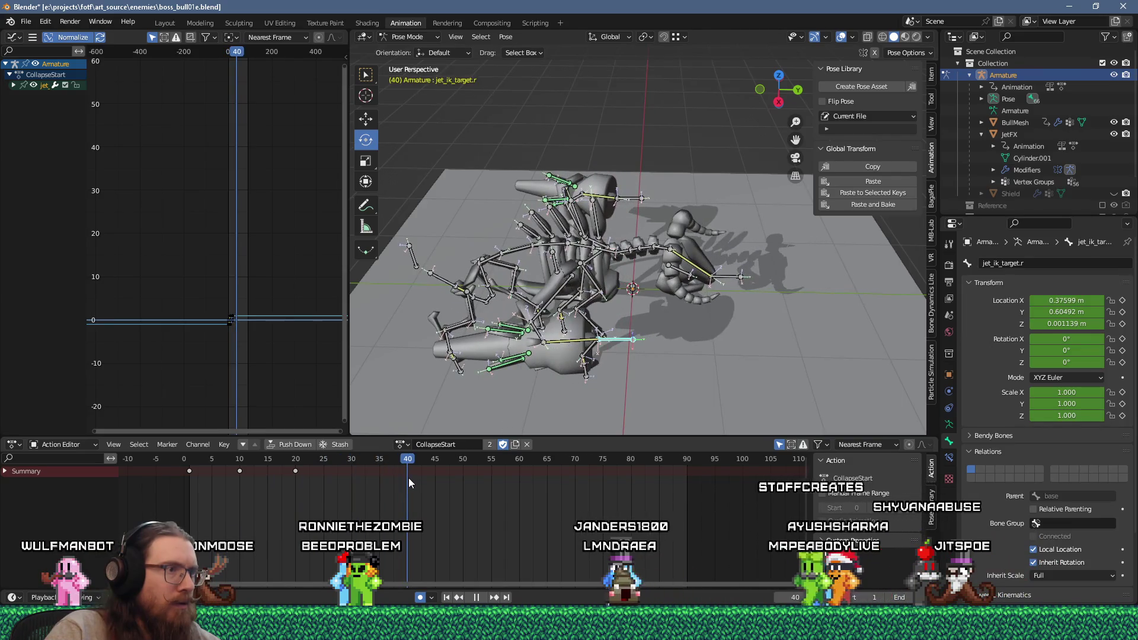
pyautogui.press('space')
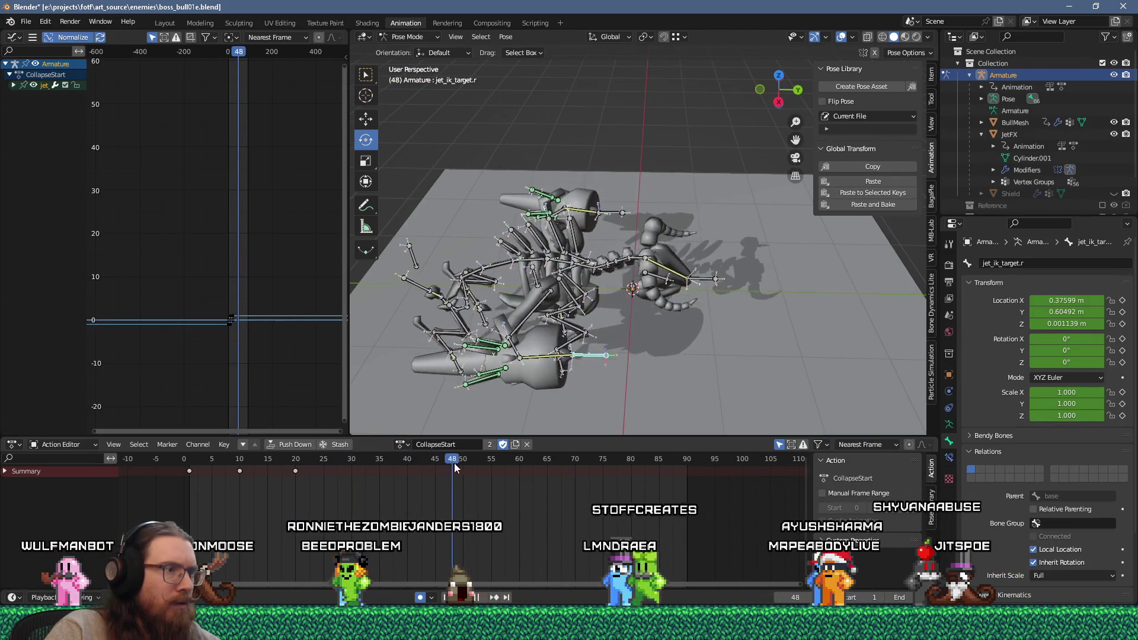
pyautogui.click(436, 472)
pyautogui.press('space')
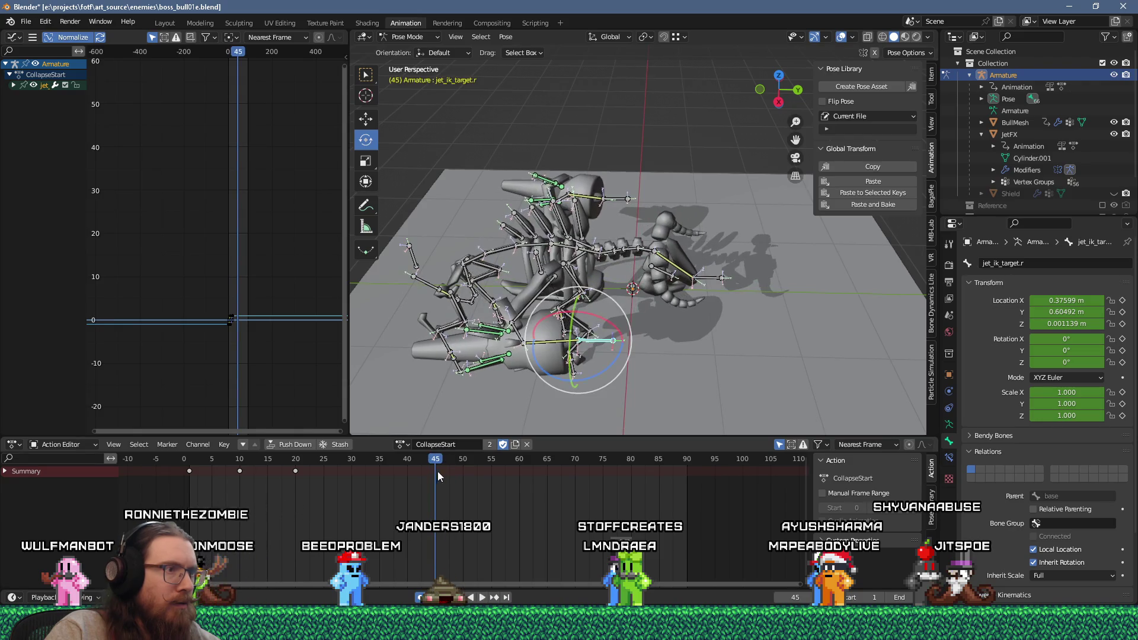
pyautogui.rightClick(502, 332)
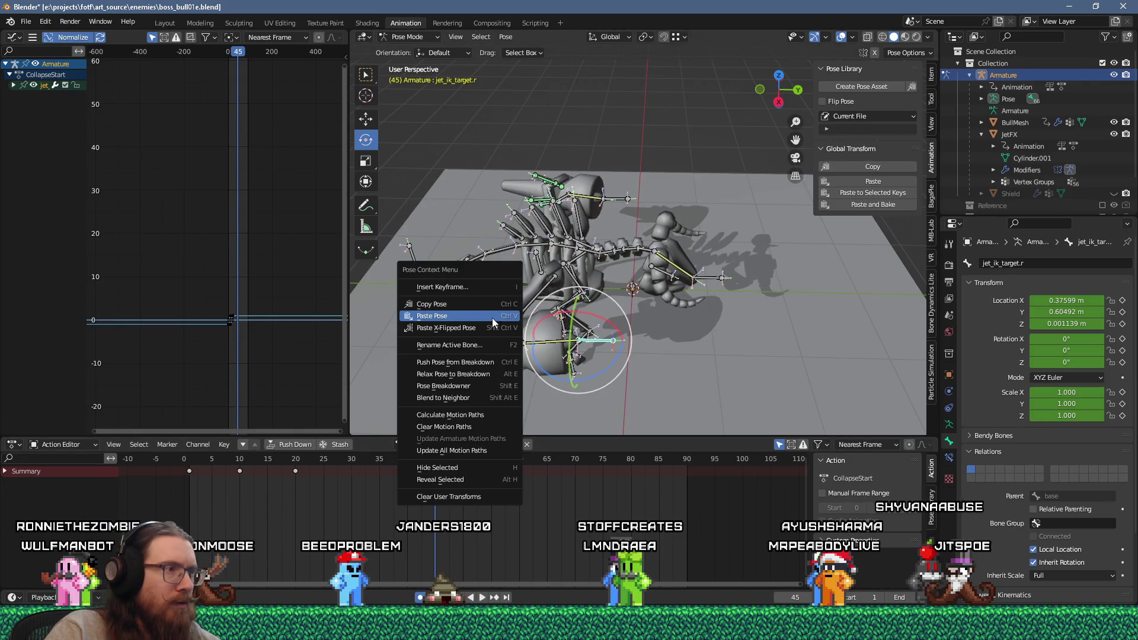
pyautogui.click(880, 180)
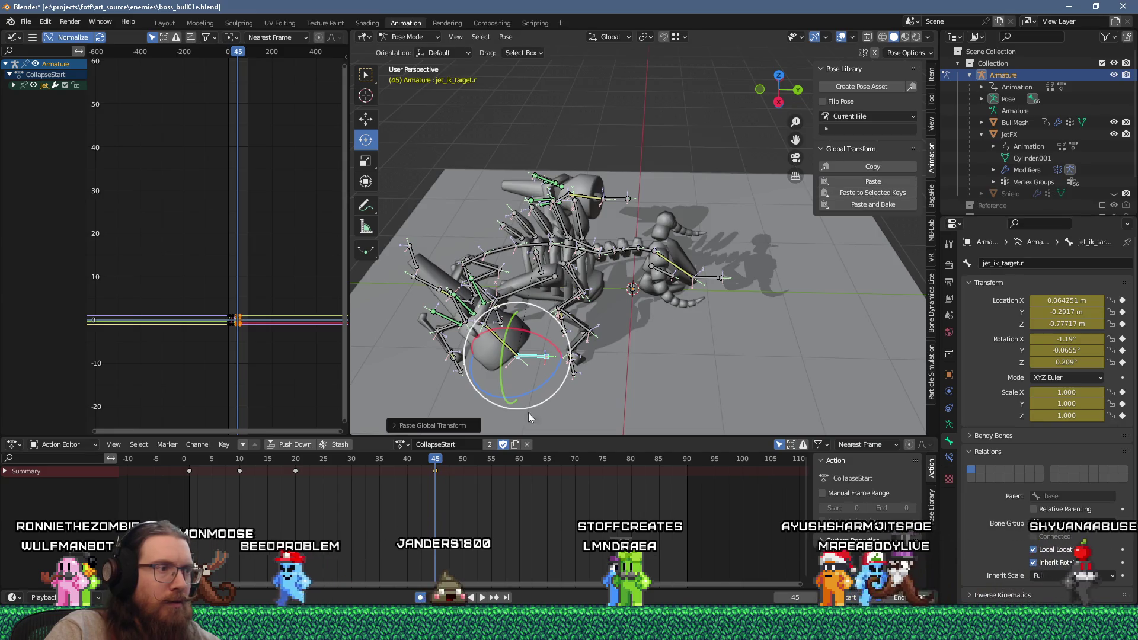
pyautogui.press('space')
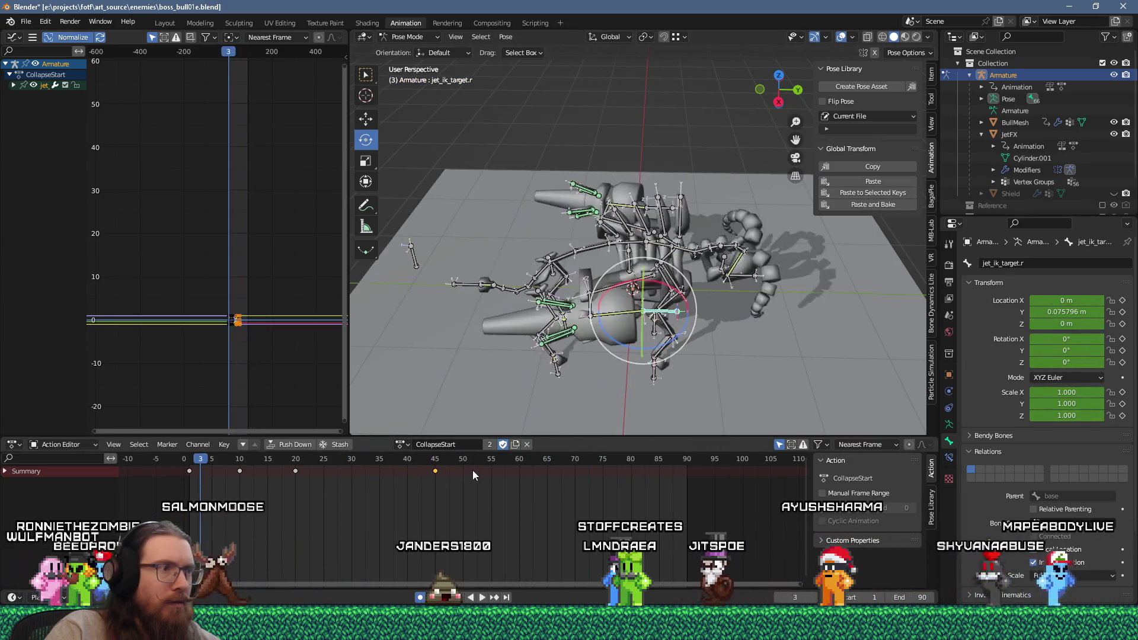
pyautogui.click(436, 465)
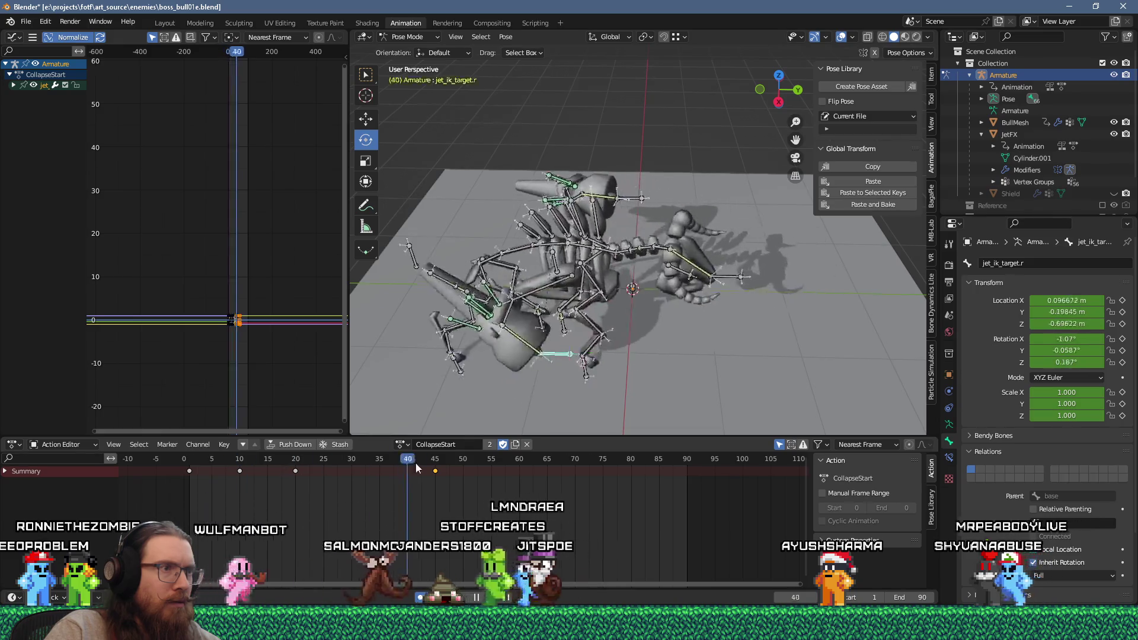
# Delete the frame-45 key and paste the right jet target's transform at frame 70.
pyautogui.moveTo(512, 379); pyautogui.dragTo(536, 279, button='middle')
pyautogui.moveTo(442, 462)
pyautogui.mouseDown()
pyautogui.moveTo(612, 468)
pyautogui.moveTo(440, 479)
pyautogui.moveTo(546, 485)
pyautogui.moveTo(520, 485)
pyautogui.mouseUp()
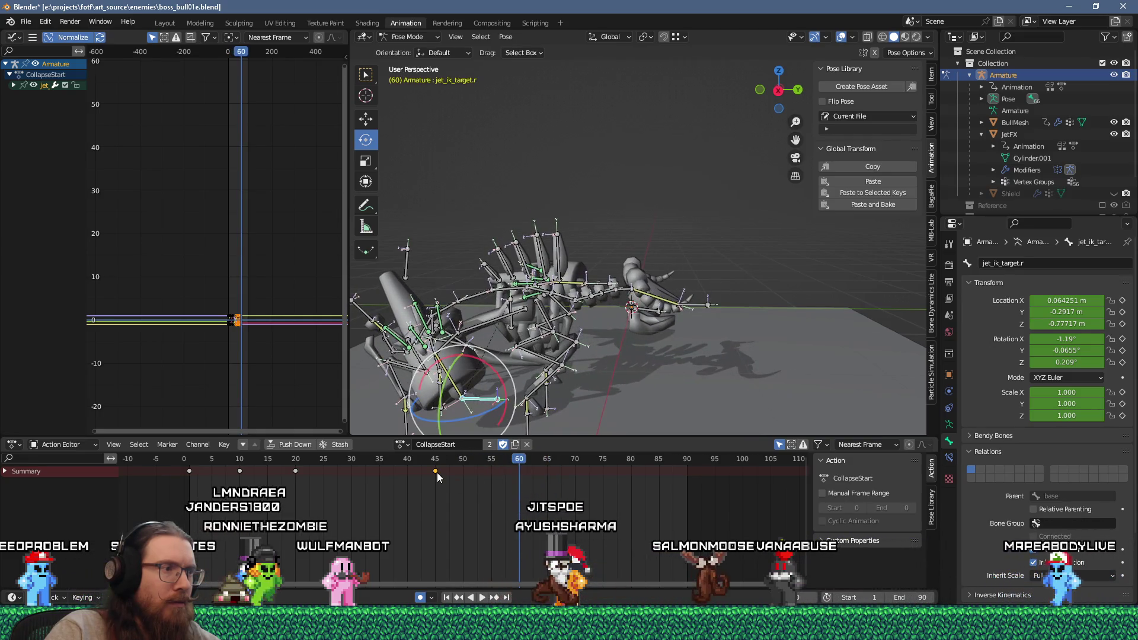
pyautogui.press('Delete')
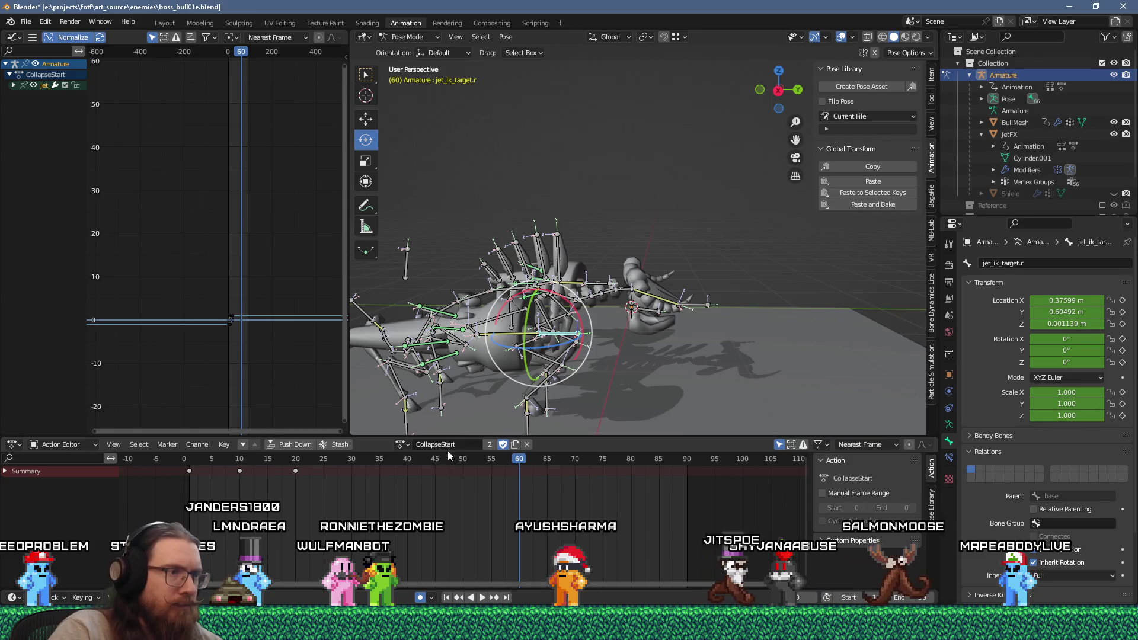
pyautogui.press('space')
pyautogui.press('space')
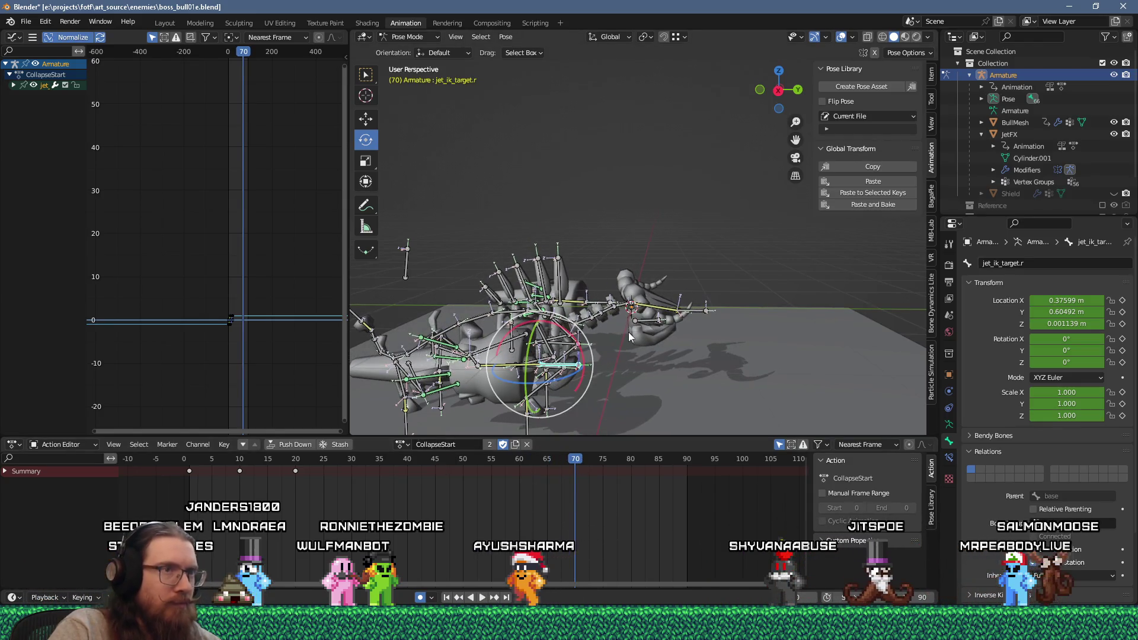
pyautogui.click(868, 180)
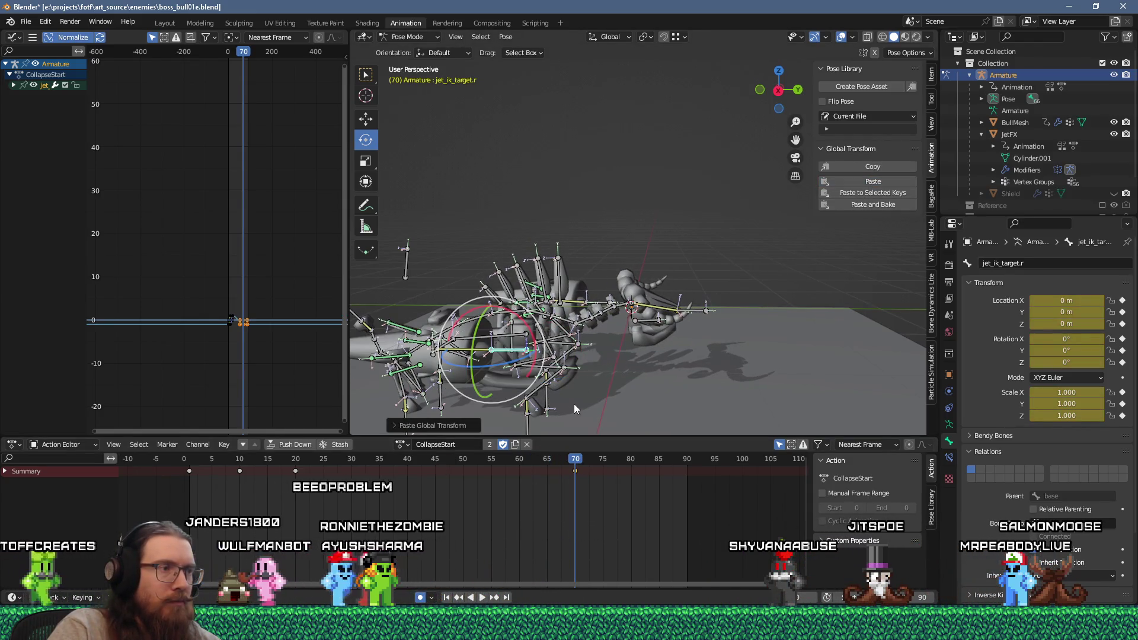
pyautogui.press('space')
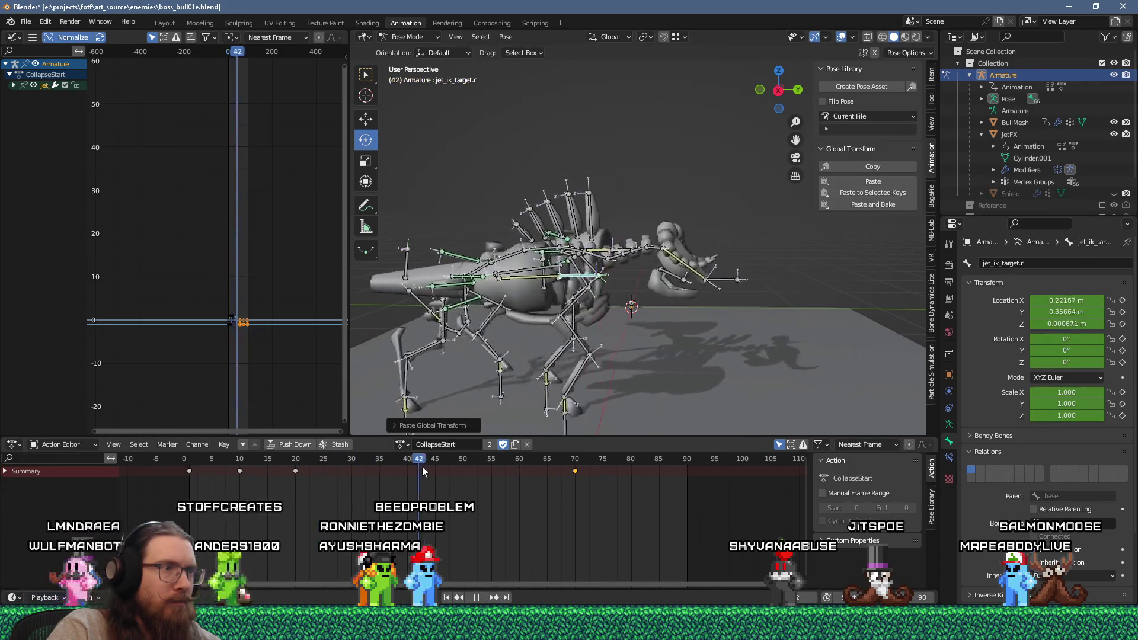
pyautogui.click(574, 491)
pyautogui.press('space')
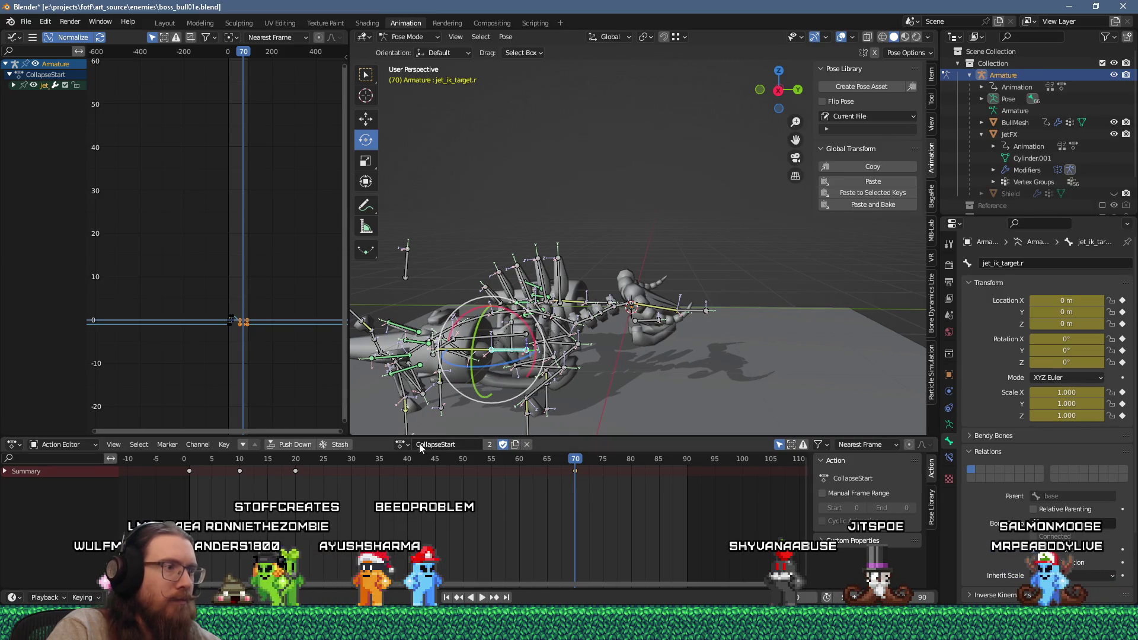
# Take jet_ik_target.l's transform from Collapse-loop, paste it at CollapseStart frame 70, and save.
pyautogui.click(403, 445)
pyautogui.click(423, 485)
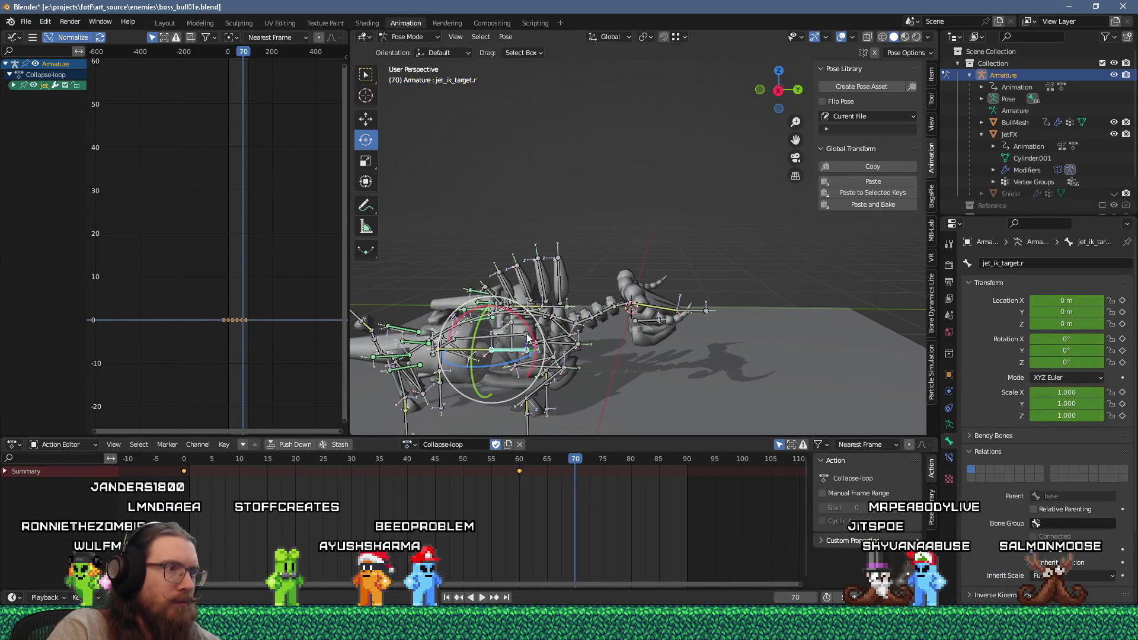
pyautogui.moveTo(510, 380); pyautogui.dragTo(545, 344, button='middle')
pyautogui.click(575, 213)
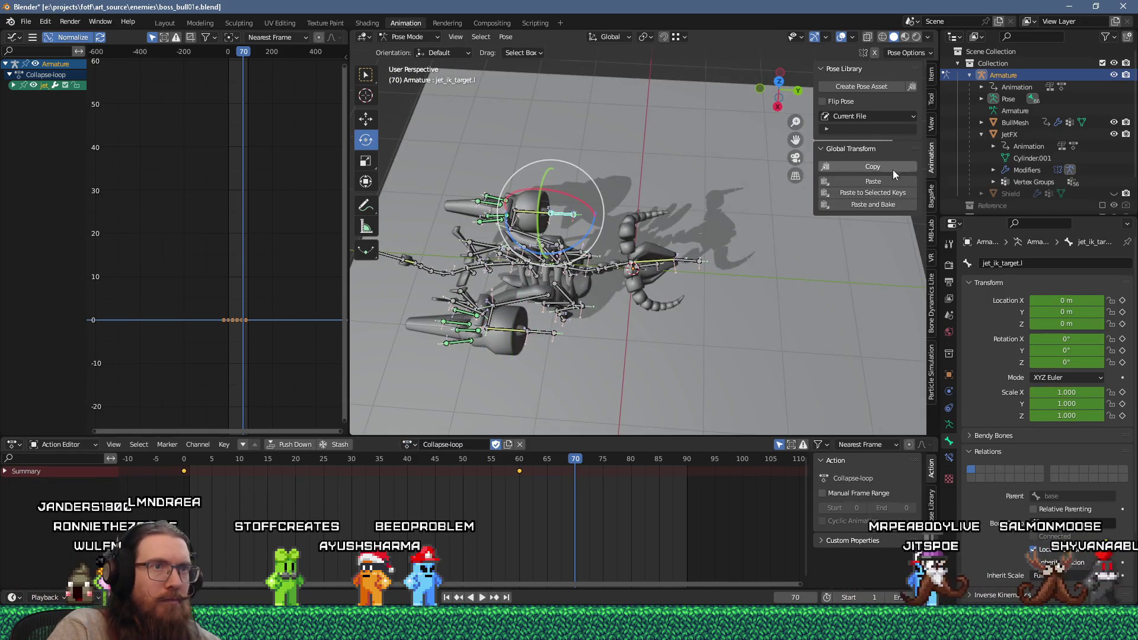
pyautogui.click(408, 445)
pyautogui.click(433, 517)
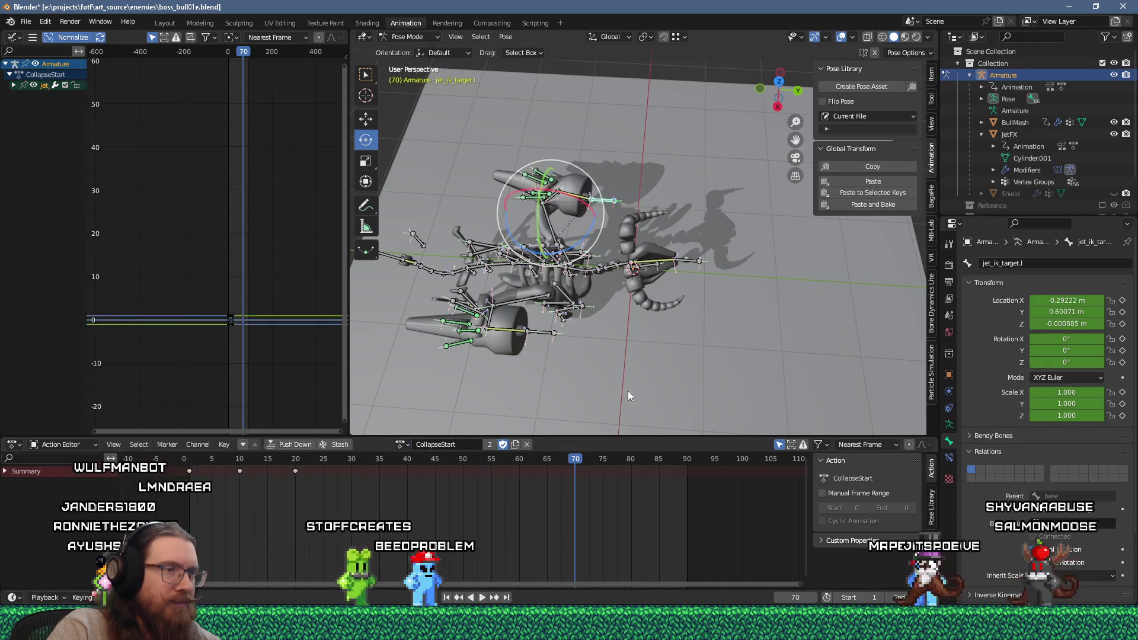
pyautogui.click(882, 187)
pyautogui.press('space')
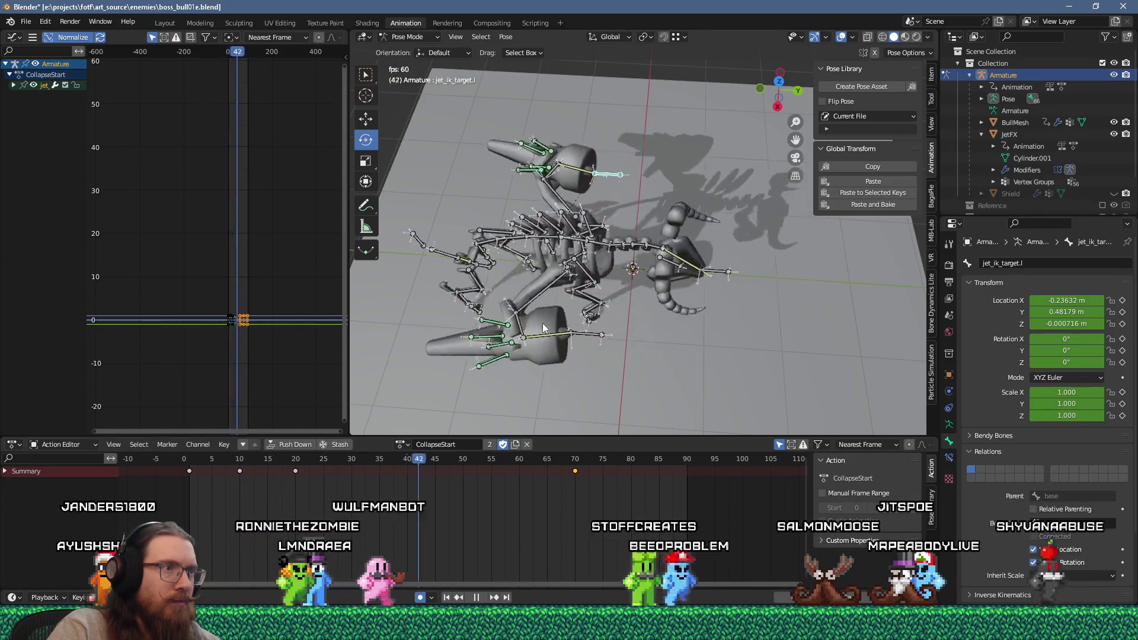
pyautogui.moveTo(543, 322); pyautogui.dragTo(595, 219, button='middle')
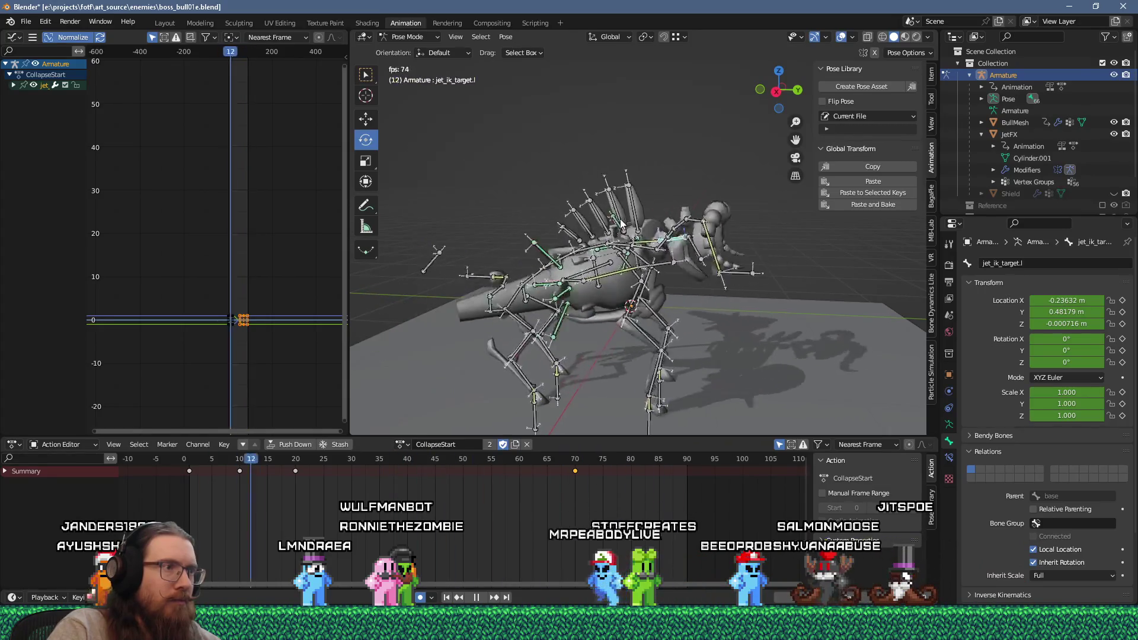
pyautogui.press('space')
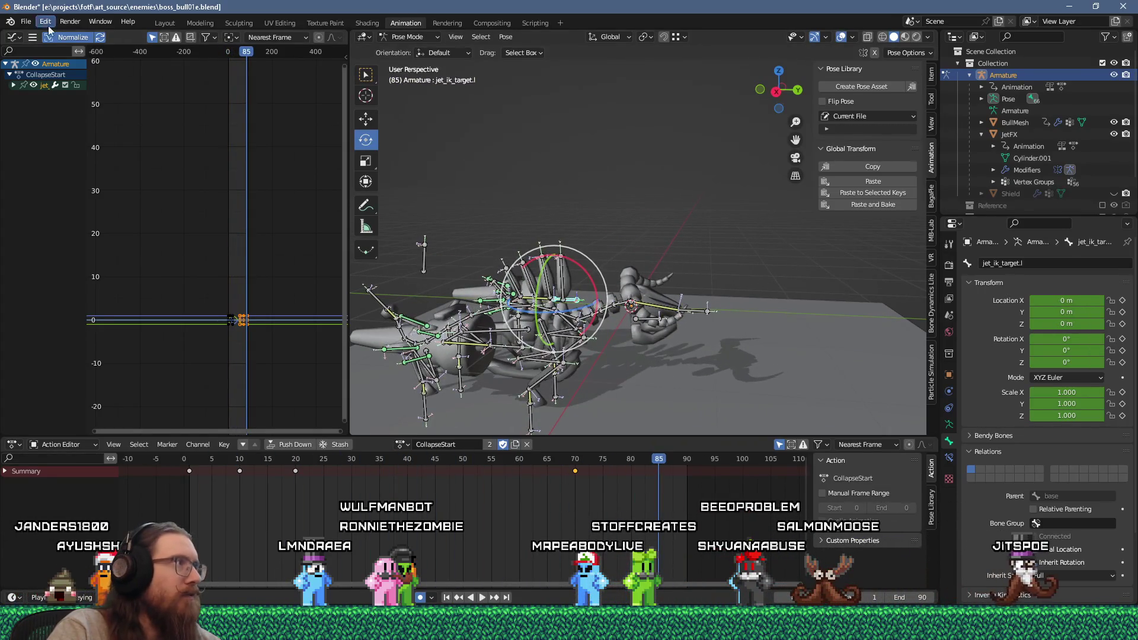
pyautogui.click(58, 105)
pyautogui.click(403, 444)
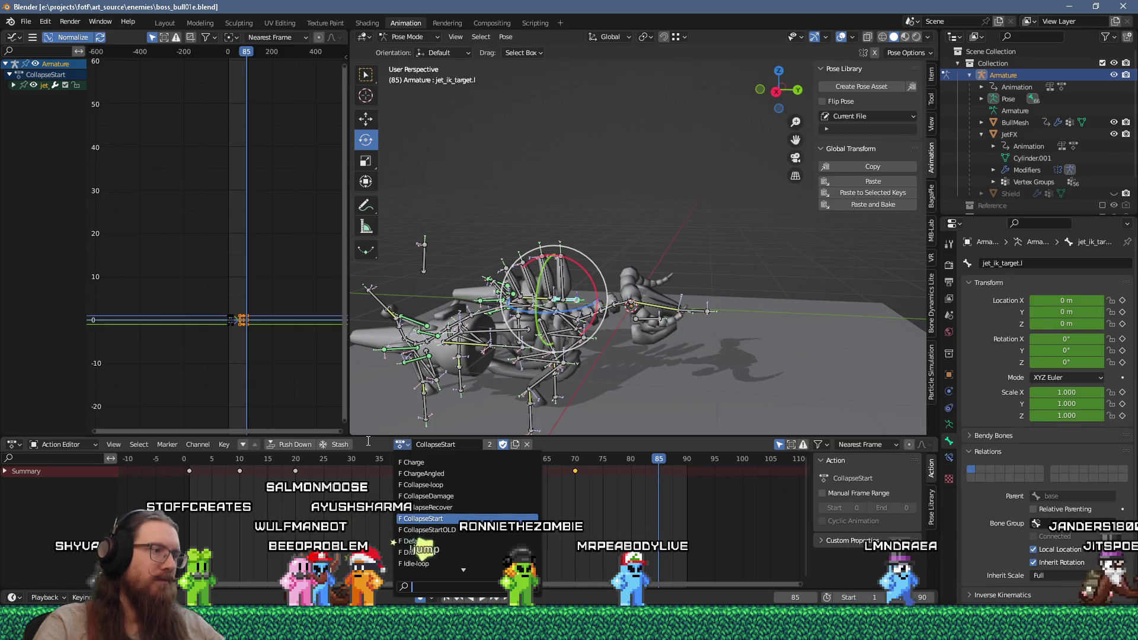
# Dismiss the action list without change, leaving CollapseStart active.
pyautogui.press('Escape')
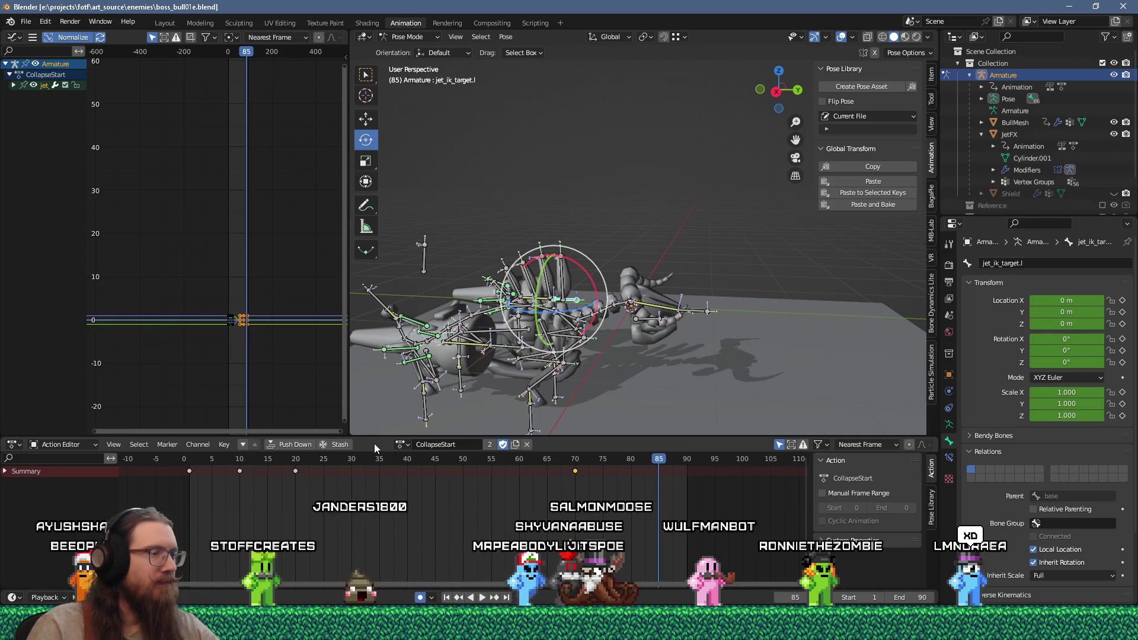
pyautogui.click(399, 444)
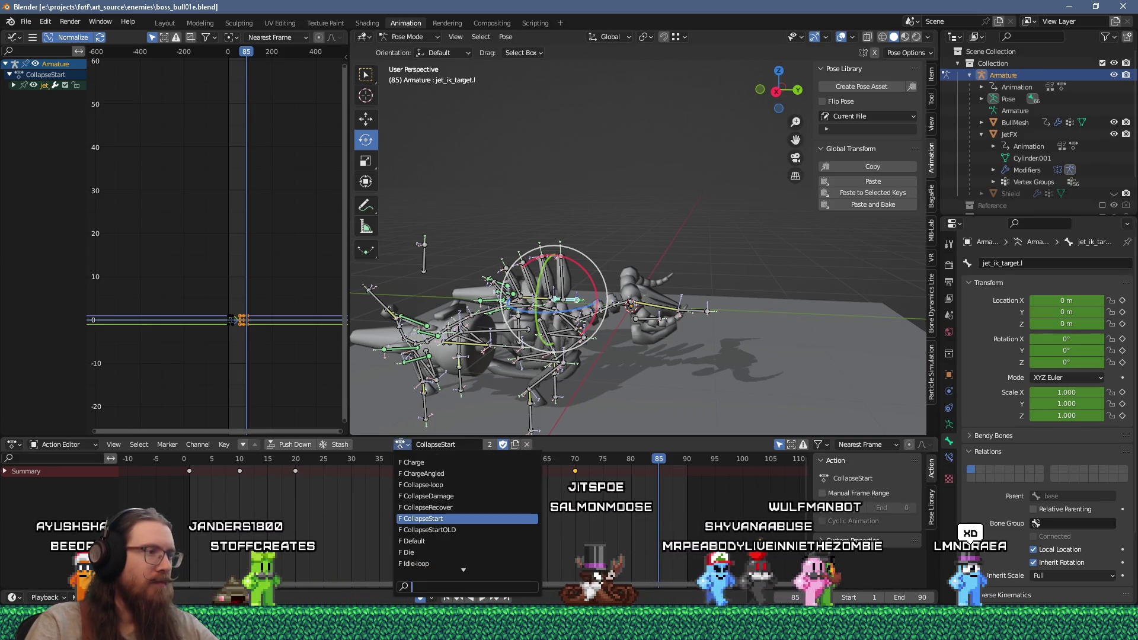
pyautogui.click(527, 451)
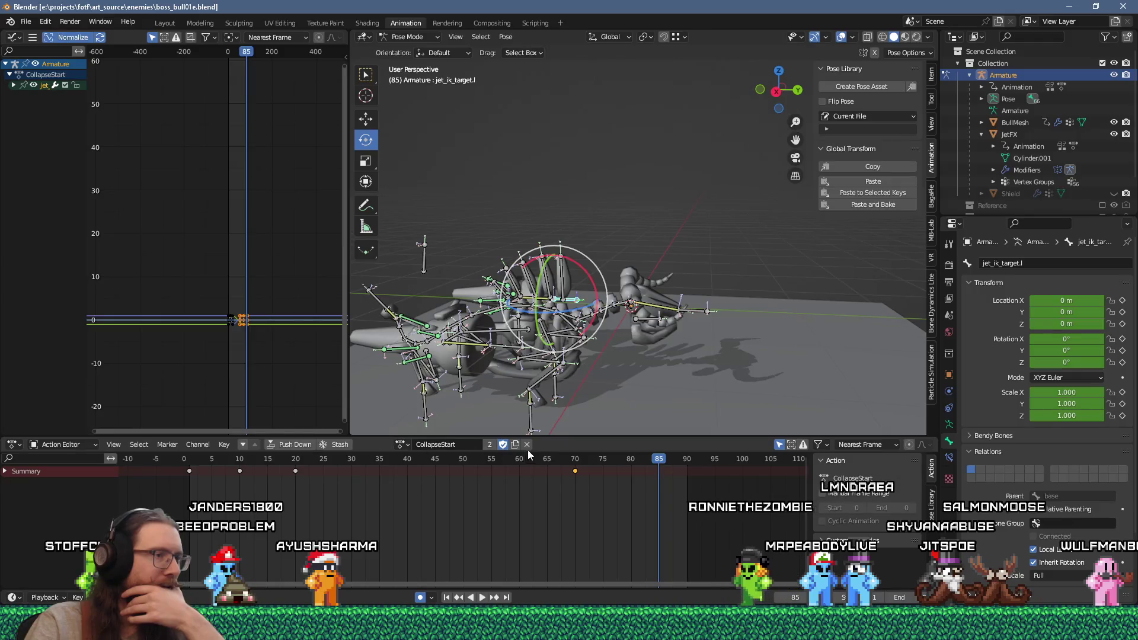
# Select all bones at frame 70 and key their pose.
pyautogui.moveTo(574, 462); pyautogui.dragTo(574, 461)
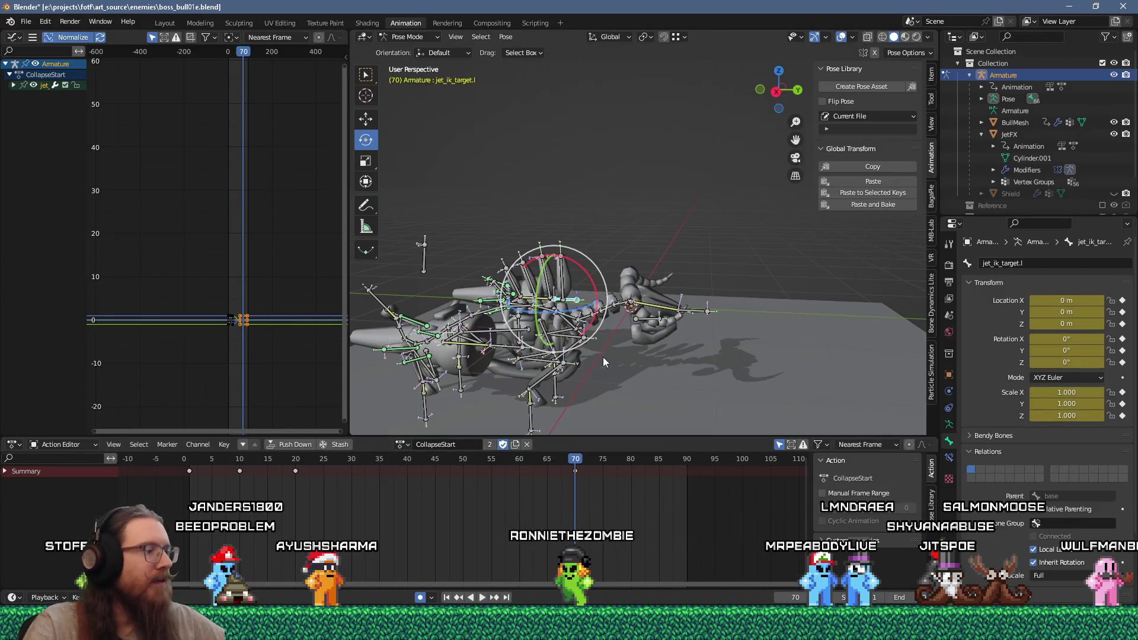
pyautogui.press('a')
pyautogui.rightClick(571, 301)
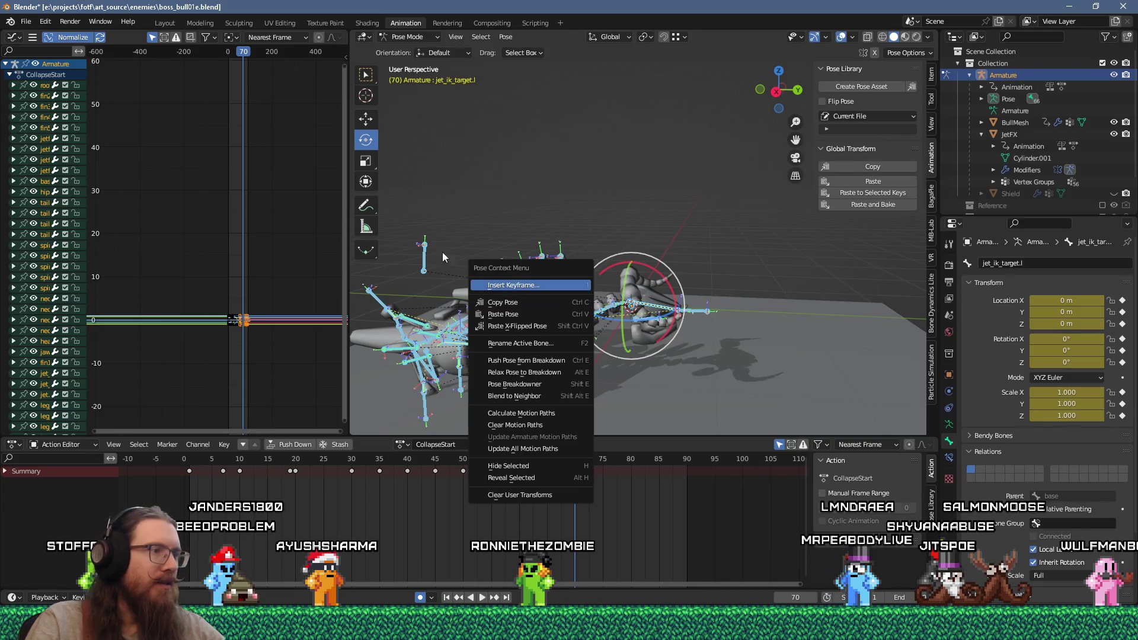
pyautogui.rightClick(542, 294)
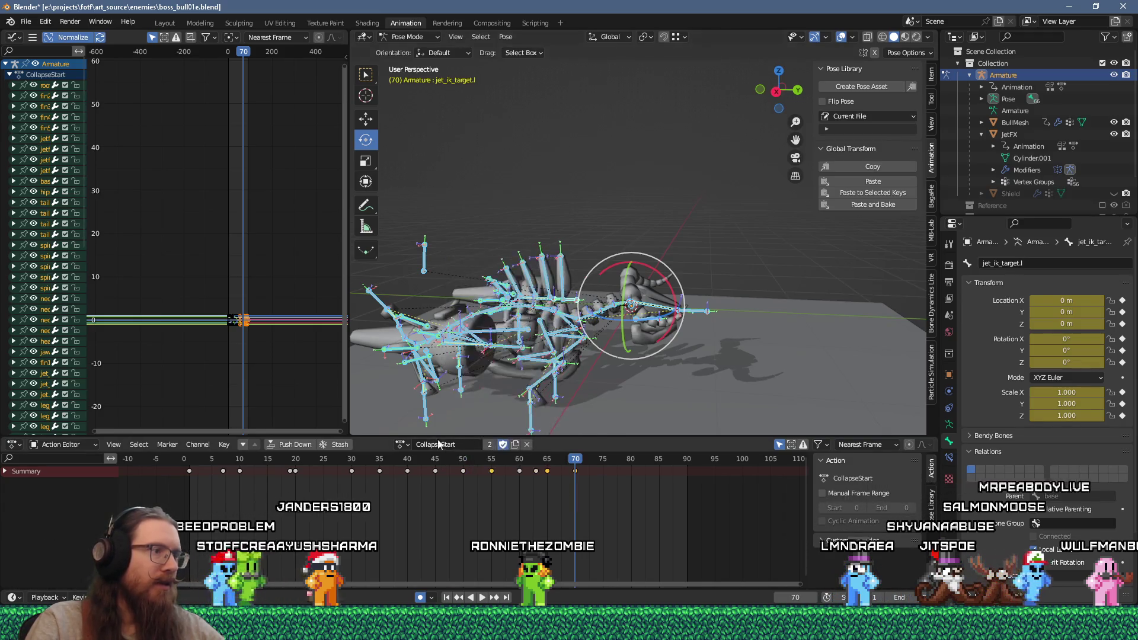
# Switch to Collapse-loop and paste the copied pose at frame 0.
pyautogui.click(403, 445)
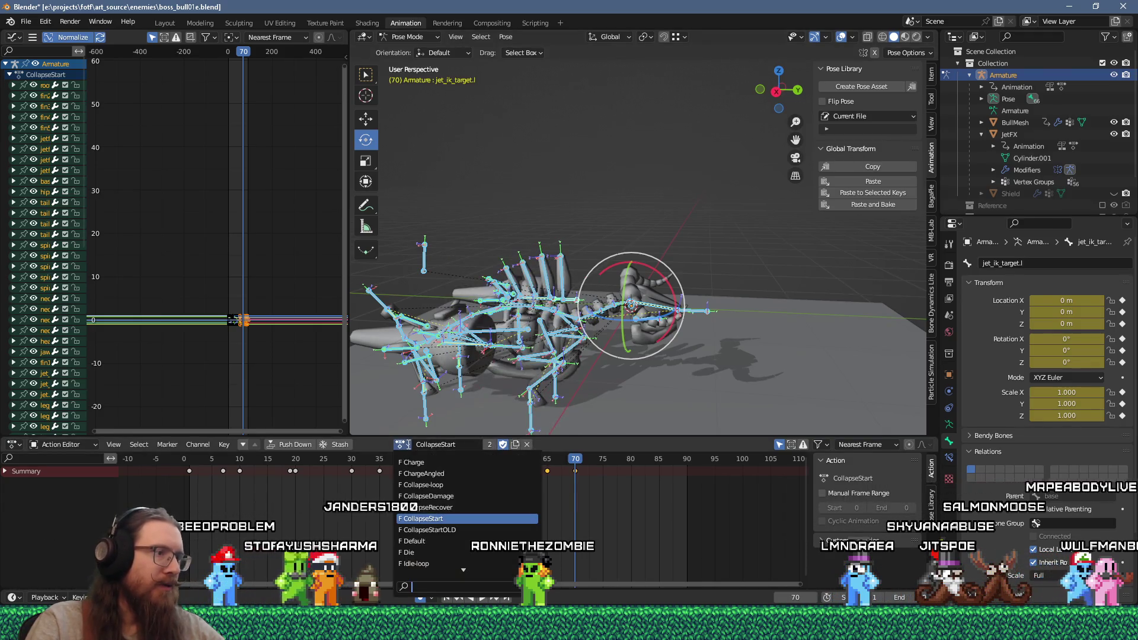
pyautogui.click(421, 485)
pyautogui.hotkey('shift', 'Left')
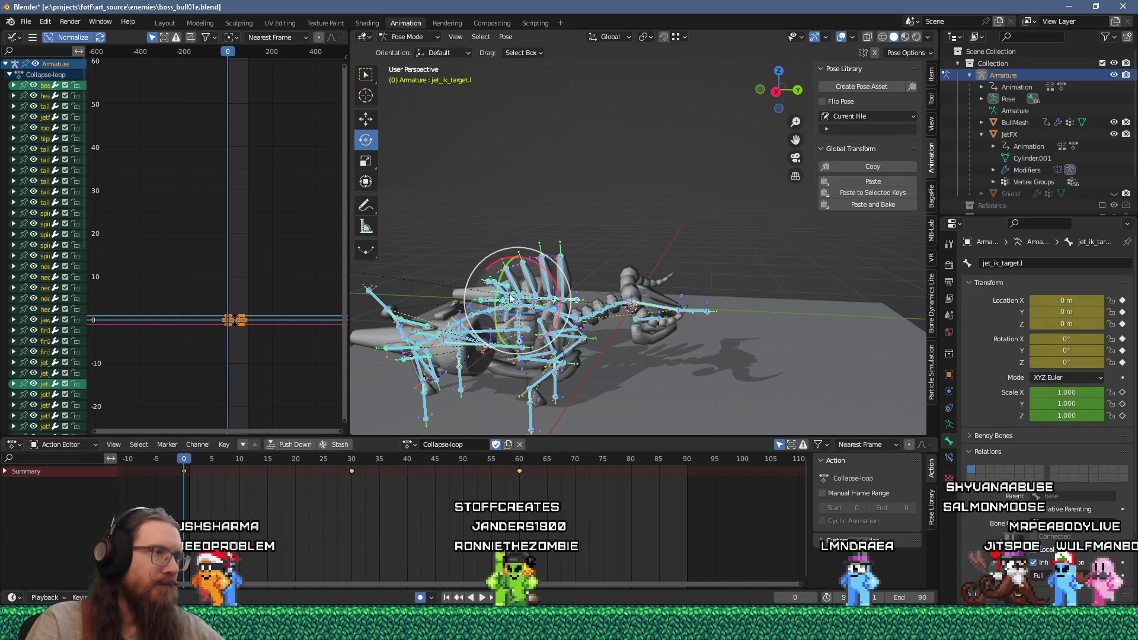
pyautogui.rightClick(501, 303)
pyautogui.click(501, 304)
pyautogui.press('space')
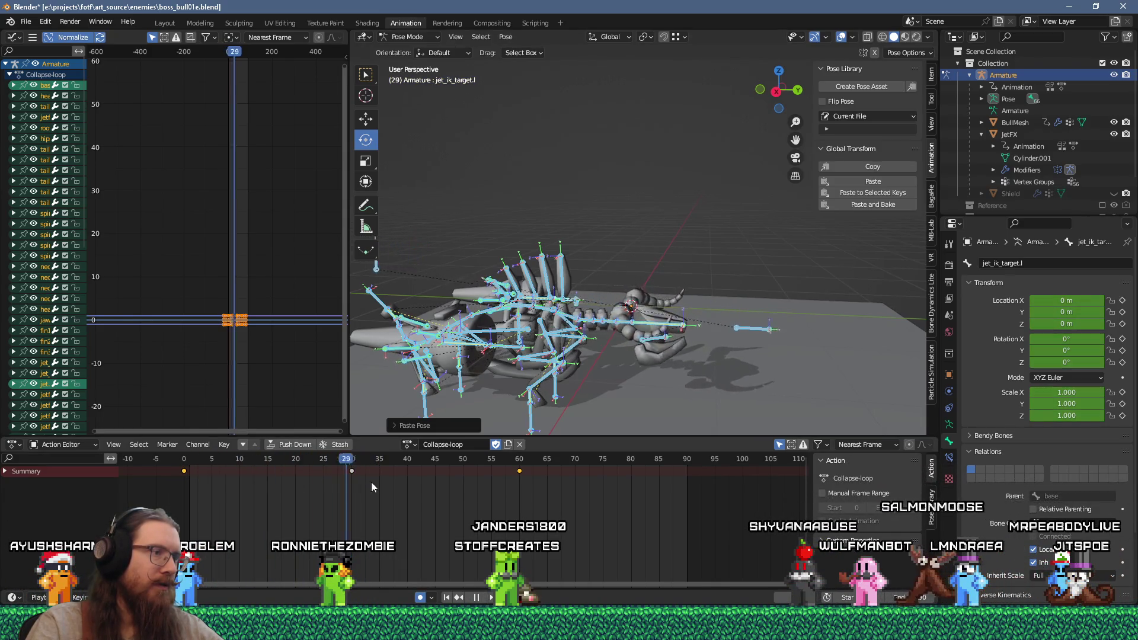
pyautogui.press('space')
# Paste the same pose at frames 60 and 30.
pyautogui.rightClick(424, 318)
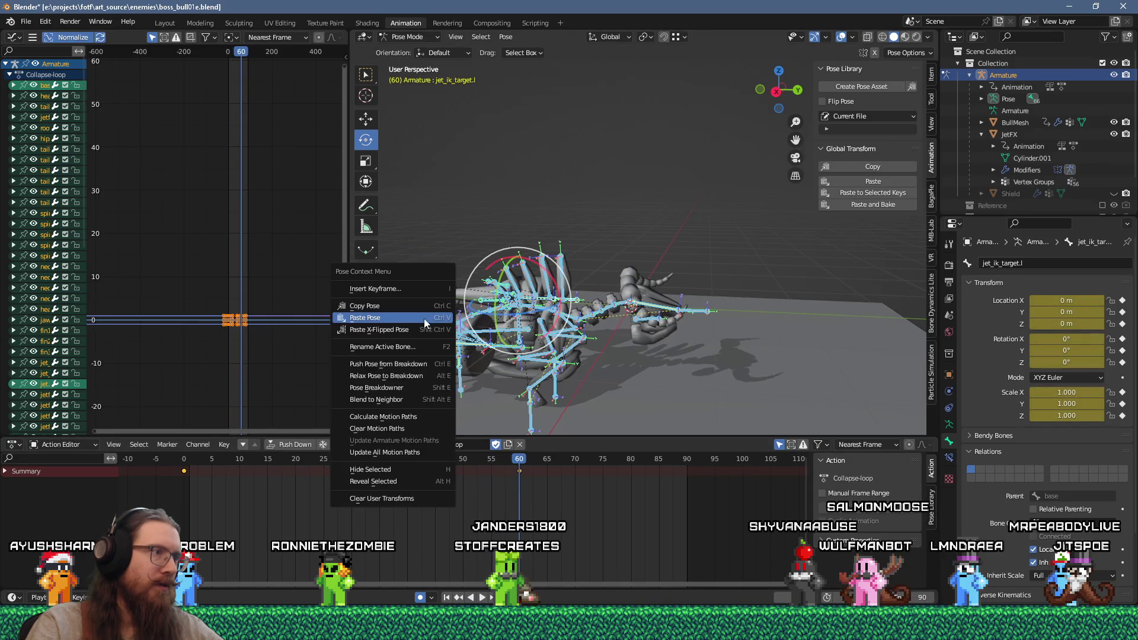
pyautogui.click(424, 321)
pyautogui.moveTo(518, 464); pyautogui.dragTo(354, 468)
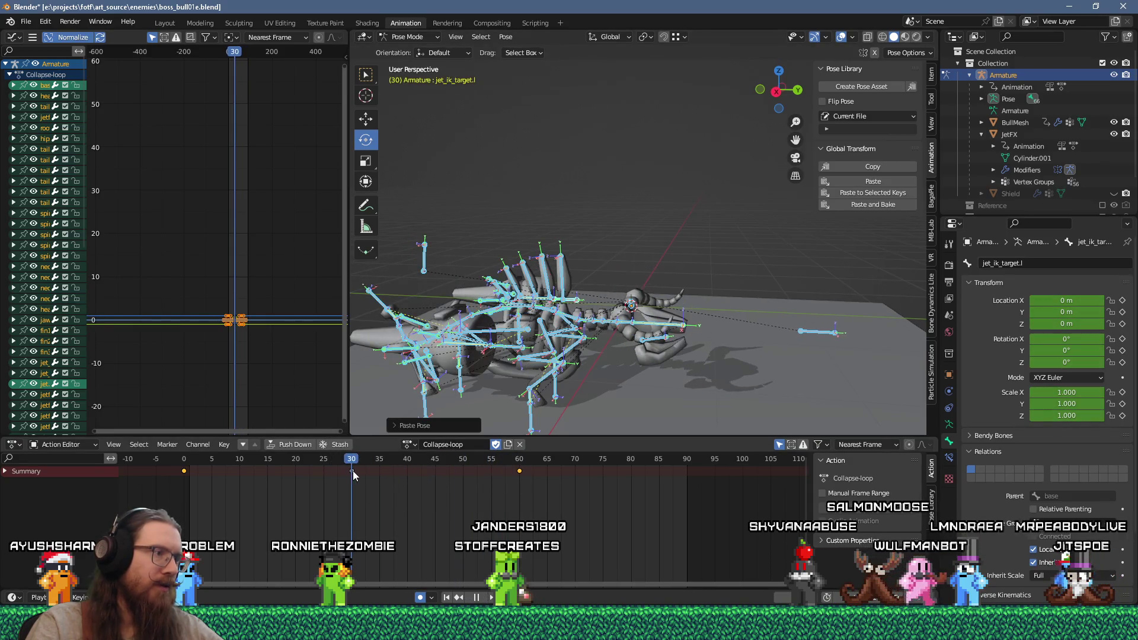
pyautogui.rightClick(507, 328)
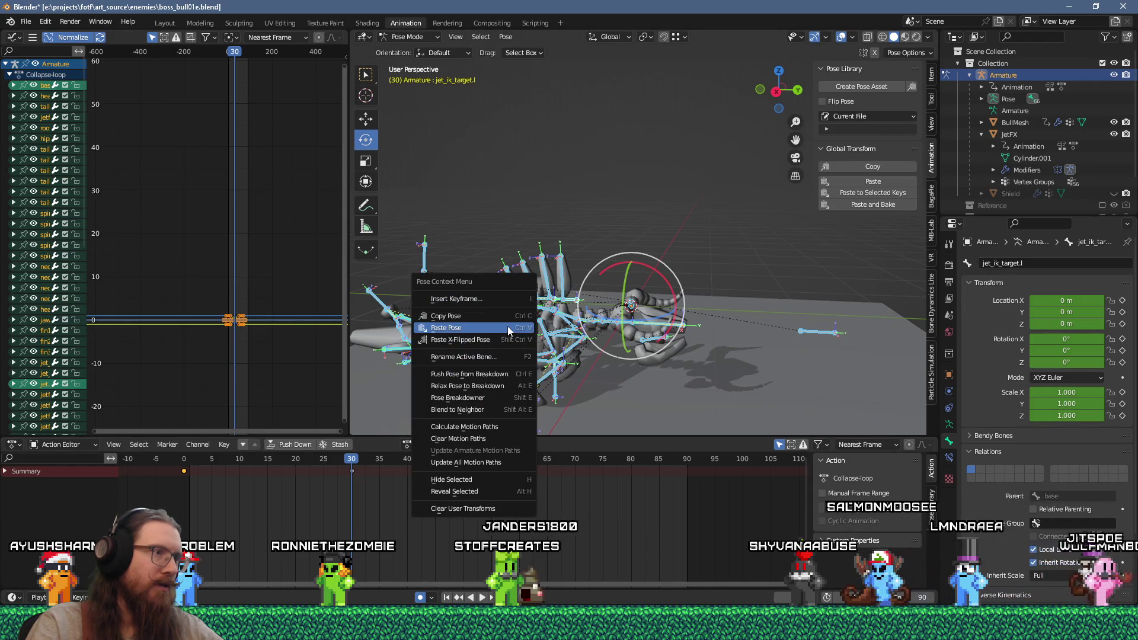
pyautogui.click(508, 328)
pyautogui.moveTo(507, 332)
pyautogui.mouseDown(button='middle')
pyautogui.moveTo(574, 382)
pyautogui.moveTo(522, 389)
pyautogui.mouseUp(button='middle')
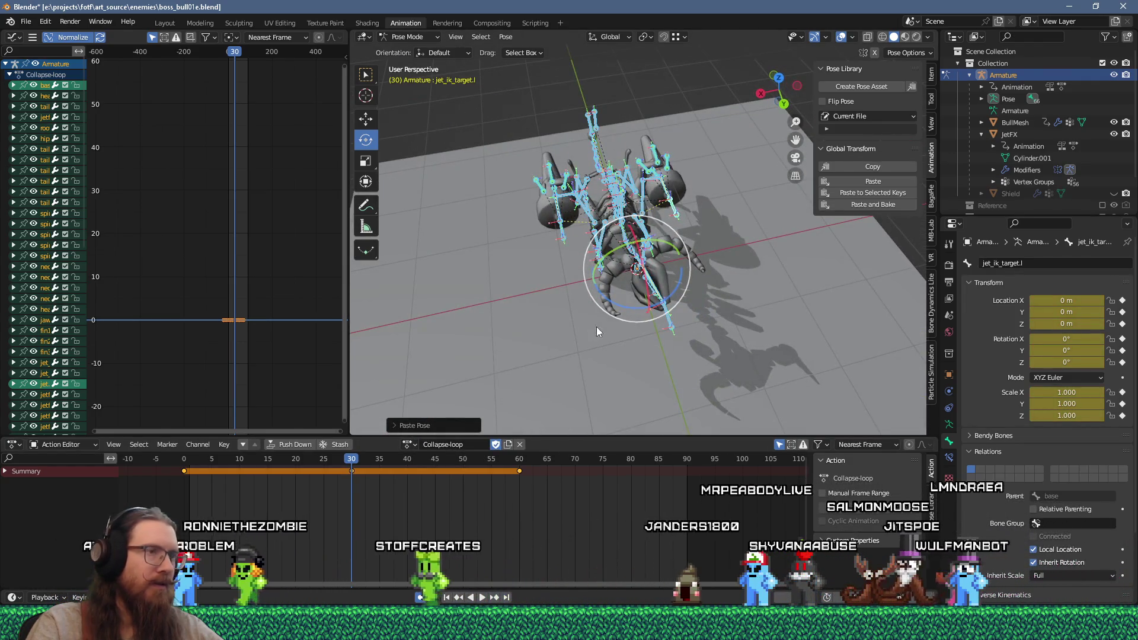
pyautogui.click(663, 316)
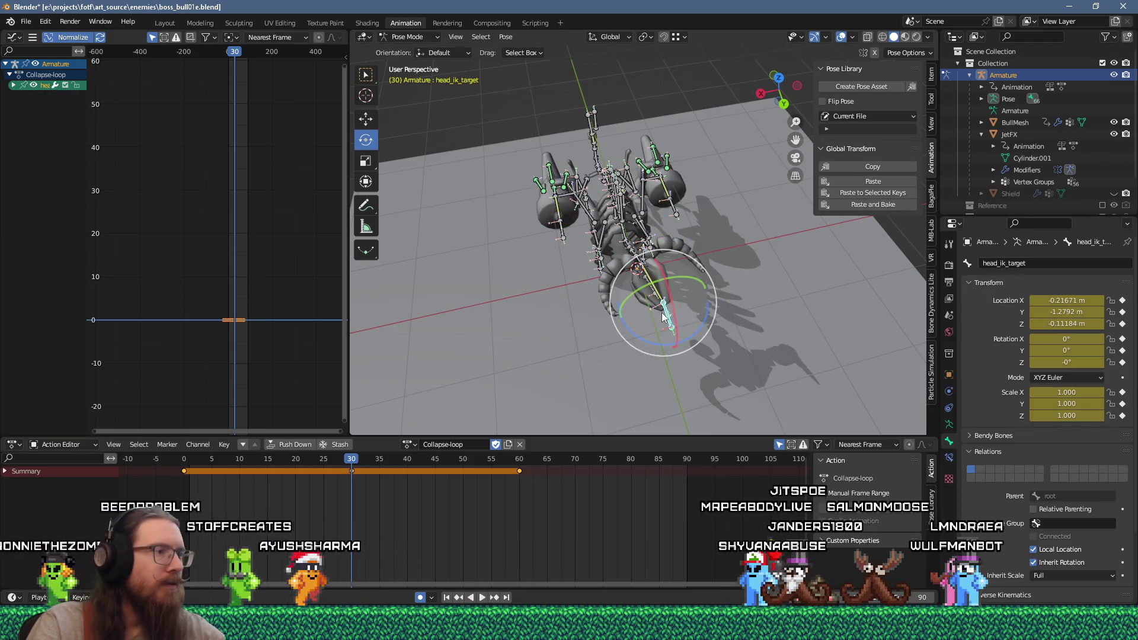
# Move the head IK target to a new position at frame 30.
pyautogui.press('g')
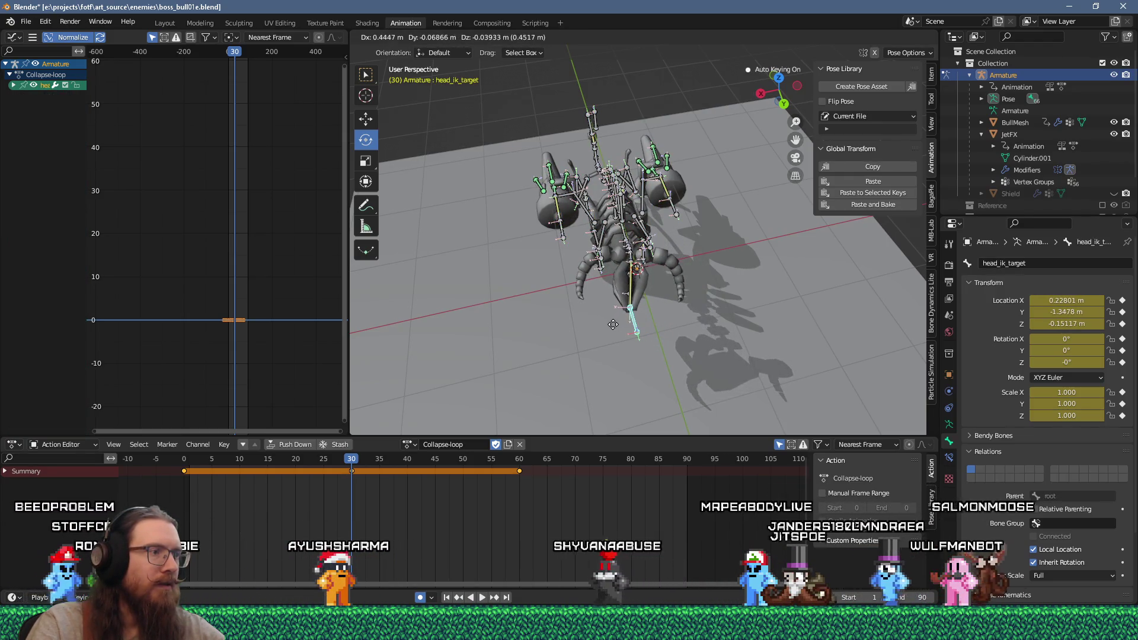
pyautogui.click(613, 324)
pyautogui.moveTo(350, 462); pyautogui.dragTo(193, 493)
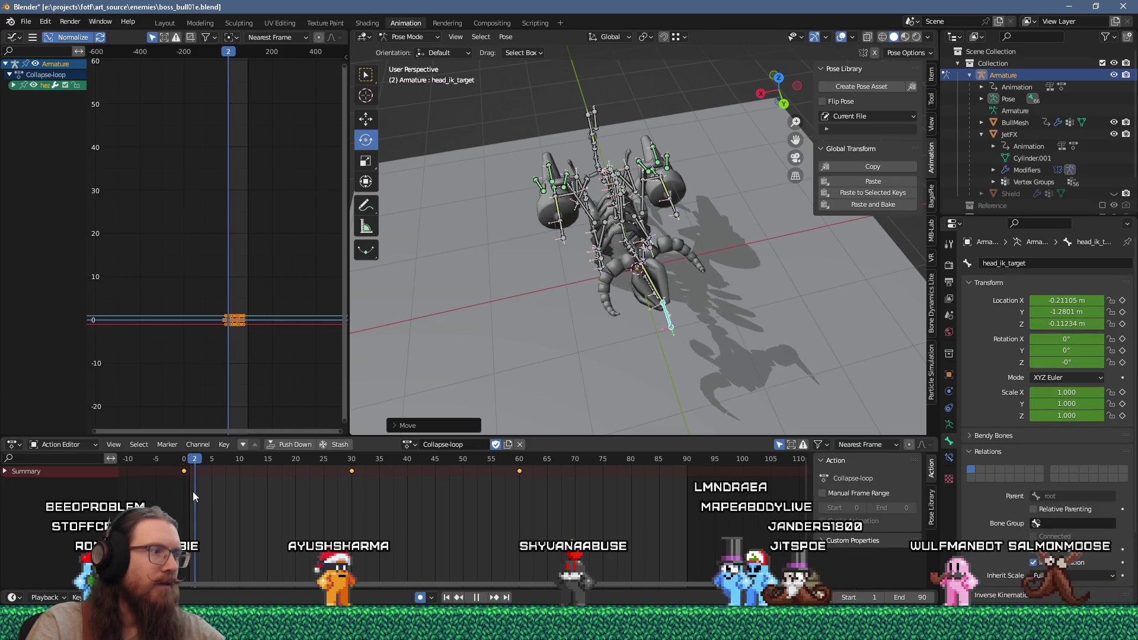
pyautogui.press('KP_3')
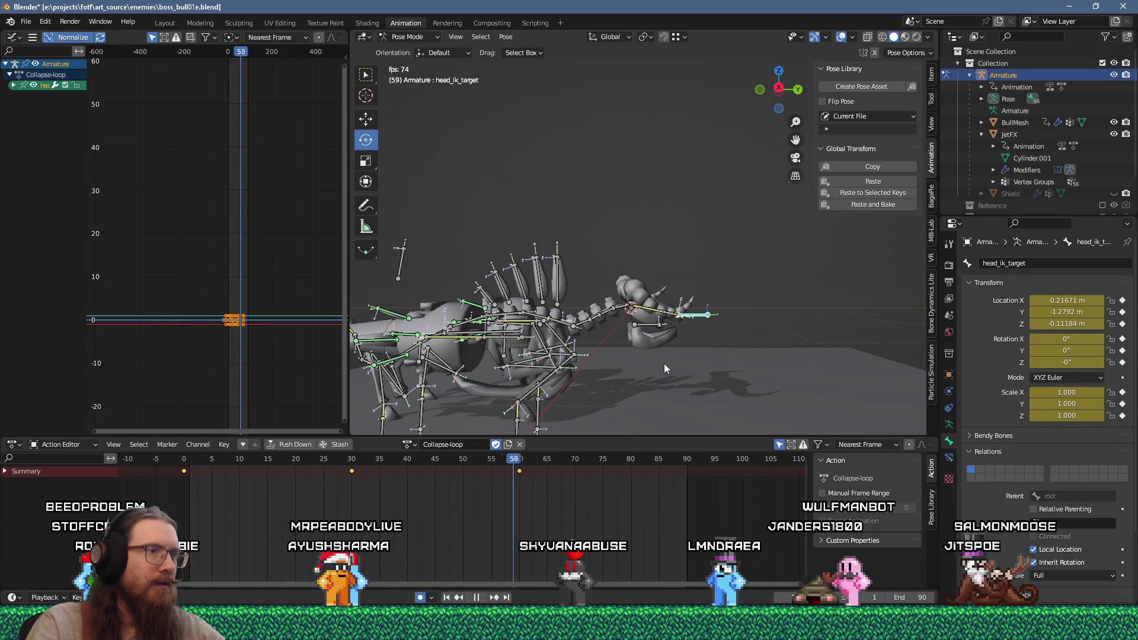
pyautogui.press('Escape')
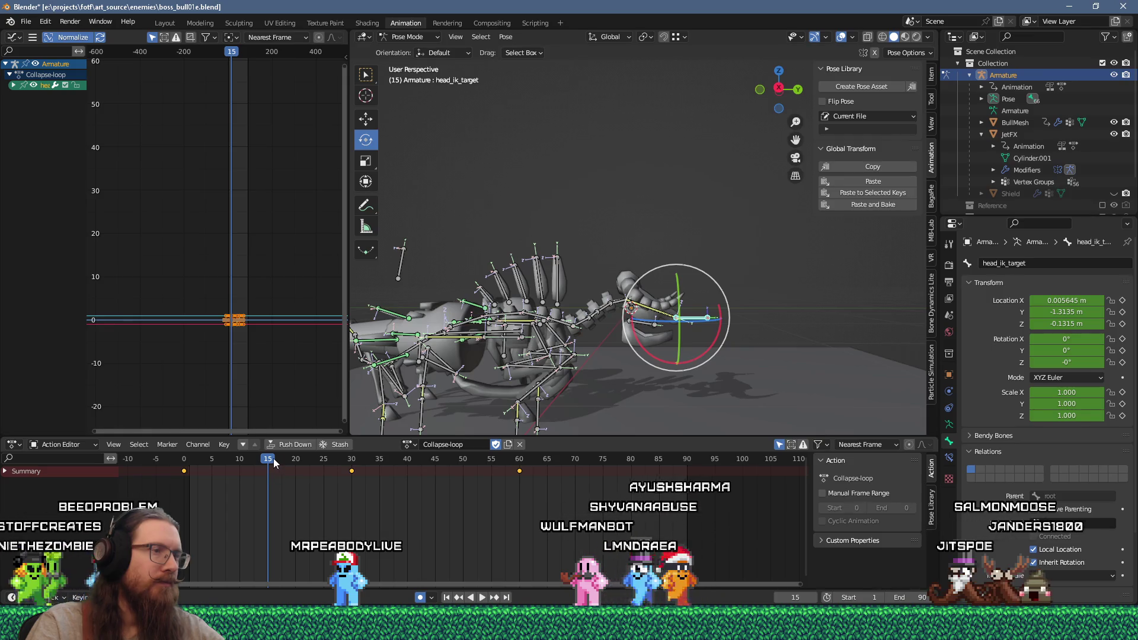
pyautogui.moveTo(273, 458)
pyautogui.mouseDown()
pyautogui.moveTo(195, 475)
pyautogui.moveTo(350, 483)
pyautogui.mouseUp()
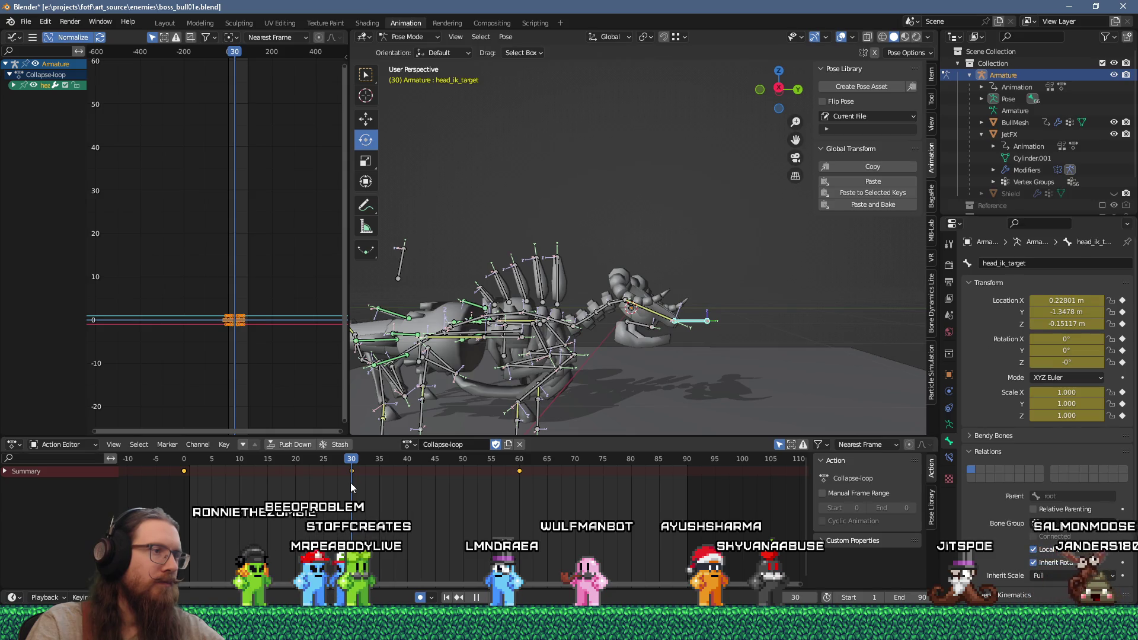
# Tilt the base bone slightly forward, key it at frame 30, and preview the loop.
pyautogui.click(505, 357)
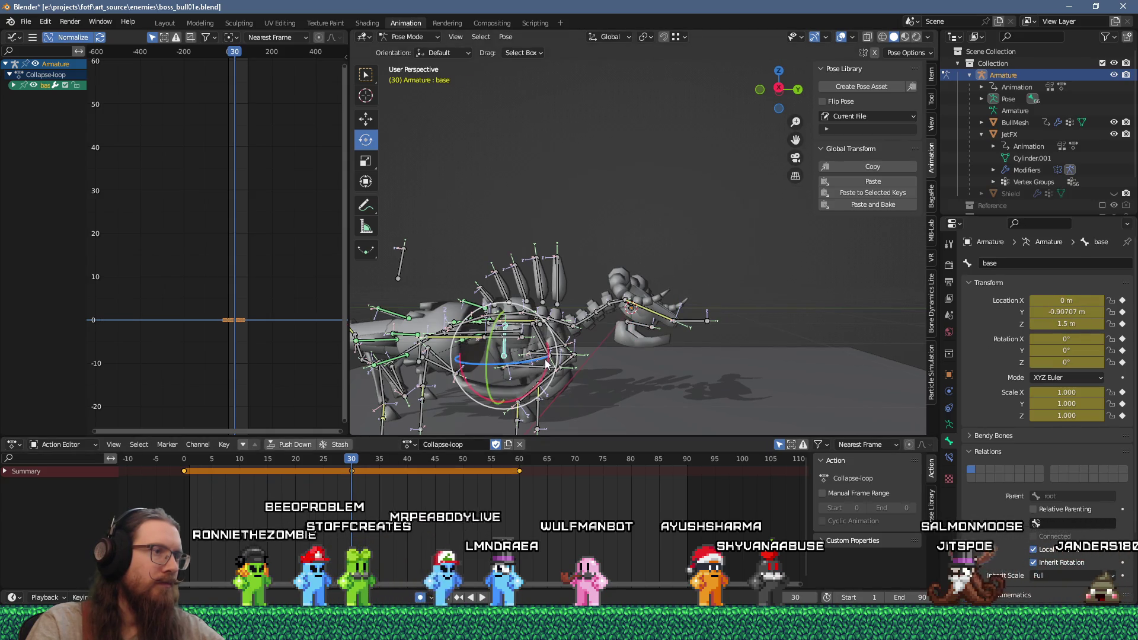
pyautogui.moveTo(544, 363); pyautogui.dragTo(549, 367)
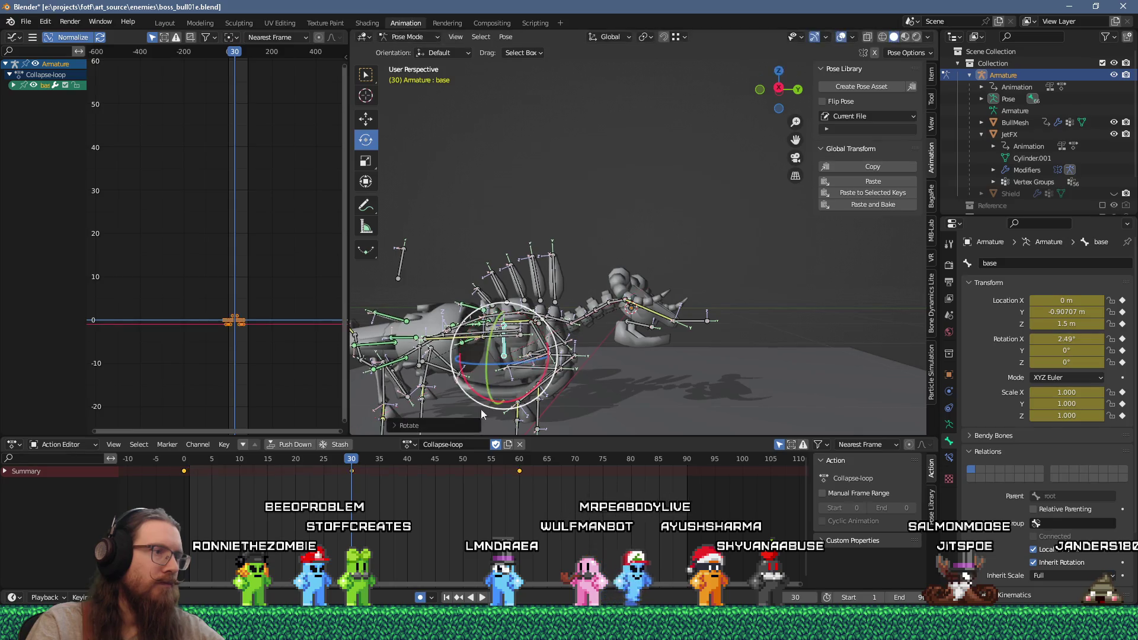
pyautogui.press('i')
pyautogui.press('space')
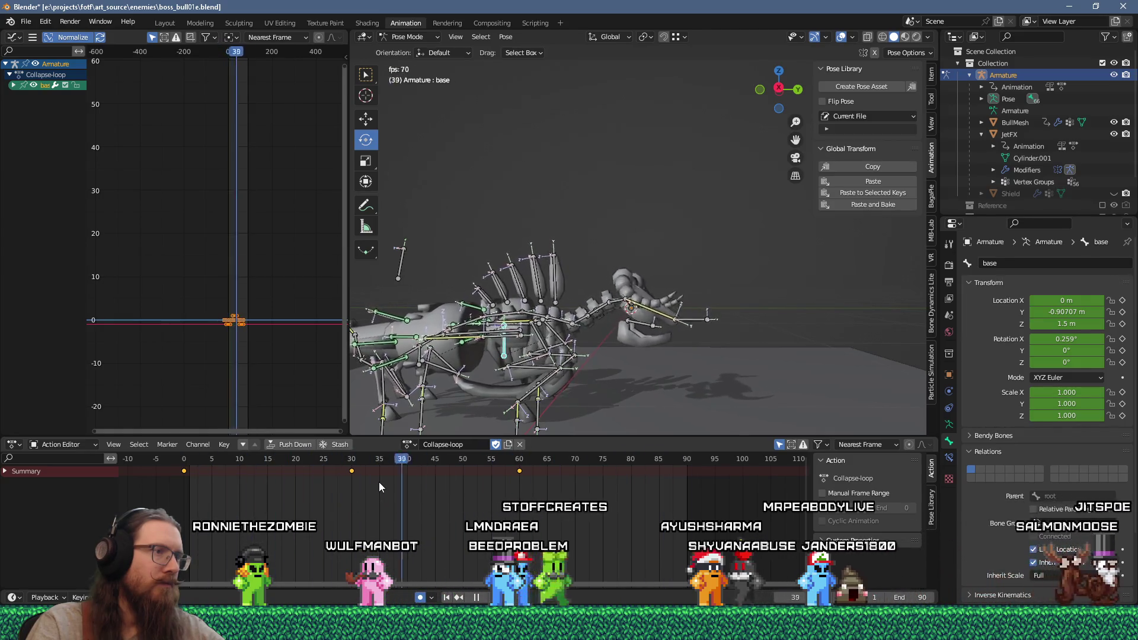
pyautogui.press('space')
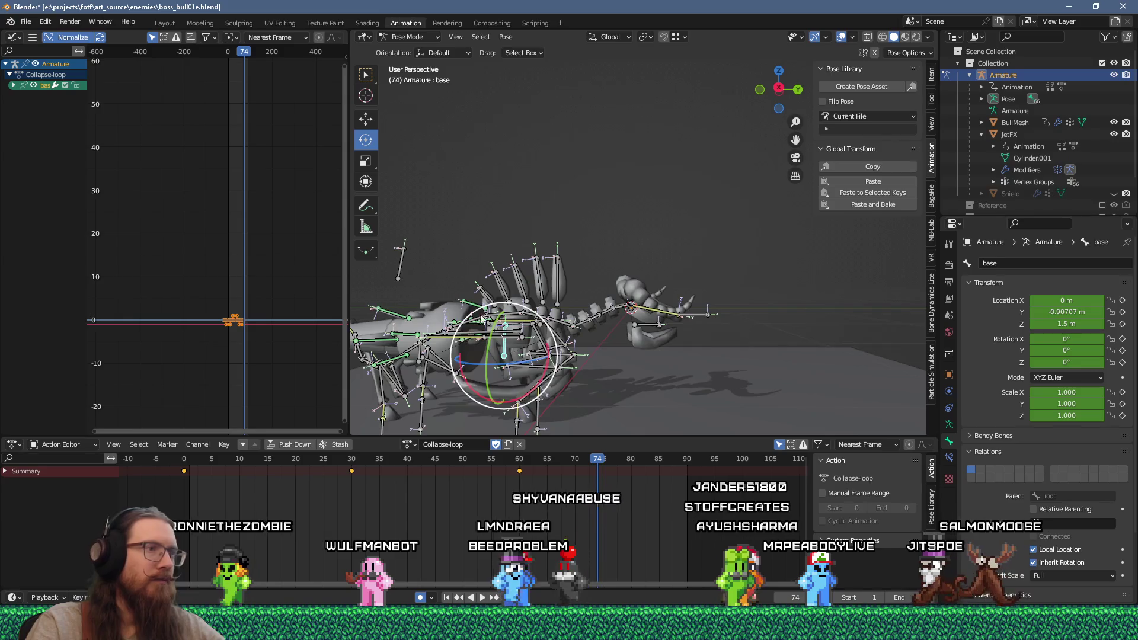
pyautogui.moveTo(537, 335); pyautogui.dragTo(528, 354, button='middle')
pyautogui.scroll(2, 529, 354)
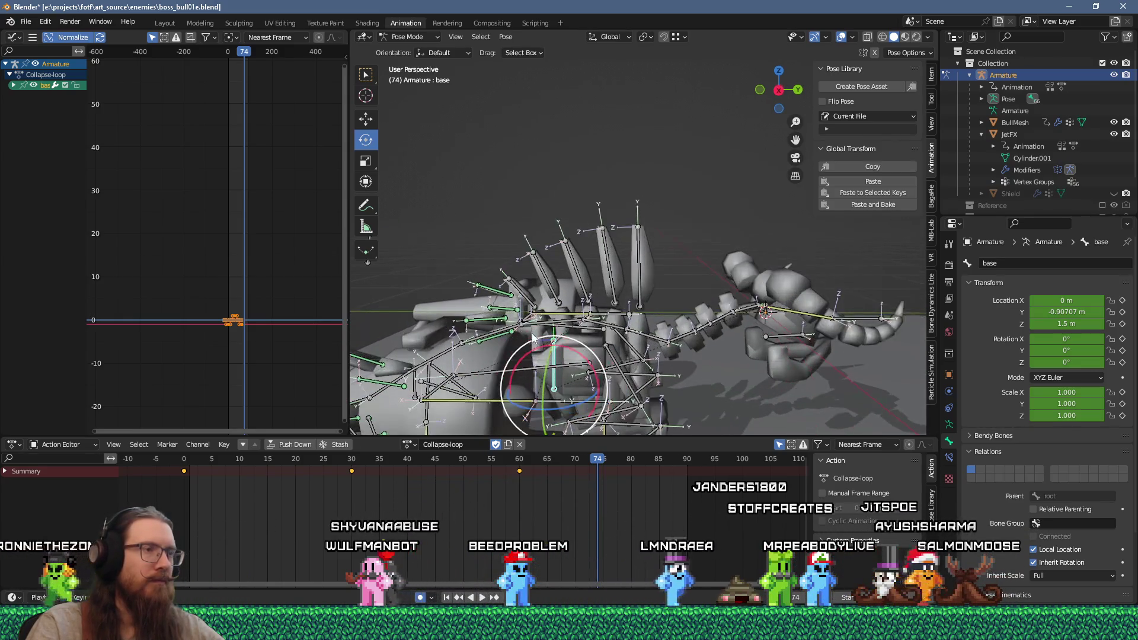
pyautogui.click(530, 304)
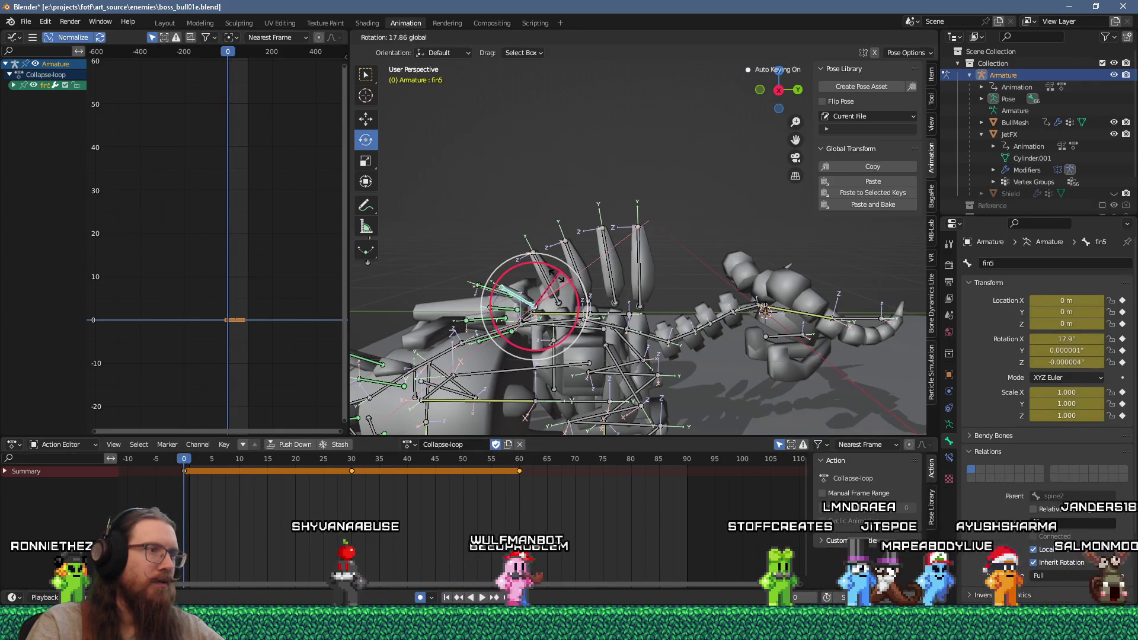
# Rotate fin4, fin3, fin2 and fin1 forward around X at frame 0, about 42.5°.
pyautogui.click(595, 282)
pyautogui.moveTo(597, 281)
pyautogui.mouseDown()
pyautogui.moveTo(575, 276)
pyautogui.moveTo(587, 261)
pyautogui.moveTo(590, 272)
pyautogui.moveTo(633, 268)
pyautogui.mouseUp()
pyautogui.click(577, 277)
pyautogui.click(599, 284)
pyautogui.click(637, 274)
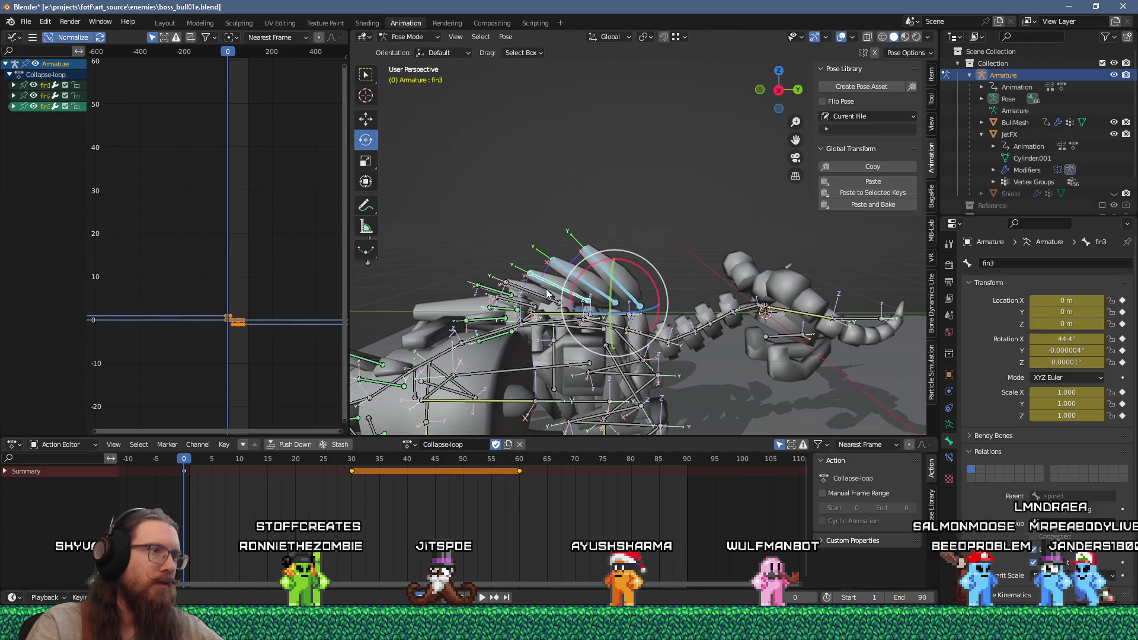
# Select jetfin2.l and copy the current fin pose.
pyautogui.click(507, 316)
pyautogui.moveTo(516, 311)
pyautogui.mouseDown(button='middle')
pyautogui.moveTo(607, 265)
pyautogui.moveTo(522, 285)
pyautogui.mouseUp(button='middle')
pyautogui.rightClick(515, 282)
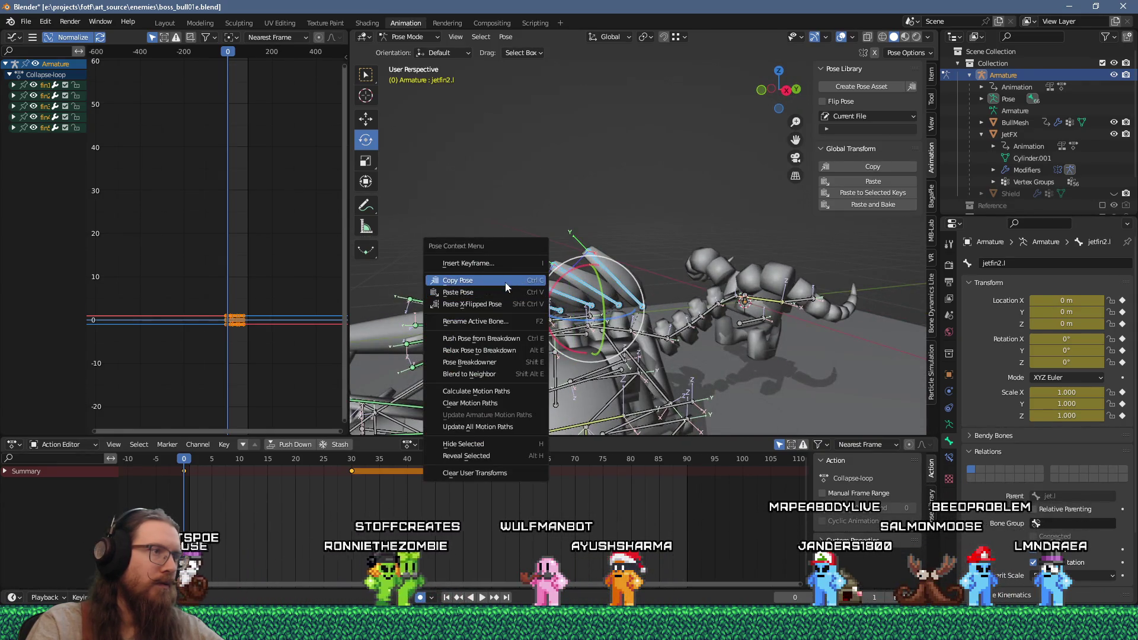
pyautogui.click(505, 283)
pyautogui.click(408, 445)
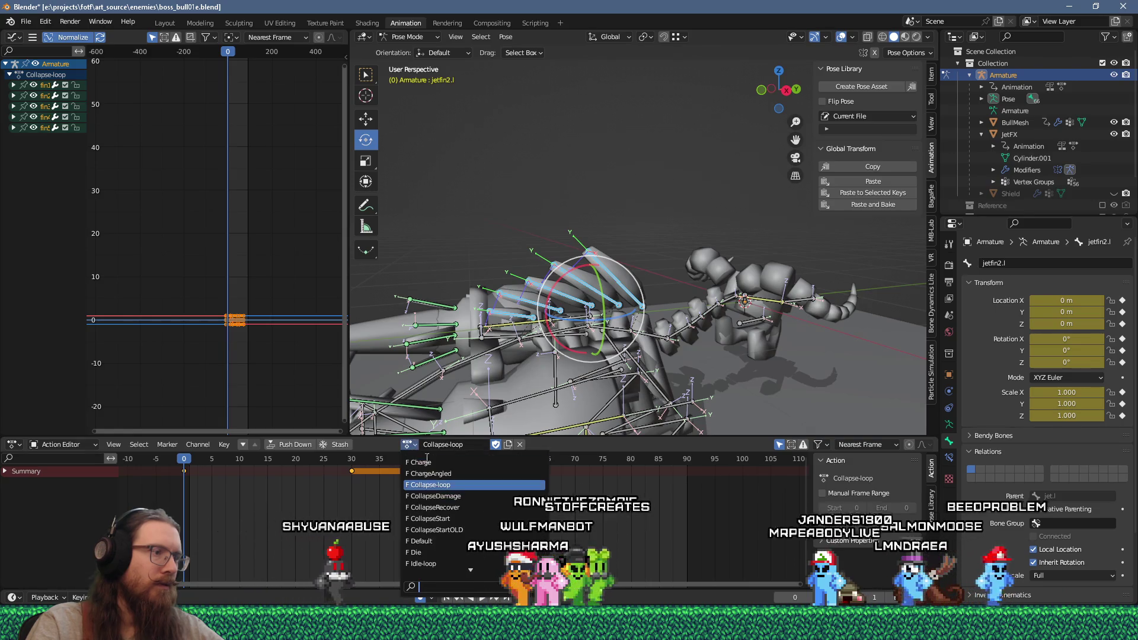
# Switch to the CollapseStart action and key the fin bones' rotation at frame 40.
pyautogui.click(454, 518)
pyautogui.scroll(-2, 397, 464)
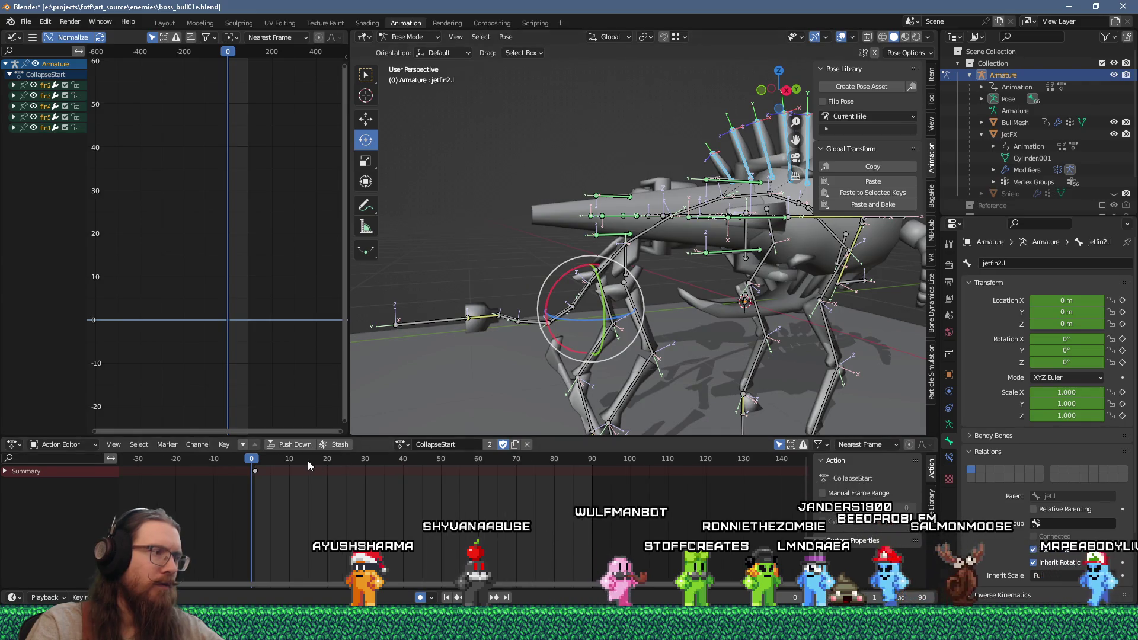
pyautogui.click(328, 466)
pyautogui.moveTo(328, 466); pyautogui.dragTo(403, 464)
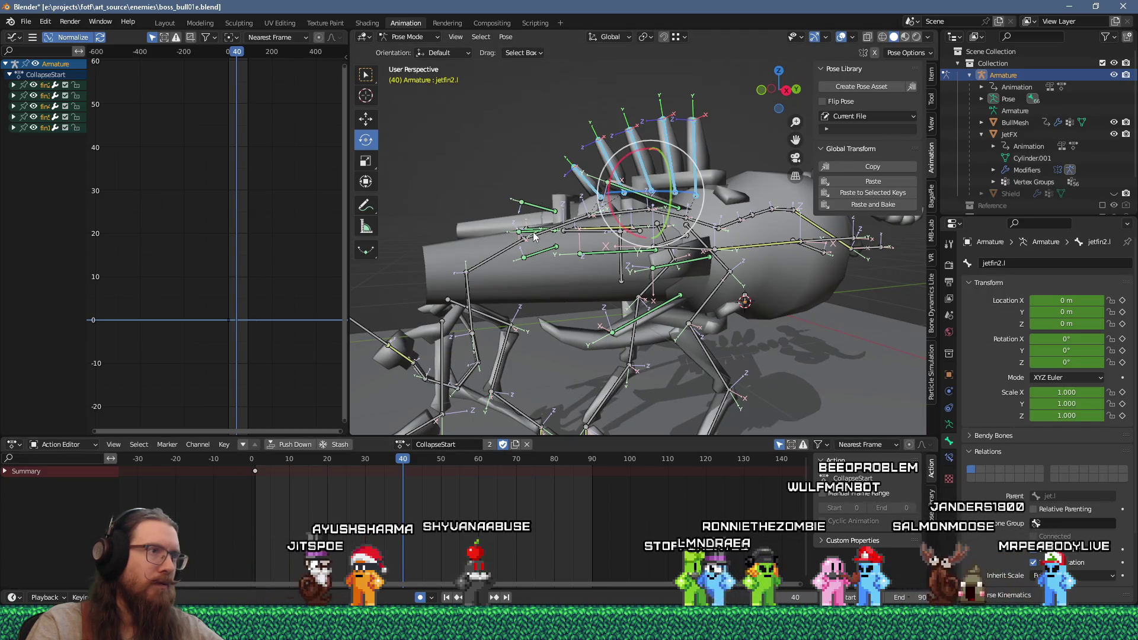
pyautogui.press('i')
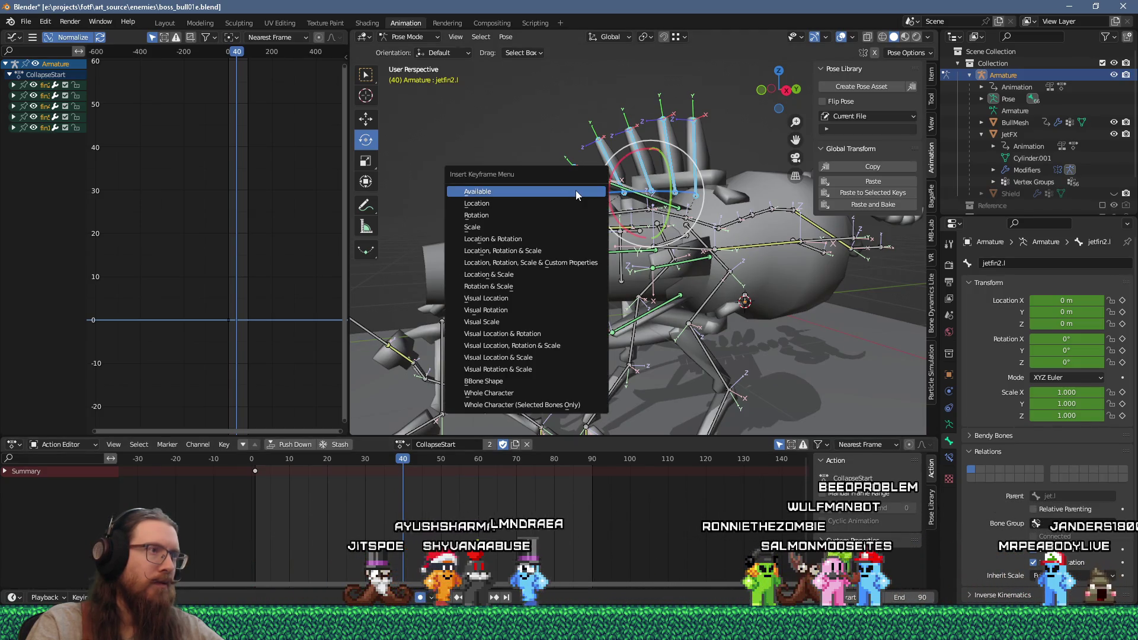
pyautogui.click(556, 217)
# Paste the copied forward-rotated fin pose at frame 50 and play back the action.
pyautogui.moveTo(404, 461); pyautogui.dragTo(440, 462)
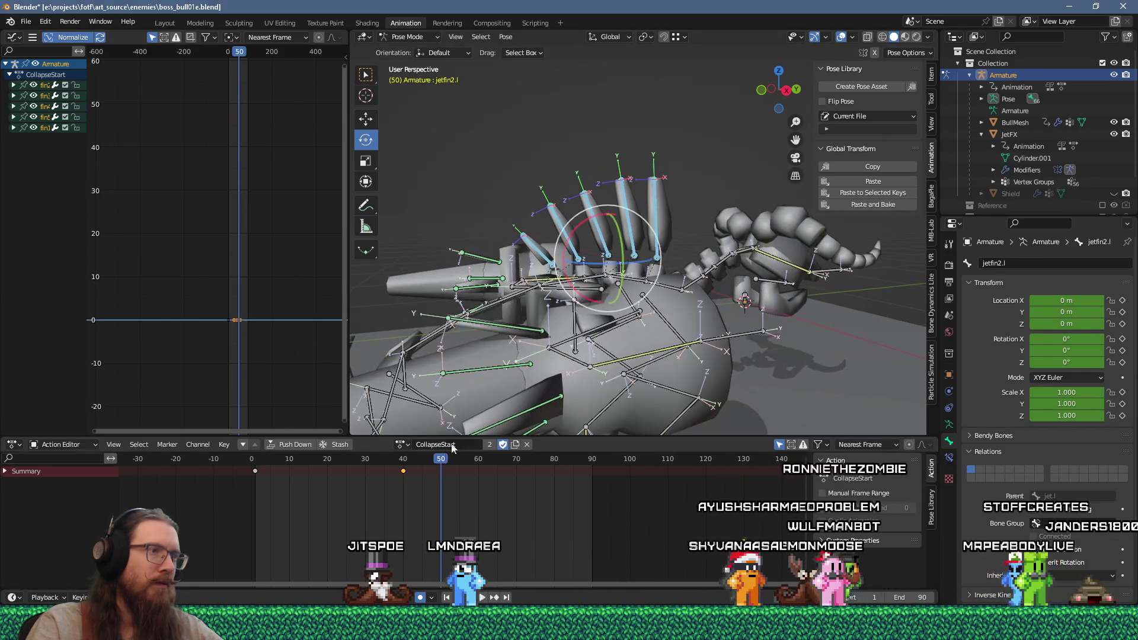
pyautogui.rightClick(531, 236)
pyautogui.click(528, 249)
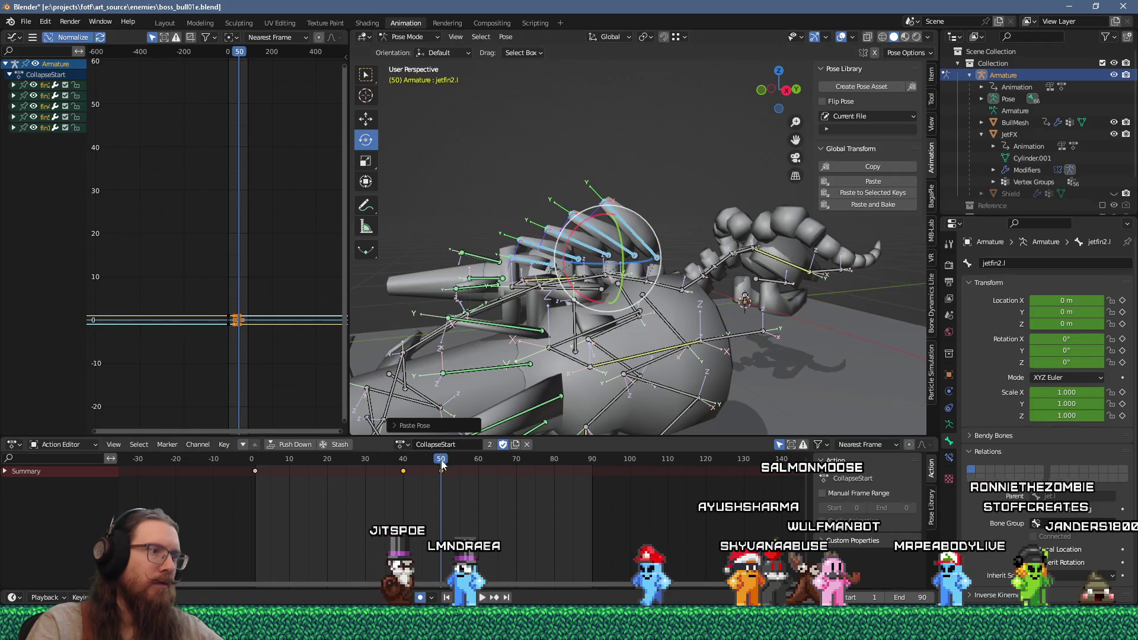
pyautogui.press('space')
pyautogui.press('space')
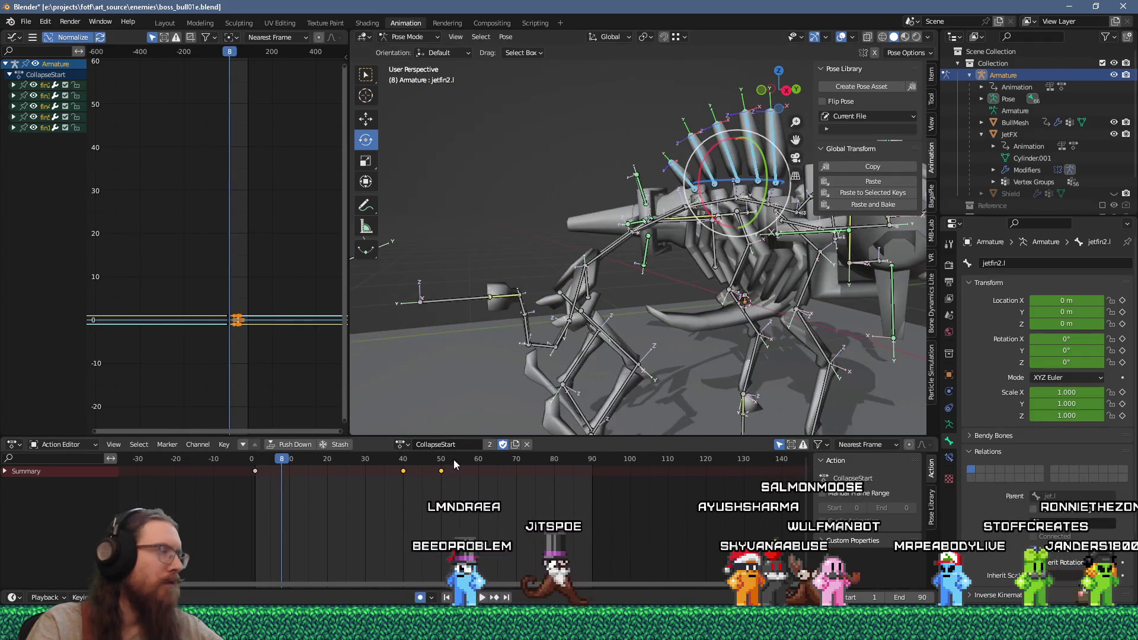
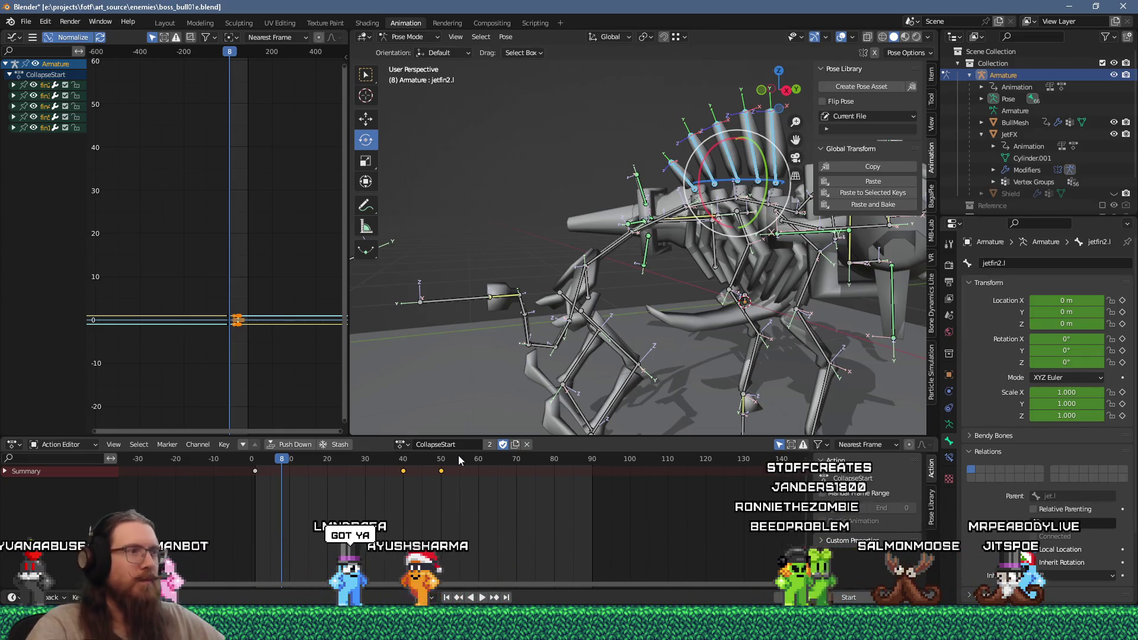
# Orbit around the bull armature and bring up the Action Editor's list of actions.
pyautogui.moveTo(664, 332)
pyautogui.mouseDown(button='middle')
pyautogui.moveTo(688, 297)
pyautogui.moveTo(595, 312)
pyautogui.moveTo(608, 320)
pyautogui.mouseUp(button='middle')
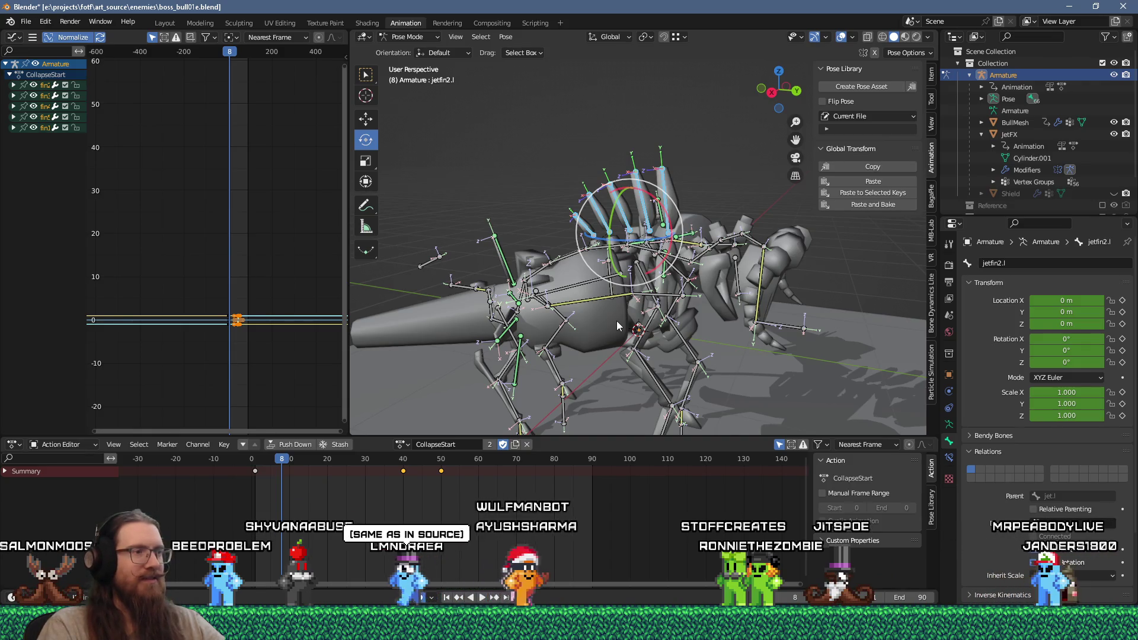
pyautogui.click(405, 444)
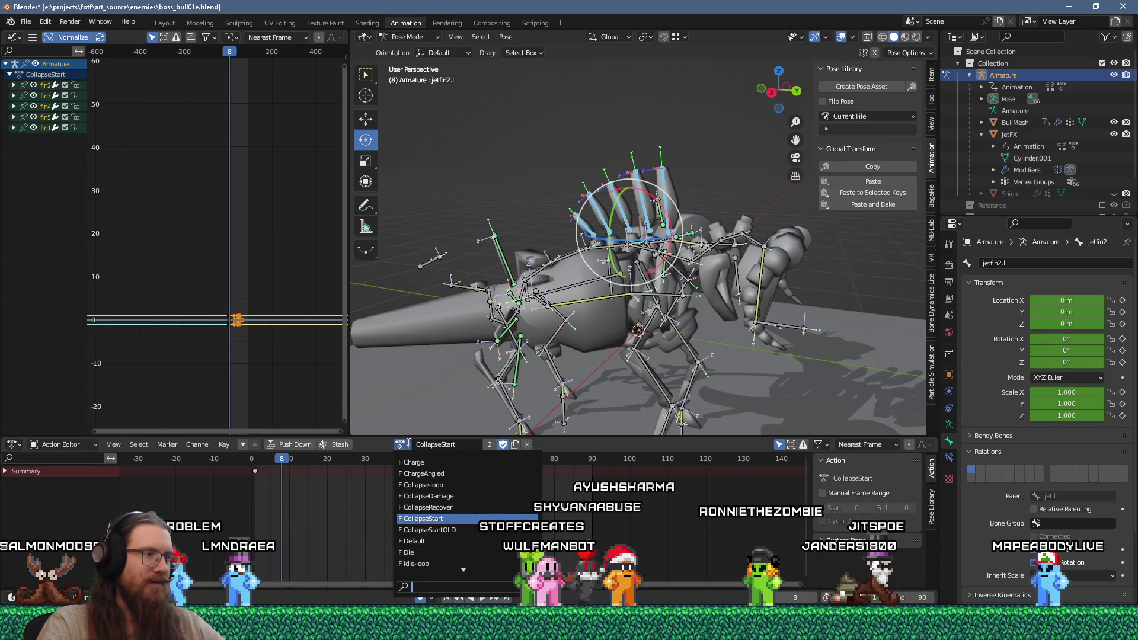
# Switch the armature to the Collapse-loop action, select all bones, and scrub back to frame 0.
pyautogui.click(457, 507)
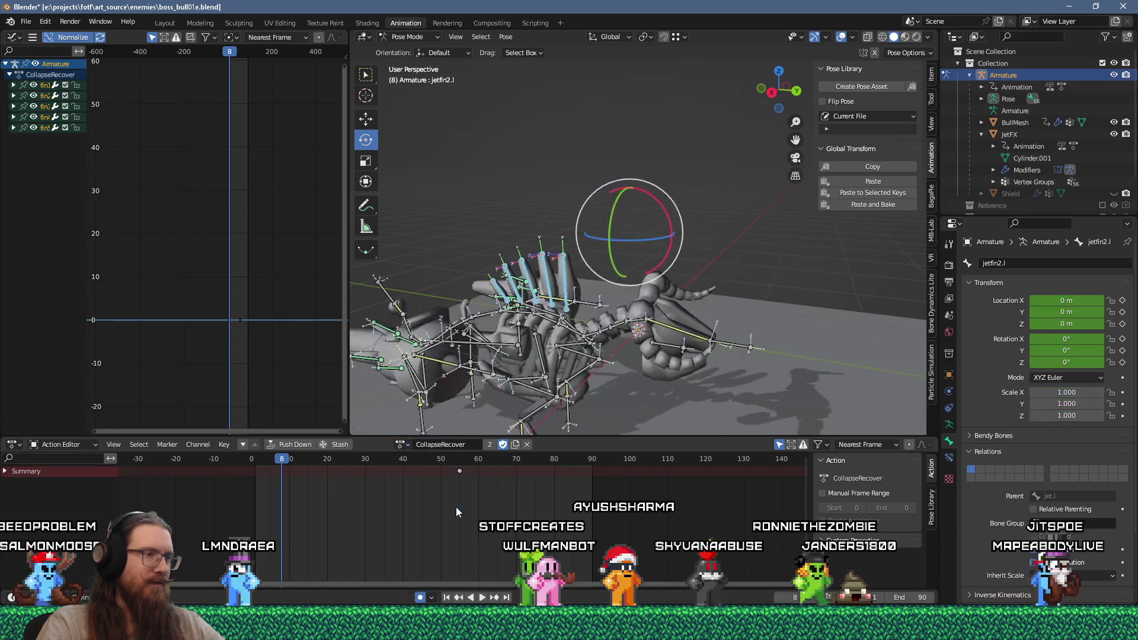
pyautogui.click(403, 445)
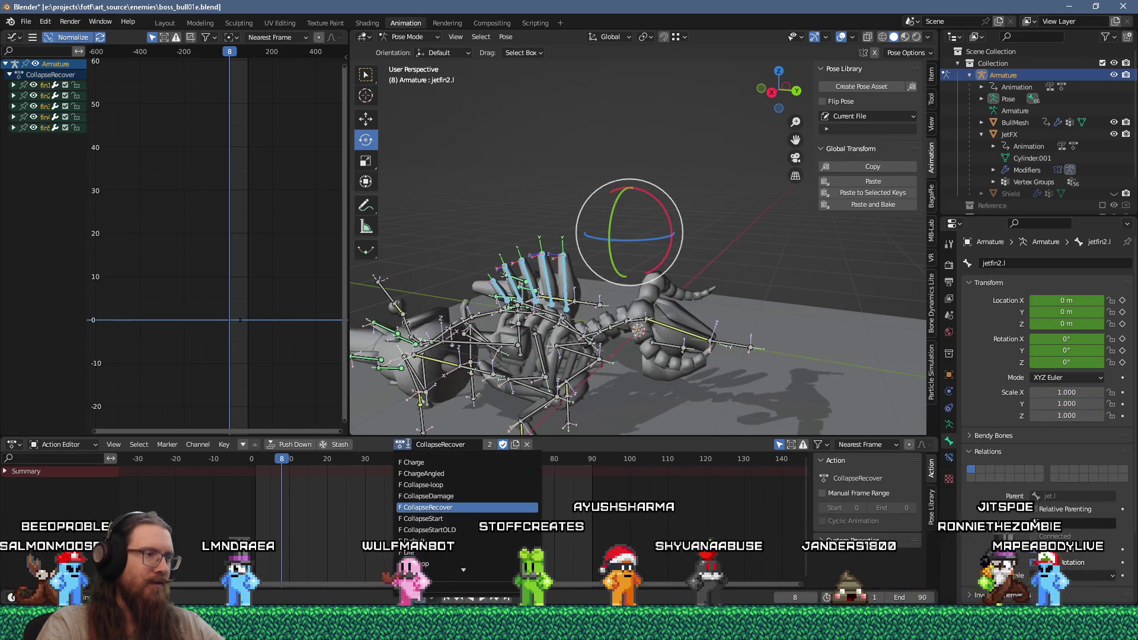
pyautogui.click(448, 485)
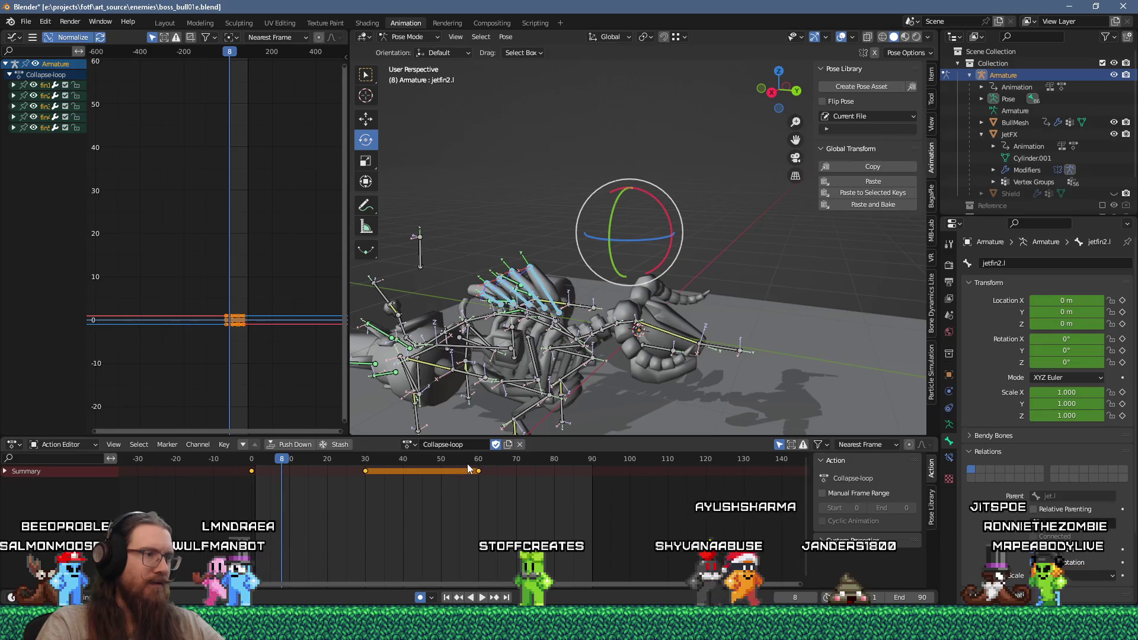
pyautogui.click(517, 459)
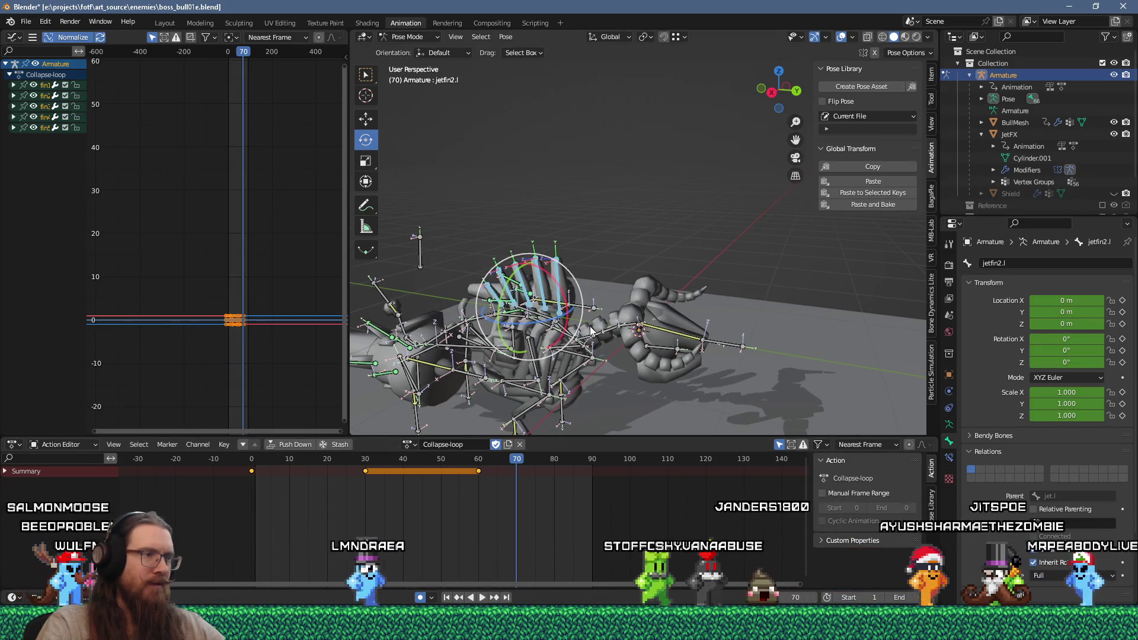
pyautogui.press('a')
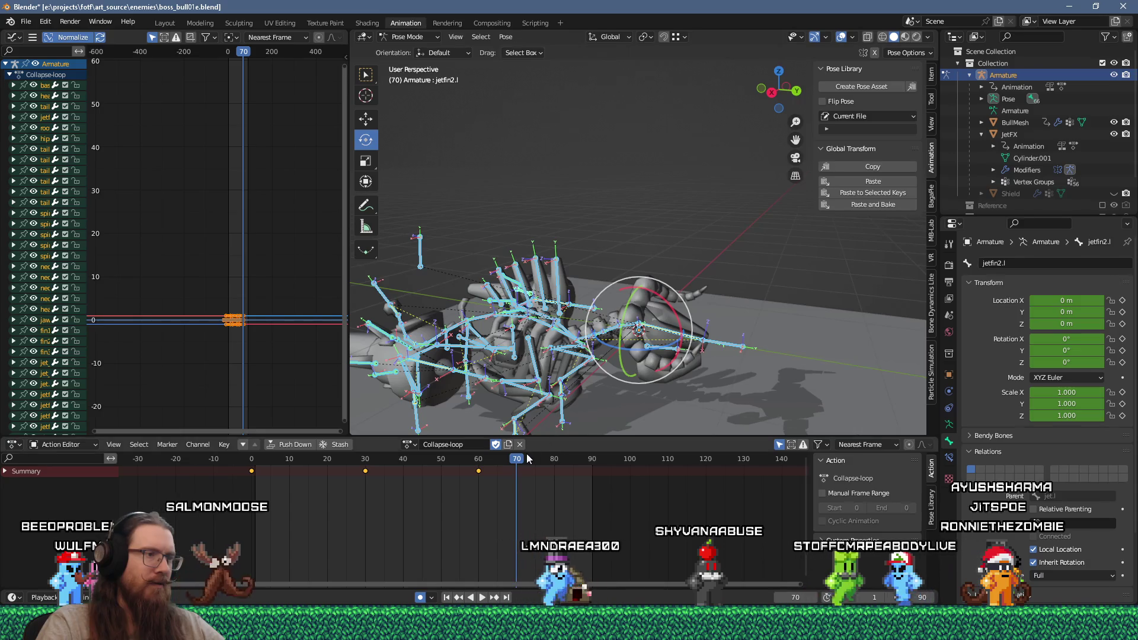
pyautogui.click(412, 445)
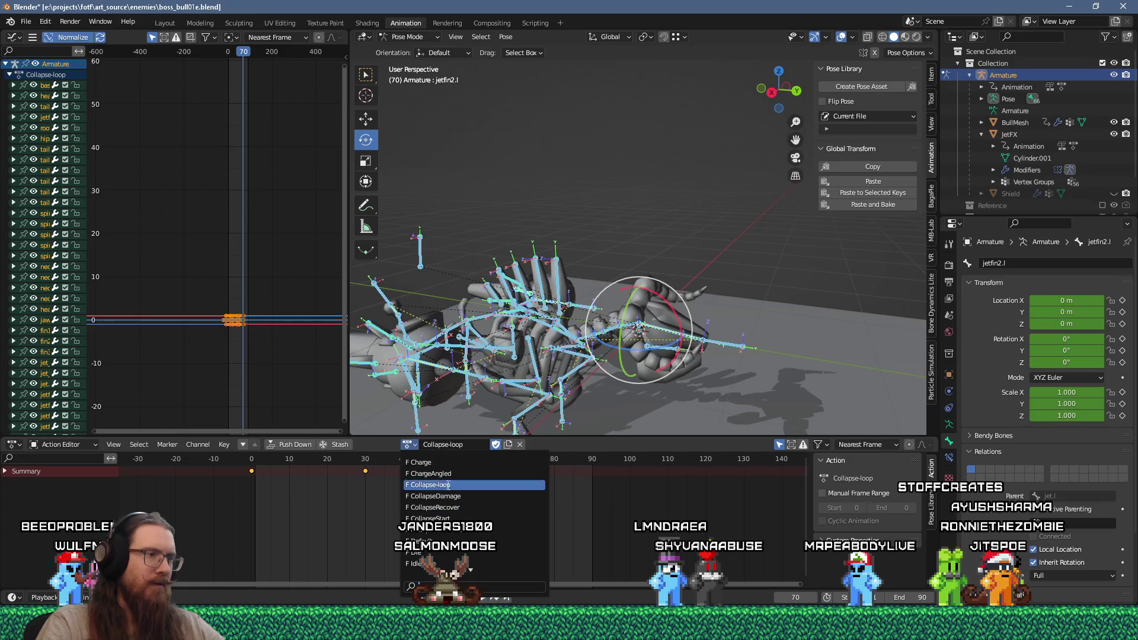
pyautogui.moveTo(379, 460)
pyautogui.mouseDown()
pyautogui.moveTo(251, 467)
pyautogui.moveTo(452, 481)
pyautogui.moveTo(252, 478)
pyautogui.mouseUp()
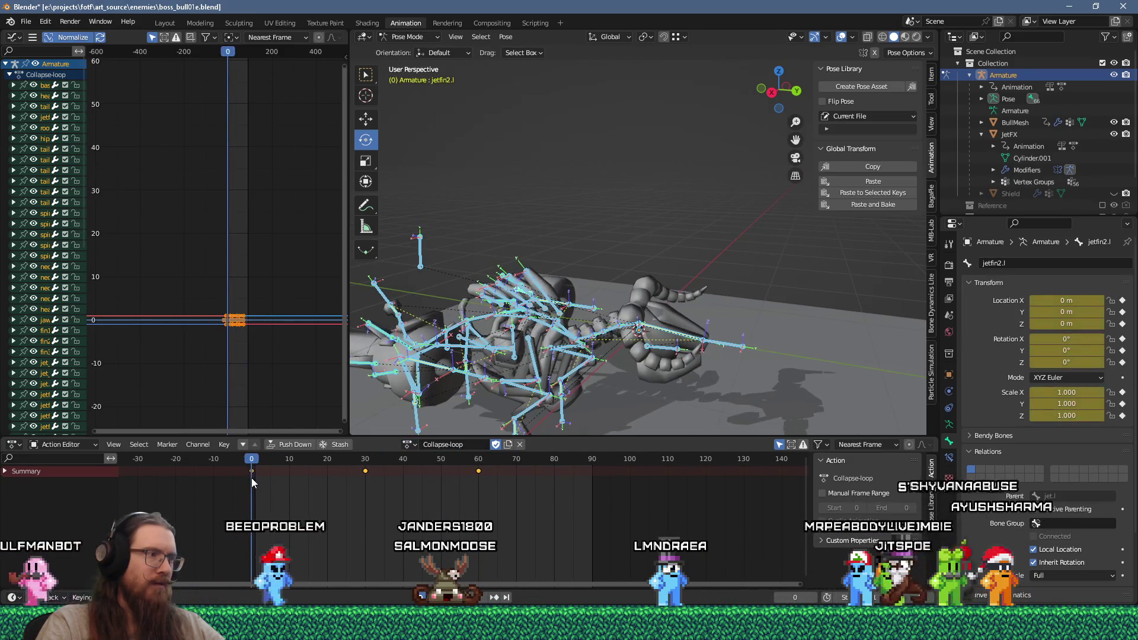
# Copy the frame-0 pose of Collapse-loop and paste it at frame 60.
pyautogui.moveTo(415, 332); pyautogui.dragTo(444, 335, button='middle')
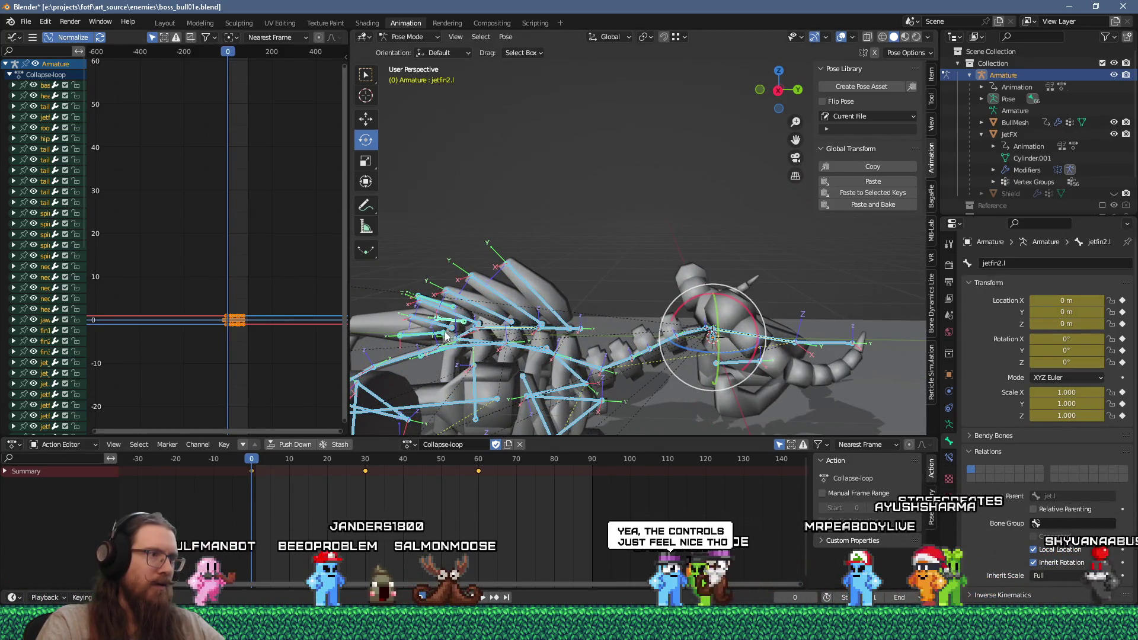
pyautogui.rightClick(520, 329)
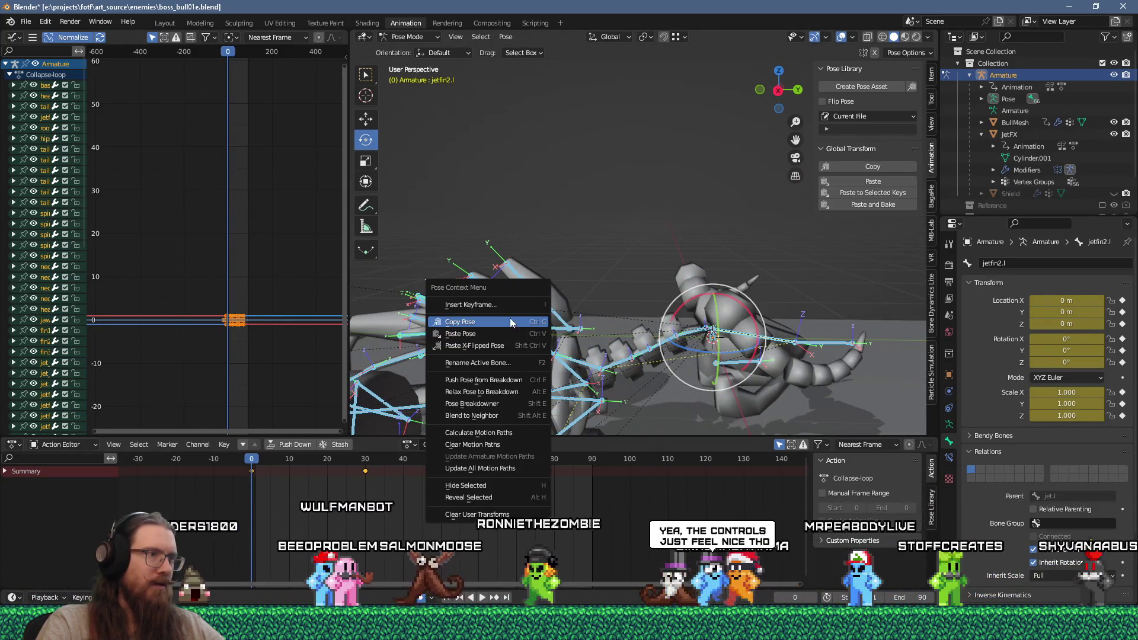
pyautogui.click(482, 423)
pyautogui.click(479, 459)
pyautogui.rightClick(504, 314)
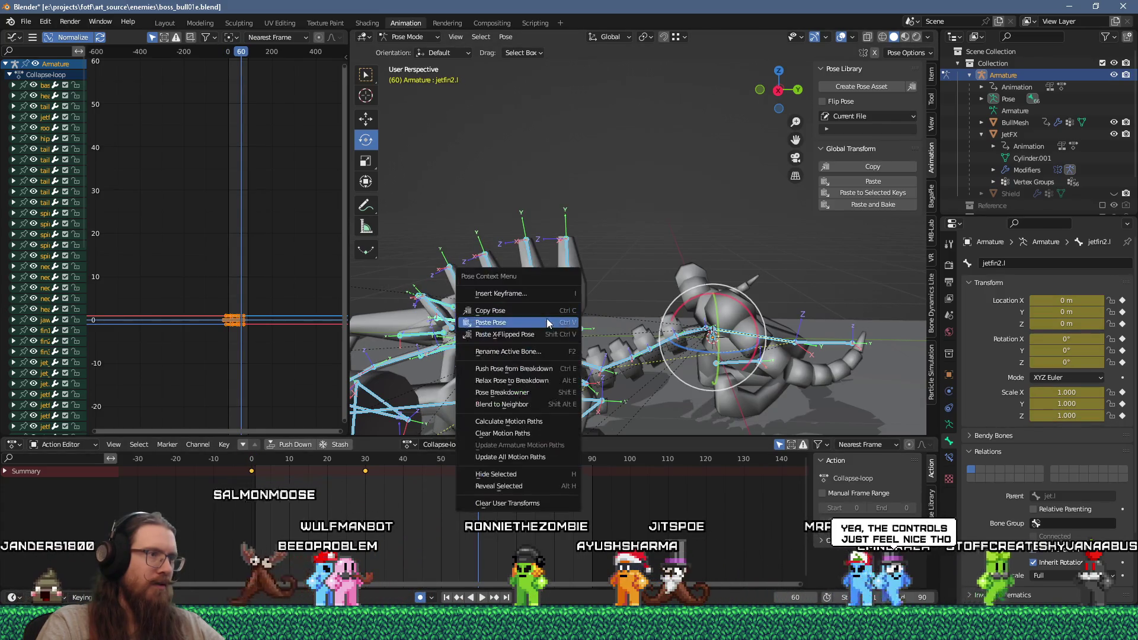
pyautogui.click(504, 314)
# Delete the frame-30 keyframes of fin1–fin4 and play back the loop.
pyautogui.press('Down')
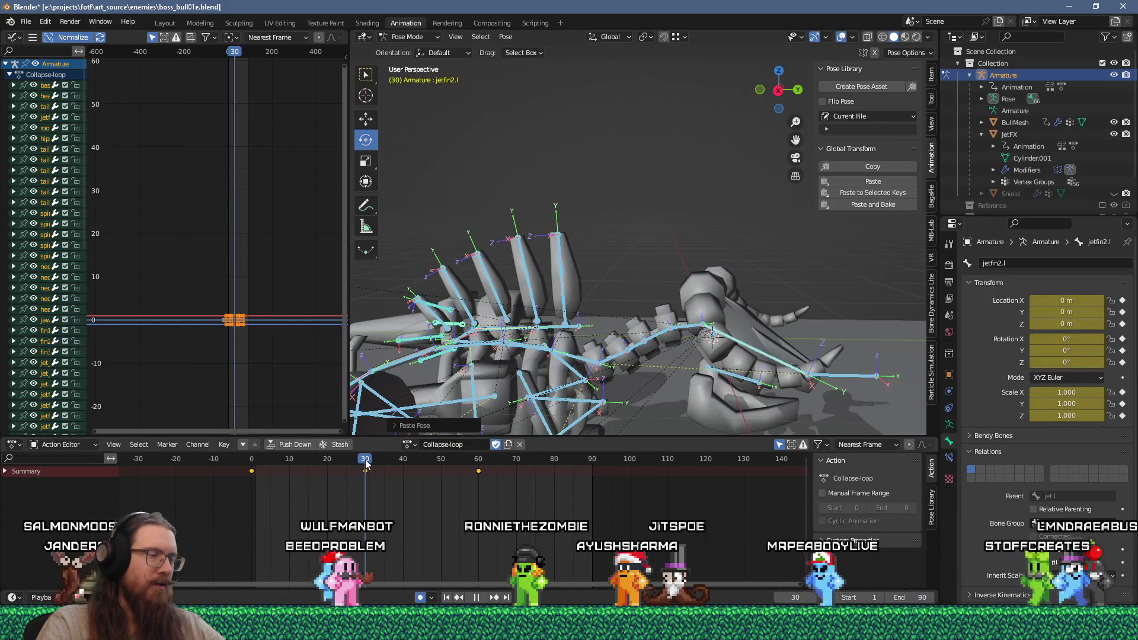
pyautogui.click(458, 295)
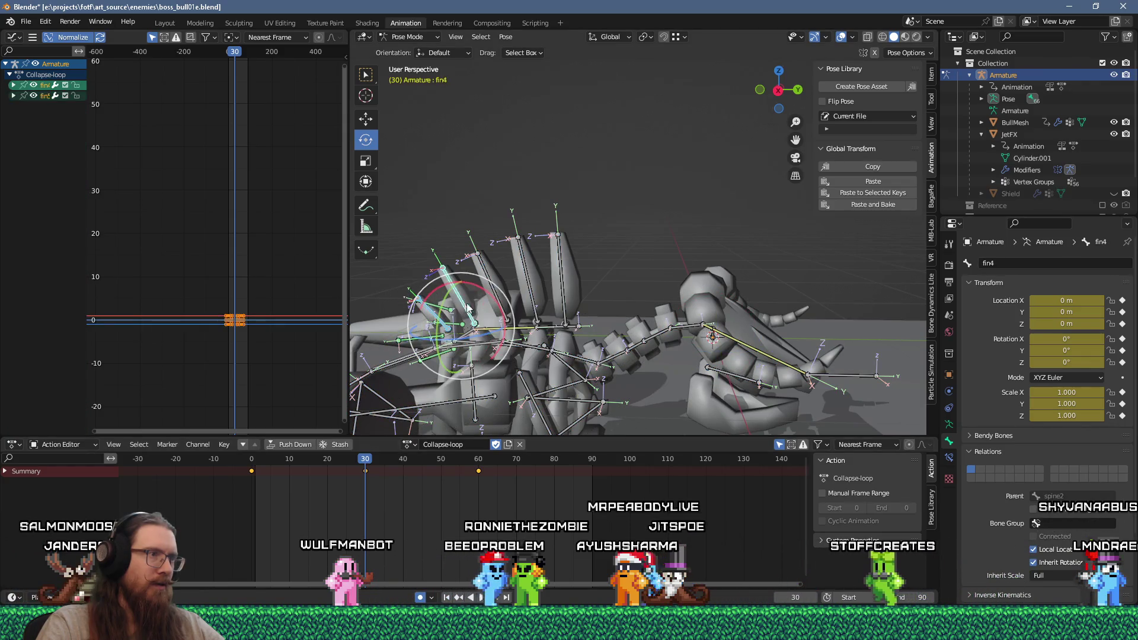
pyautogui.keyDown('shift'); pyautogui.click(509, 286); pyautogui.keyUp('shift')
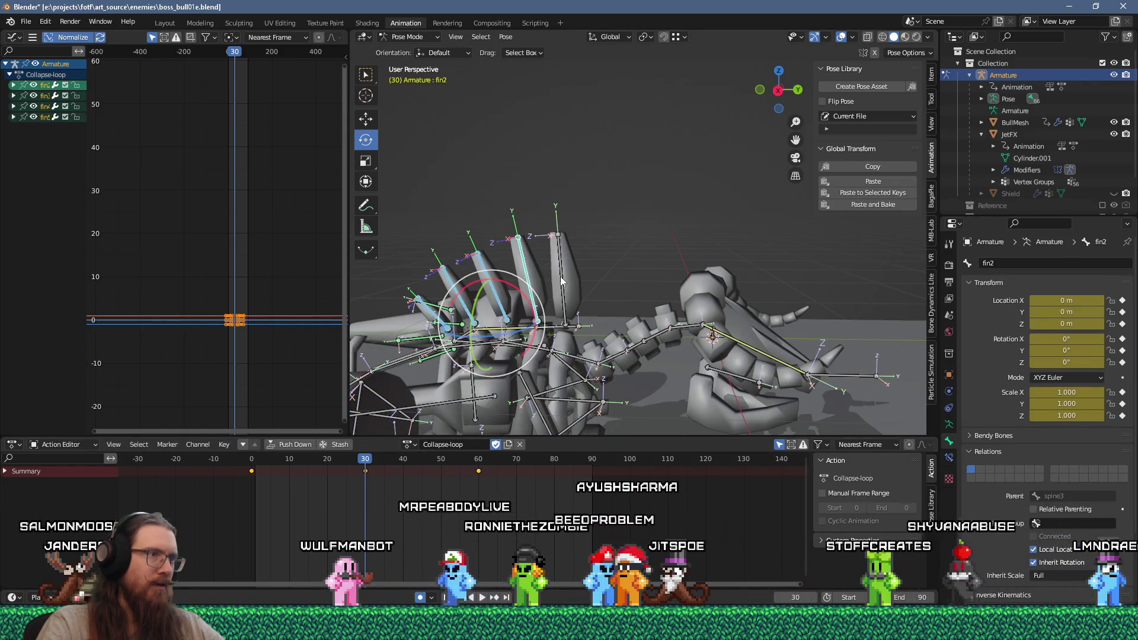
pyautogui.keyDown('shift'); pyautogui.click(527, 279); pyautogui.keyUp('shift')
pyautogui.keyDown('shift'); pyautogui.click(561, 273); pyautogui.keyUp('shift')
pyautogui.press('x')
pyautogui.click(397, 461)
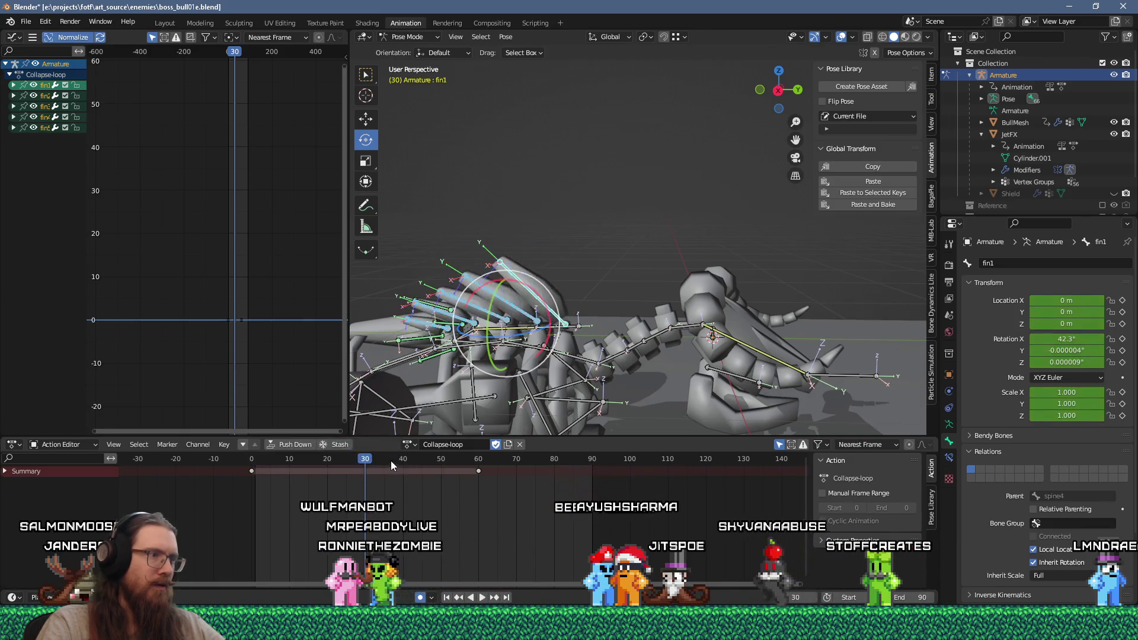
pyautogui.press('space')
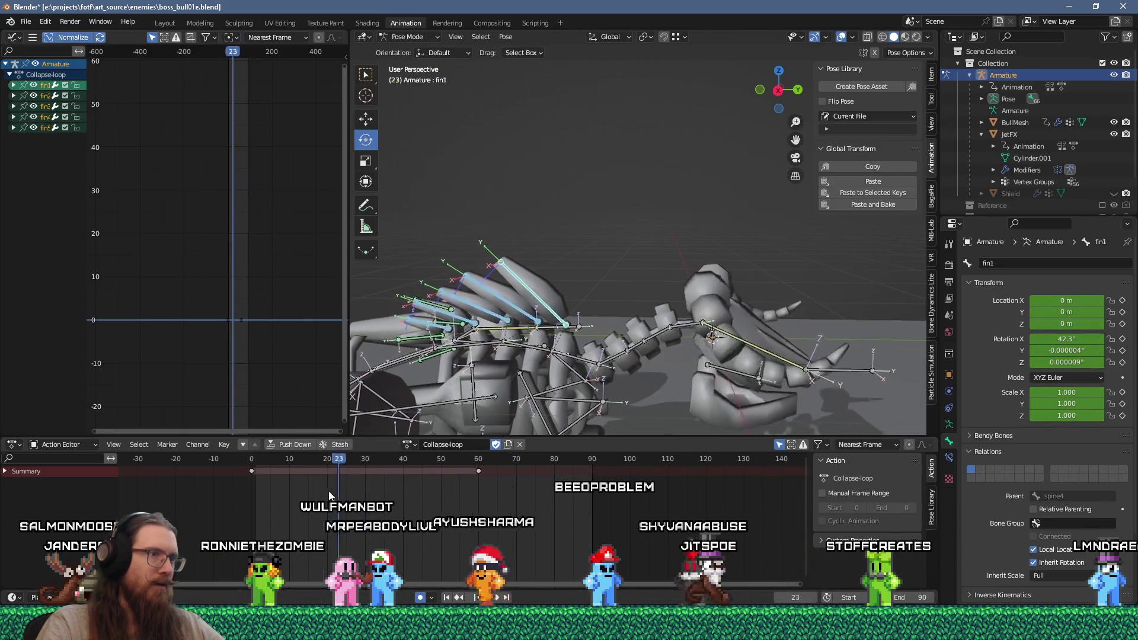
pyautogui.click(415, 446)
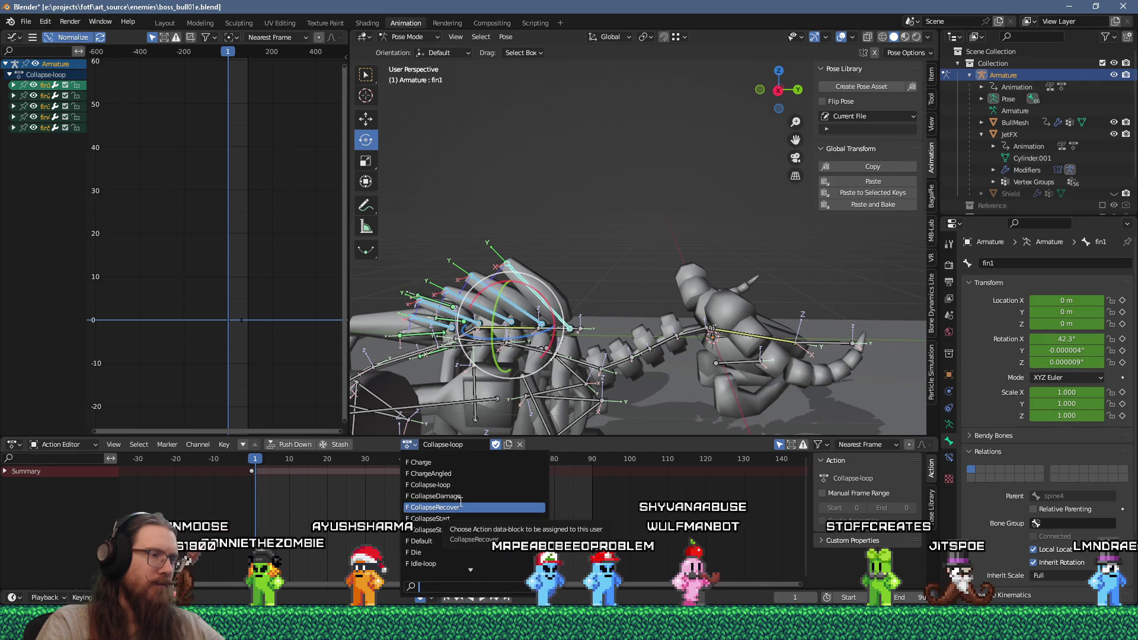
# Switch to CollapseStart and paste the copied collapsed pose onto all bones at frame 70.
pyautogui.click(433, 519)
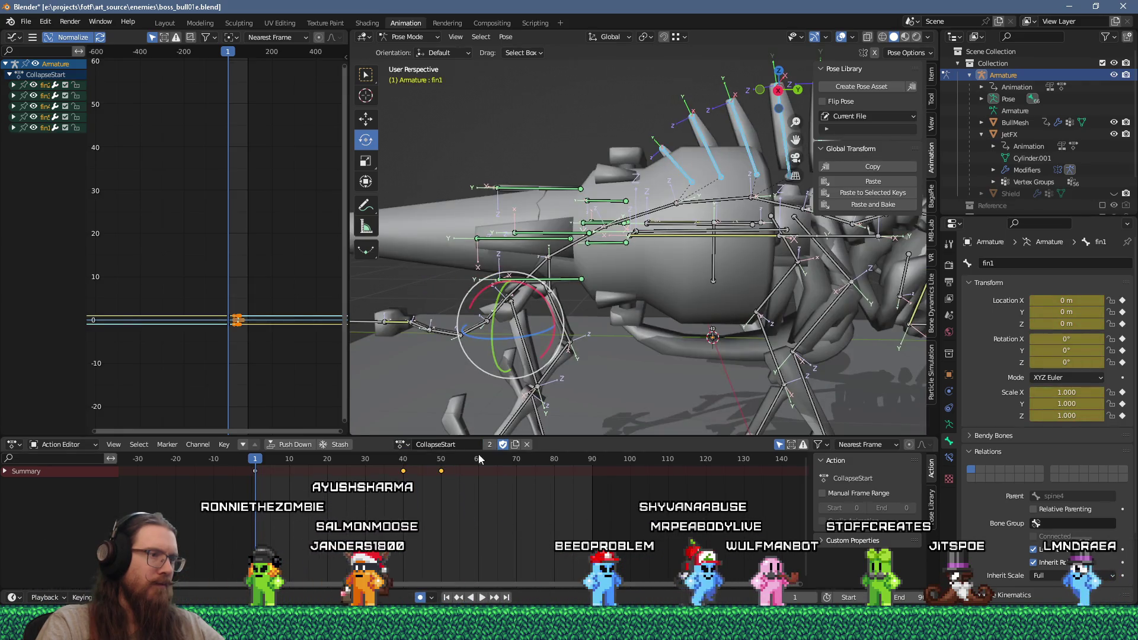
pyautogui.press('a')
pyautogui.hotkey('shift', 'Right')
pyautogui.rightClick(564, 334)
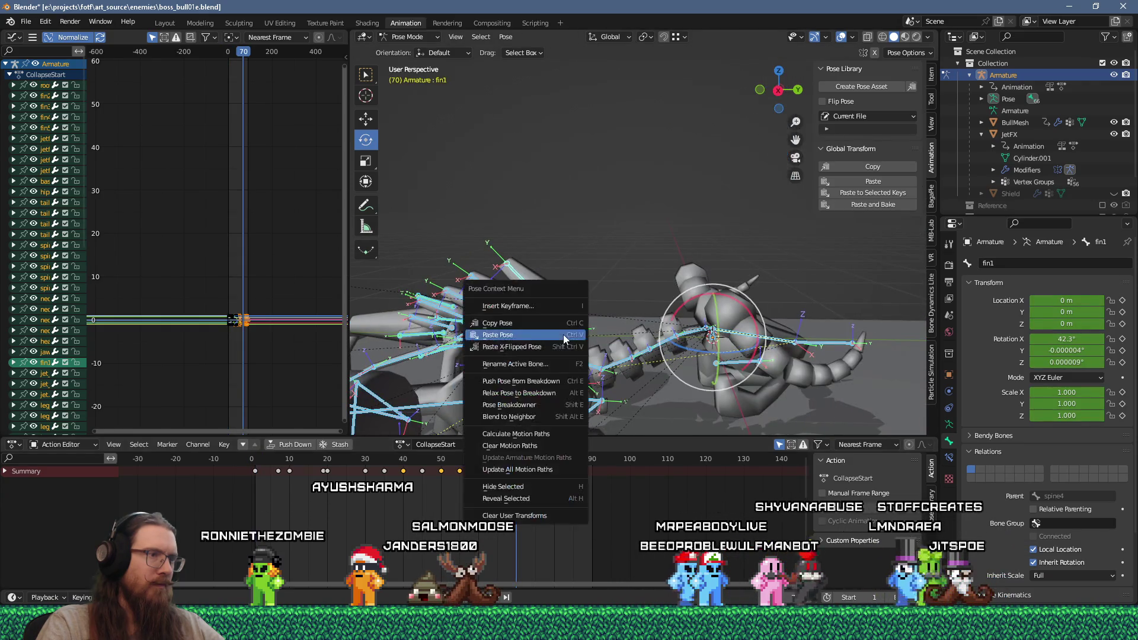
pyautogui.click(547, 334)
pyautogui.click(402, 445)
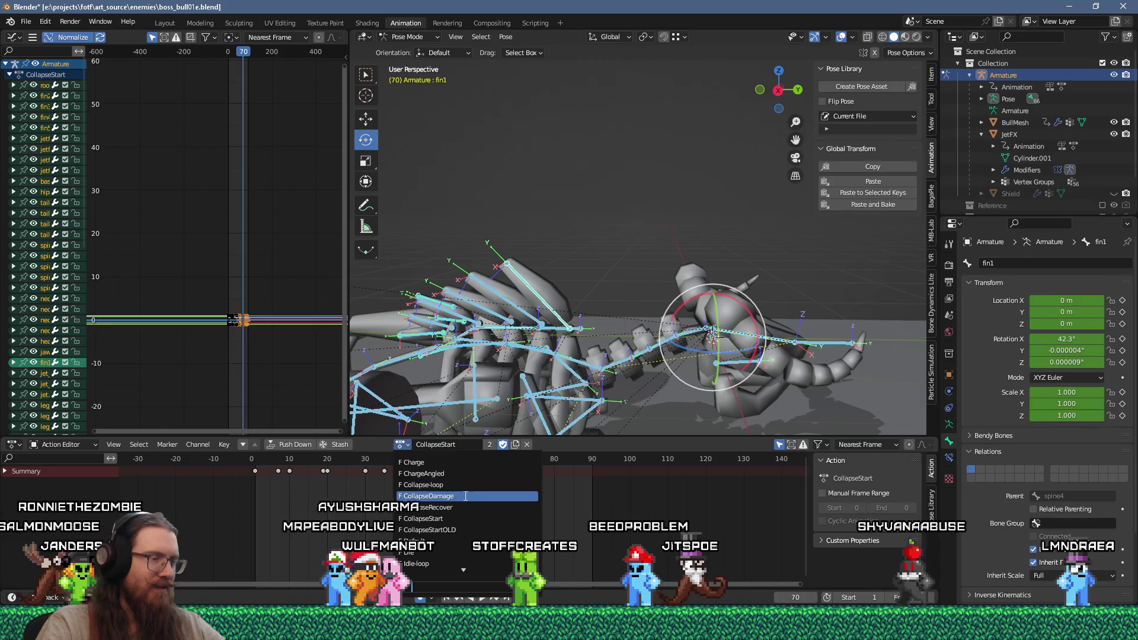
# Switch to CollapseRecover, paste the collapsed pose at frame 0, and play it back.
pyautogui.click(466, 508)
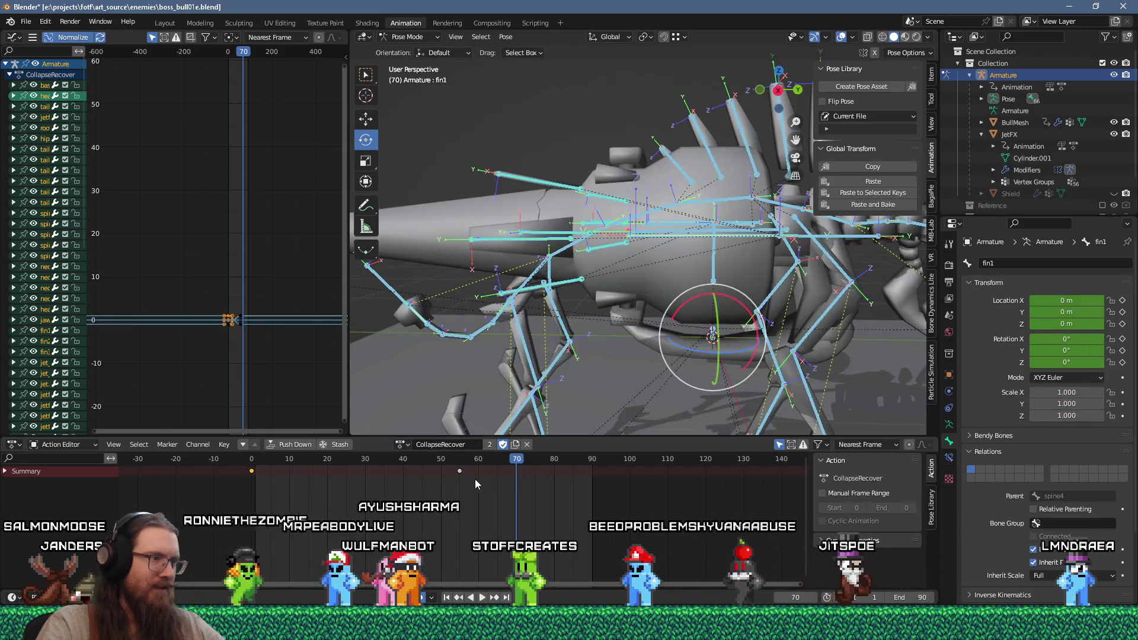
pyautogui.moveTo(368, 482); pyautogui.dragTo(252, 493)
pyautogui.press('space')
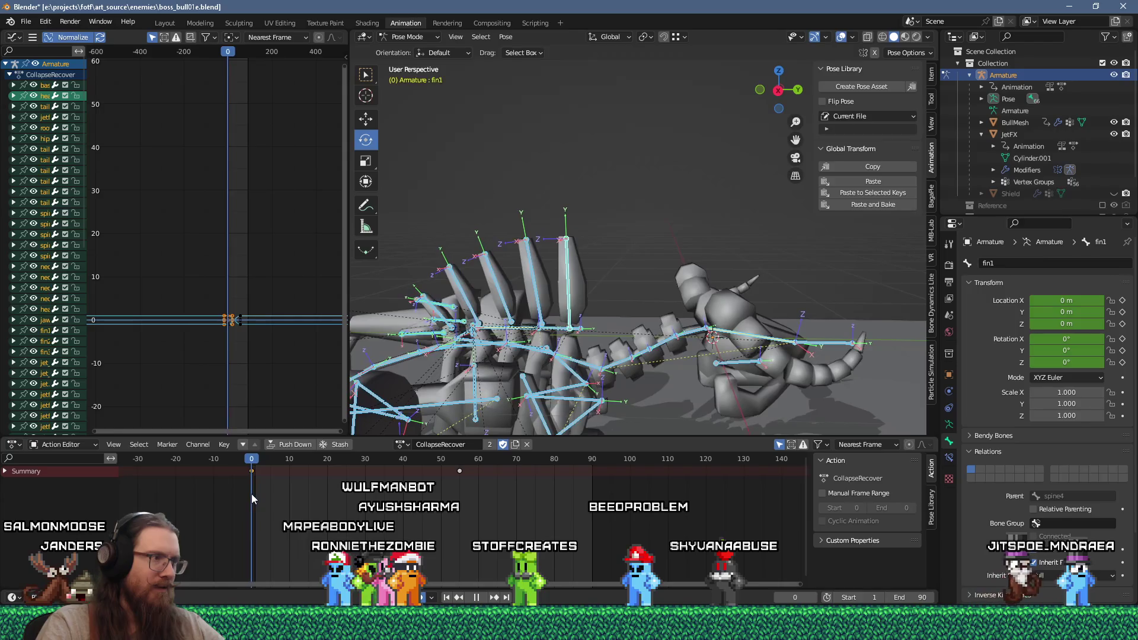
pyautogui.press('Escape')
pyautogui.rightClick(536, 304)
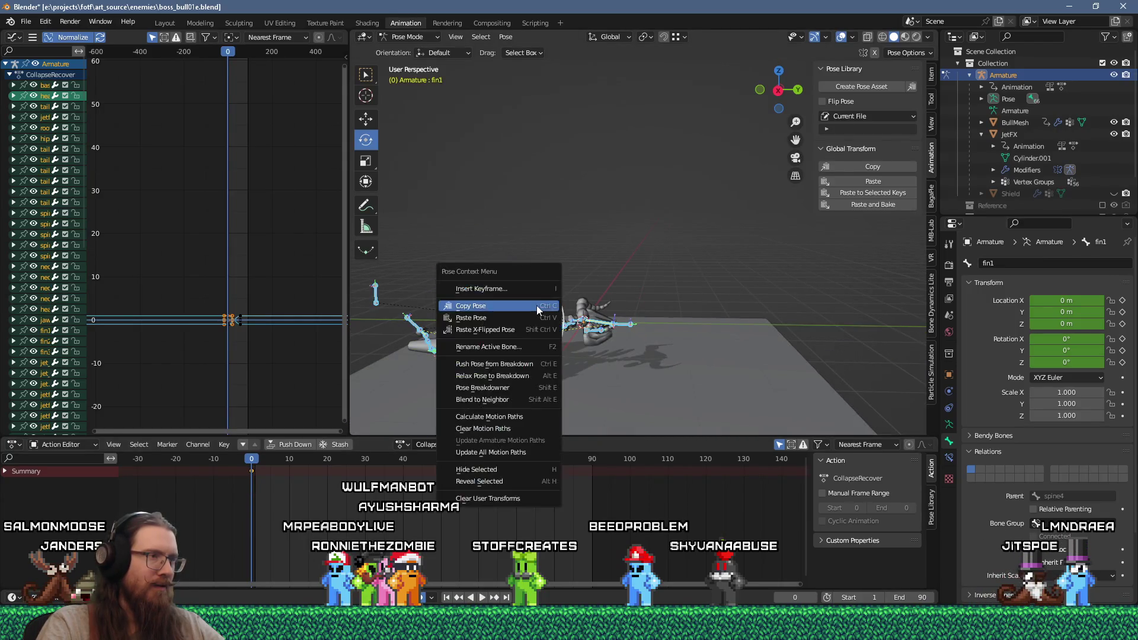
pyautogui.click(532, 317)
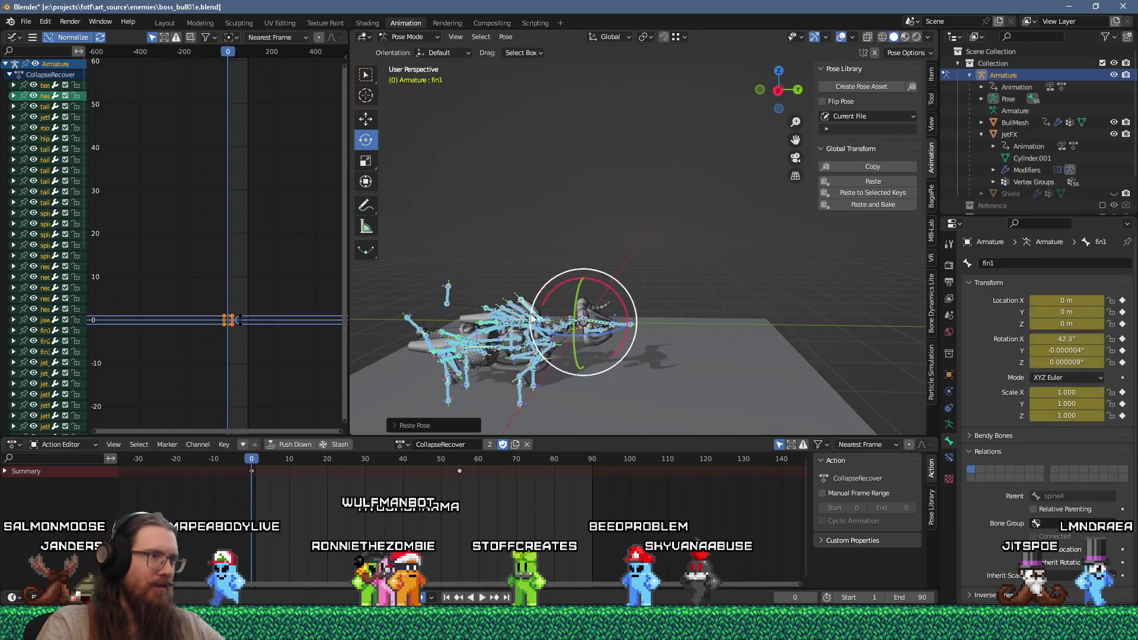
pyautogui.press('space')
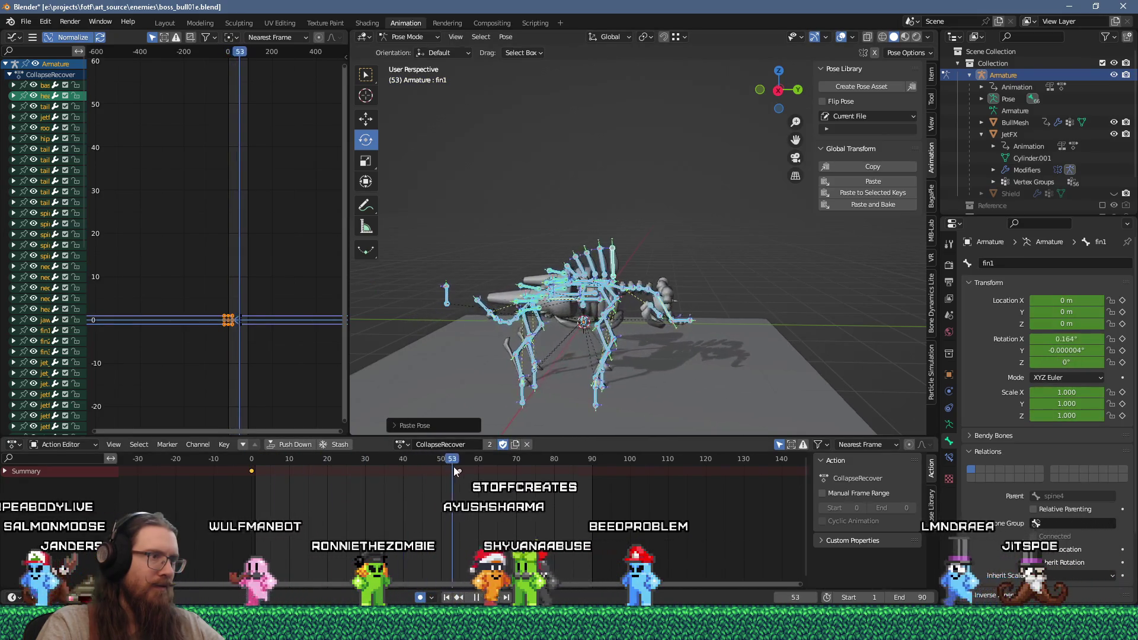
pyautogui.moveTo(307, 484)
pyautogui.mouseDown()
pyautogui.moveTo(256, 498)
pyautogui.moveTo(329, 506)
pyautogui.mouseUp()
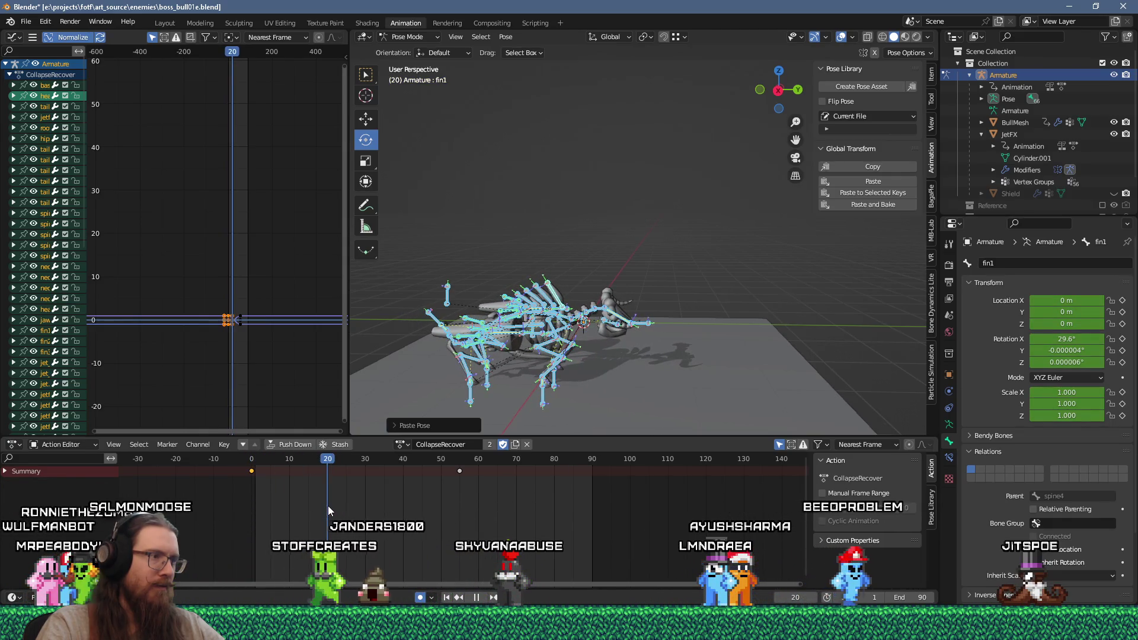
# At frame 20 of CollapseRecover, move the rig's base bone to a new keyed position.
pyautogui.click(498, 385)
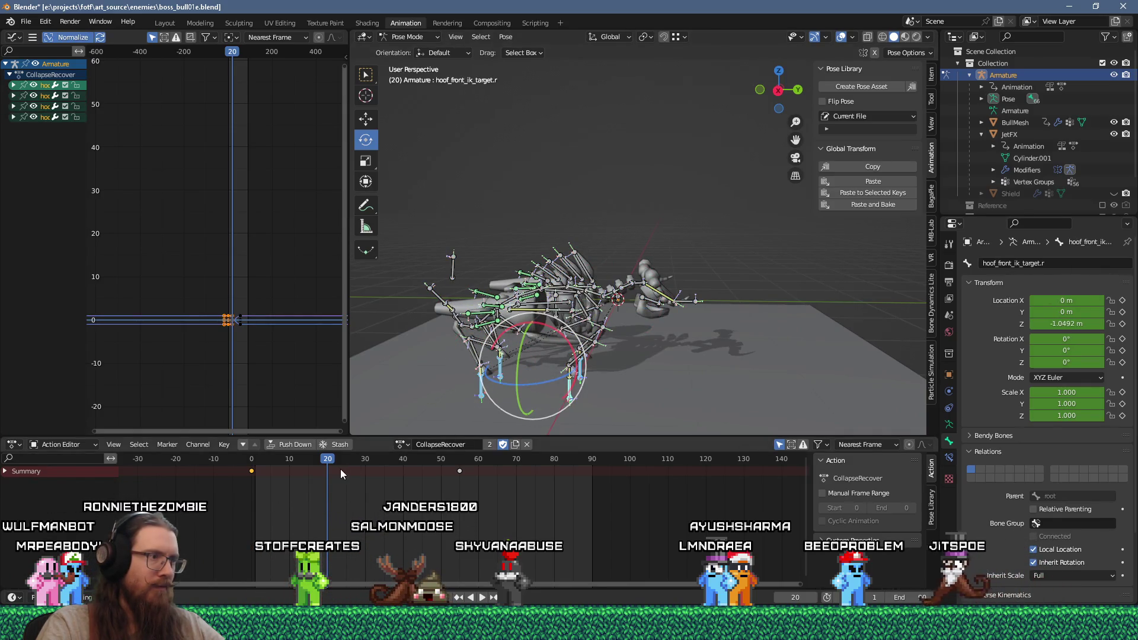
pyautogui.hotkey('shift', 'Left')
pyautogui.press('space')
pyautogui.press('space')
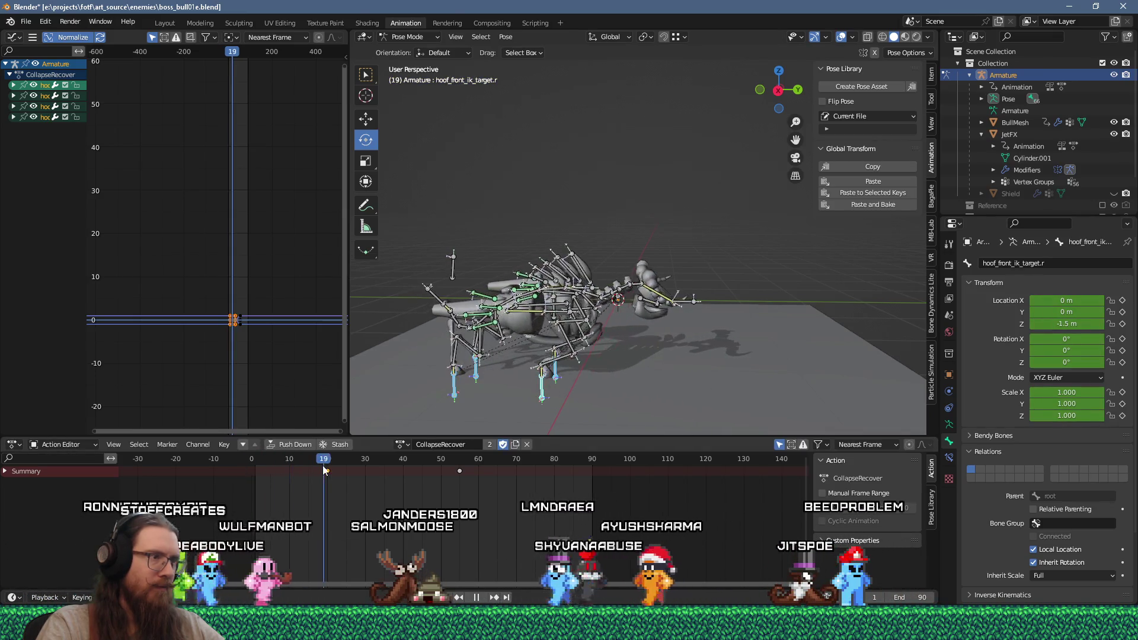
pyautogui.press('space')
pyautogui.click(329, 465)
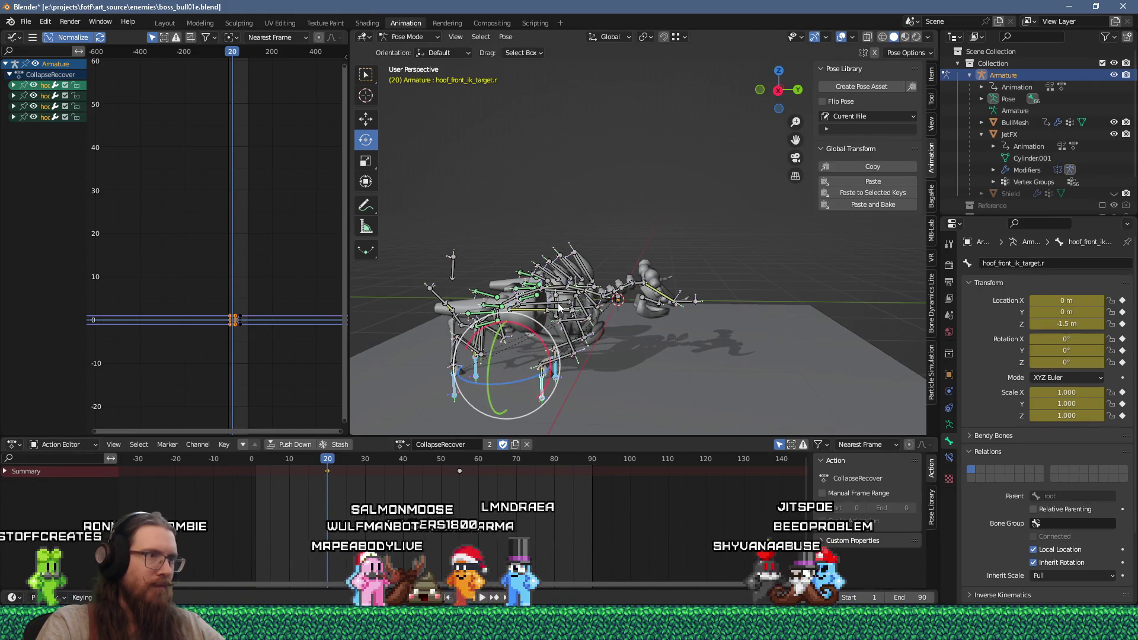
pyautogui.click(558, 304)
pyautogui.scroll(3, 560, 307)
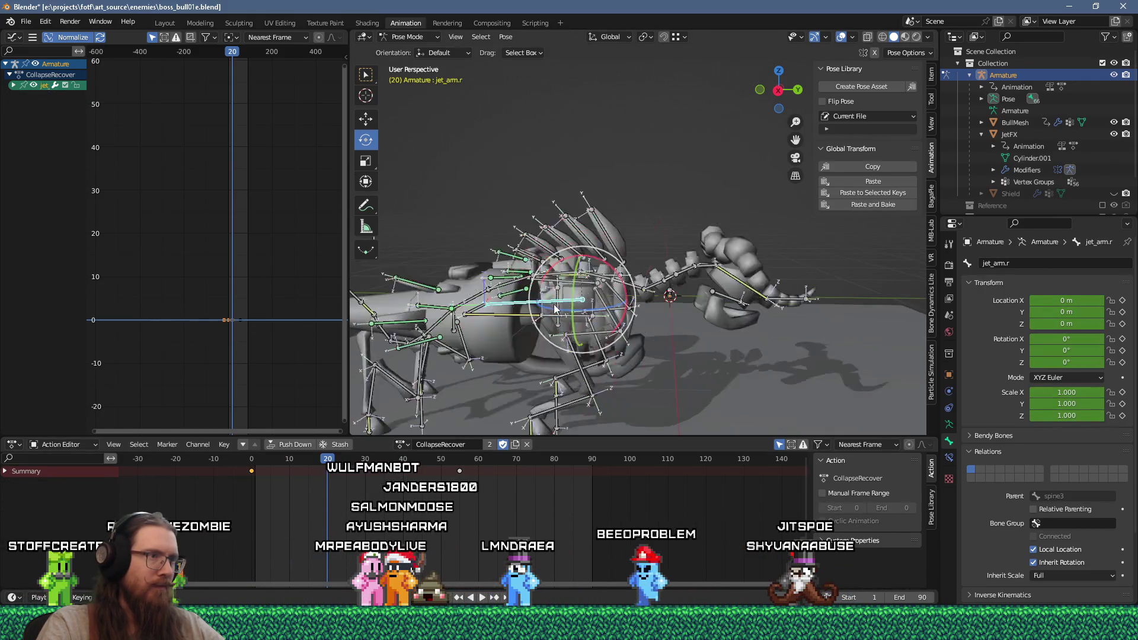
pyautogui.moveTo(341, 453)
pyautogui.mouseDown()
pyautogui.moveTo(439, 460)
pyautogui.moveTo(243, 485)
pyautogui.moveTo(328, 474)
pyautogui.mouseUp()
pyautogui.click(557, 314)
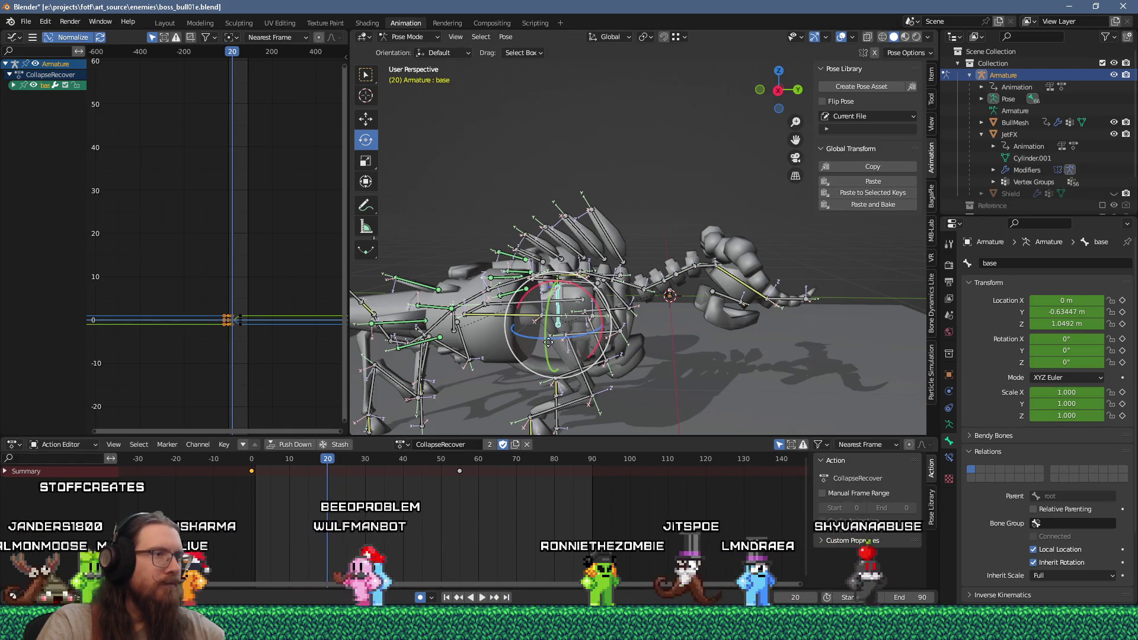
pyautogui.press('g')
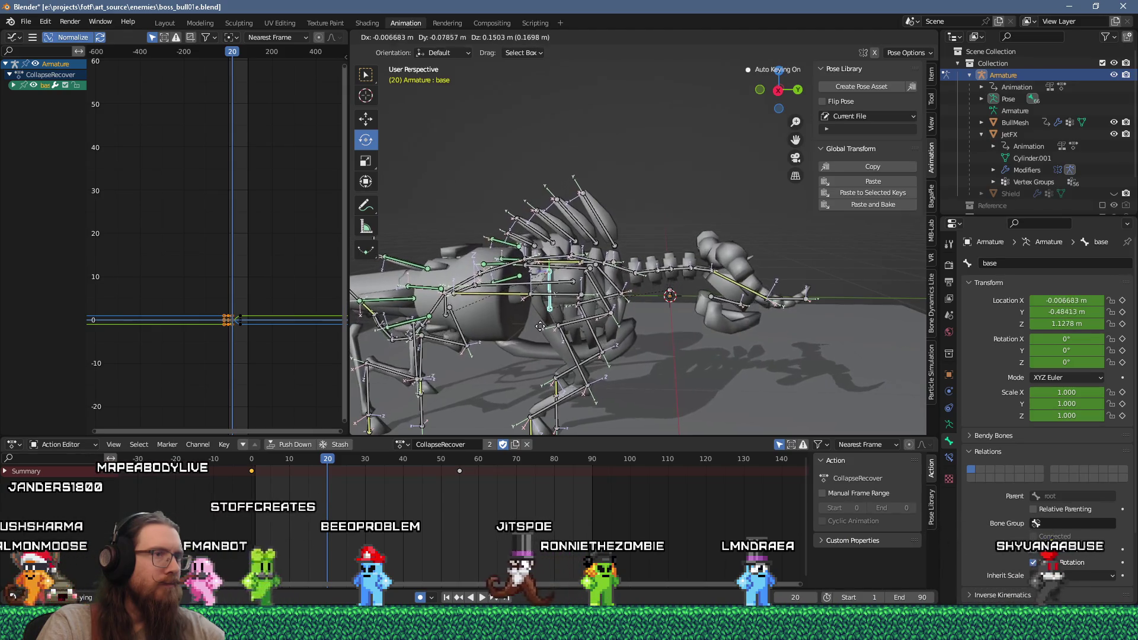
pyautogui.click(528, 341)
# Raise the hoof IK targets at frame 40, review, then select all bones and the later keyframes.
pyautogui.moveTo(329, 474); pyautogui.dragTo(404, 471)
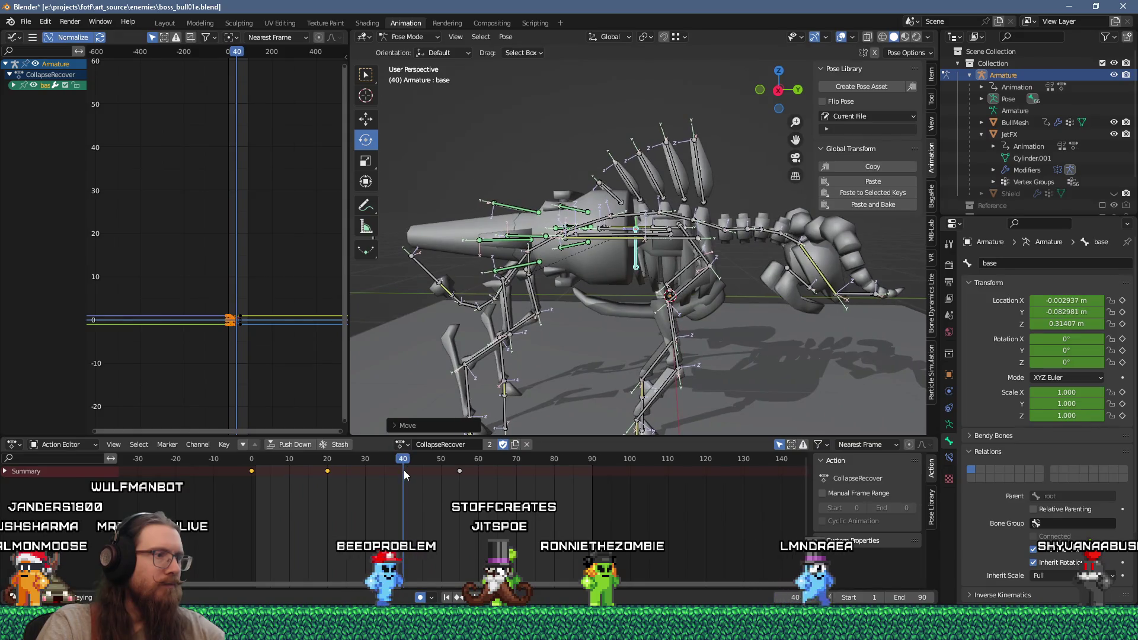
pyautogui.keyDown('shift'); pyautogui.moveTo(539, 364); pyautogui.dragTo(554, 269, button='middle'); pyautogui.keyUp('shift')
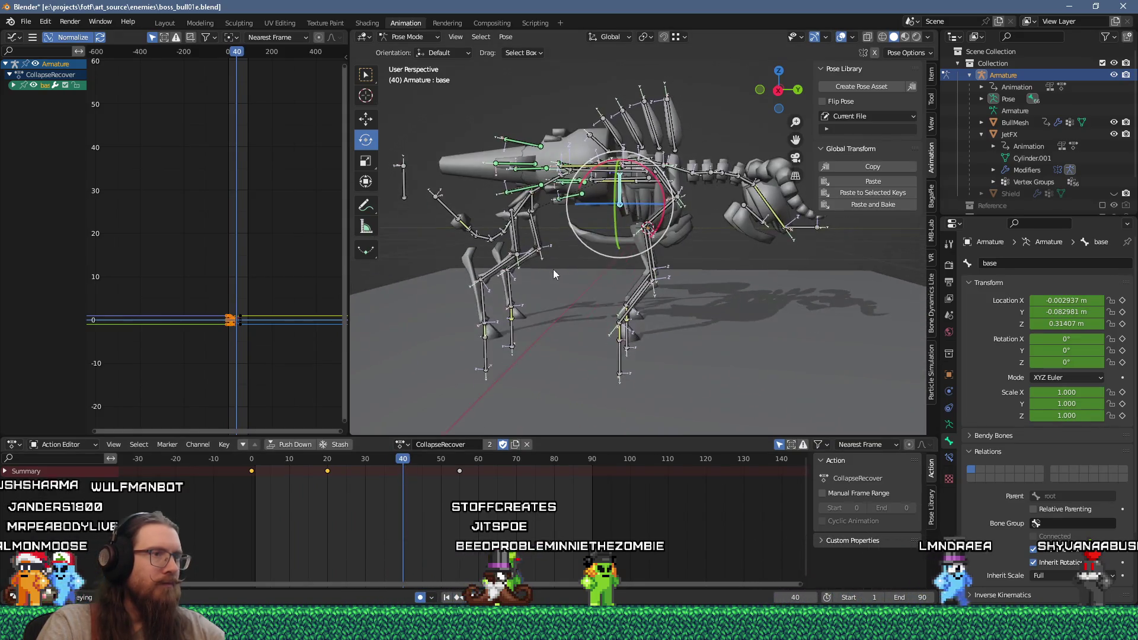
pyautogui.click(487, 361)
pyautogui.keyDown('shift'); pyautogui.click(621, 358); pyautogui.keyUp('shift')
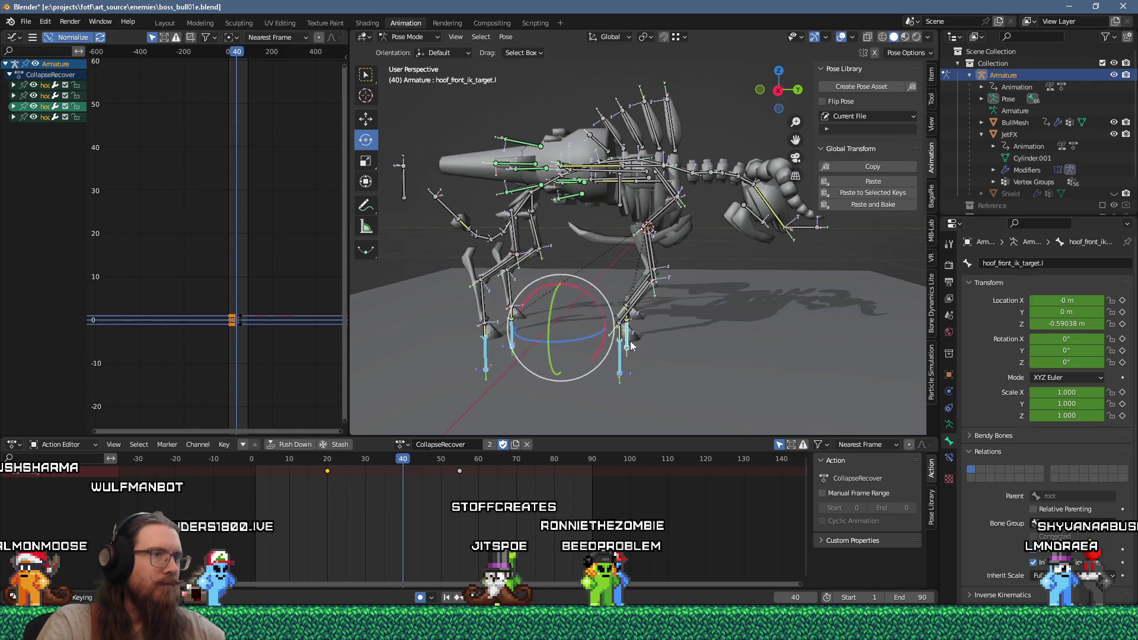
pyautogui.moveTo(560, 280); pyautogui.dragTo(563, 259)
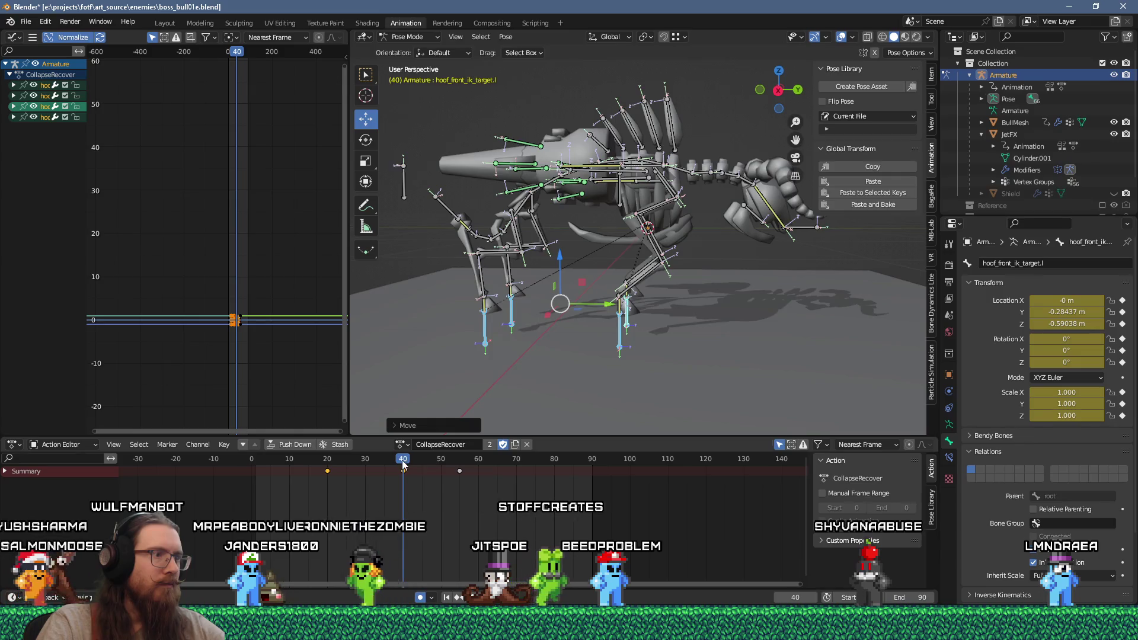
pyautogui.press('space')
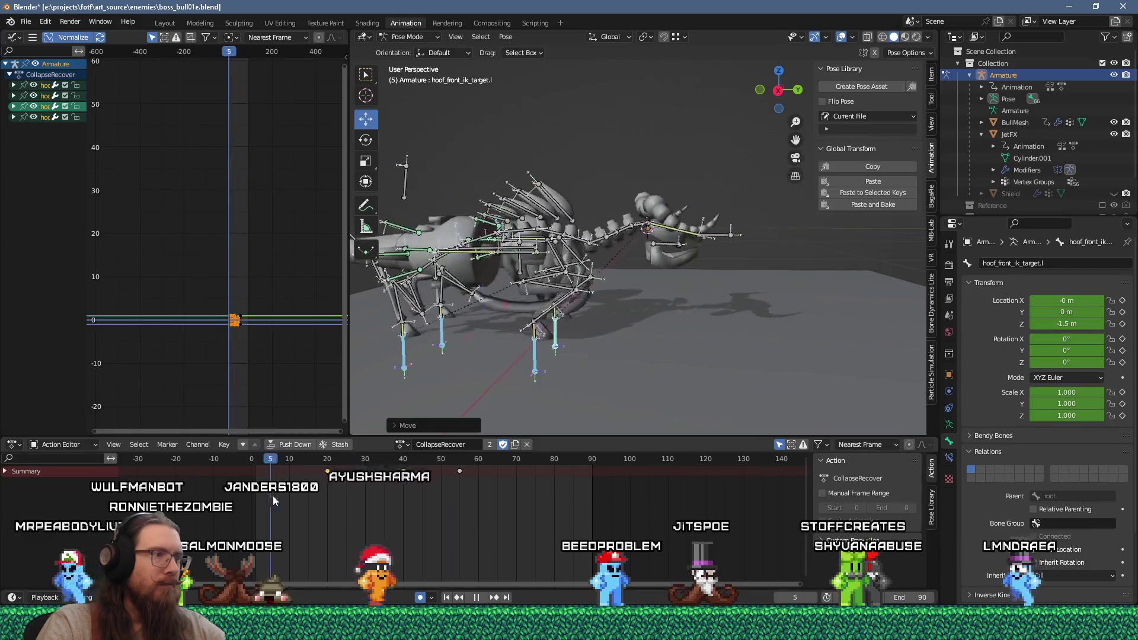
pyautogui.click(526, 464)
pyautogui.moveTo(526, 464); pyautogui.dragTo(326, 473)
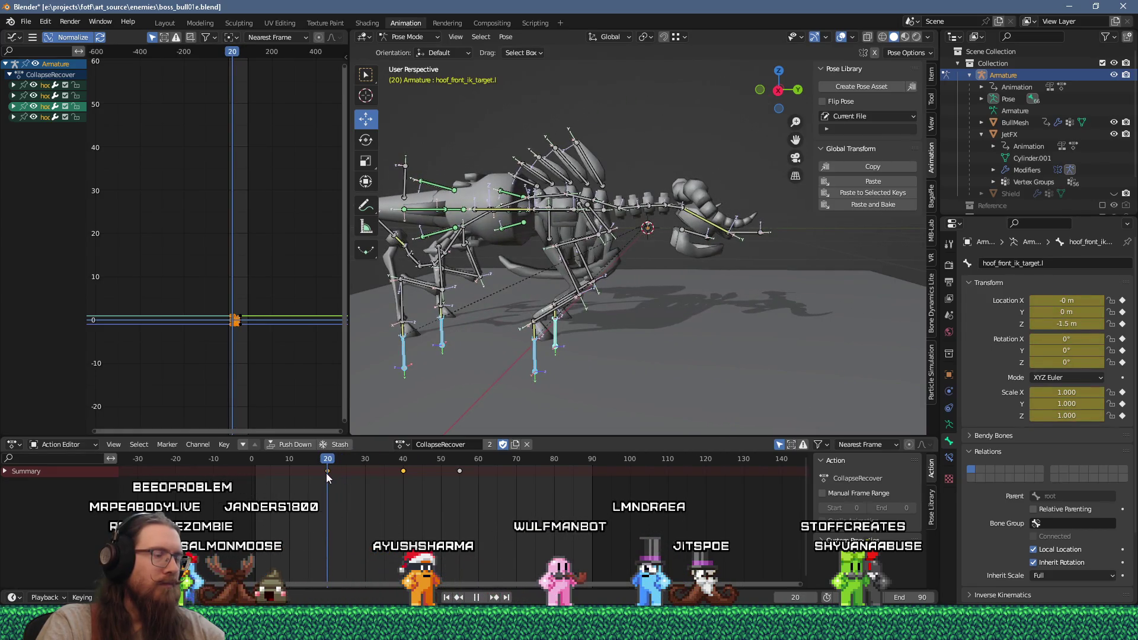
pyautogui.press('a')
pyautogui.moveTo(491, 494)
pyautogui.mouseDown()
pyautogui.moveTo(397, 461)
pyautogui.moveTo(363, 476)
pyautogui.mouseUp()
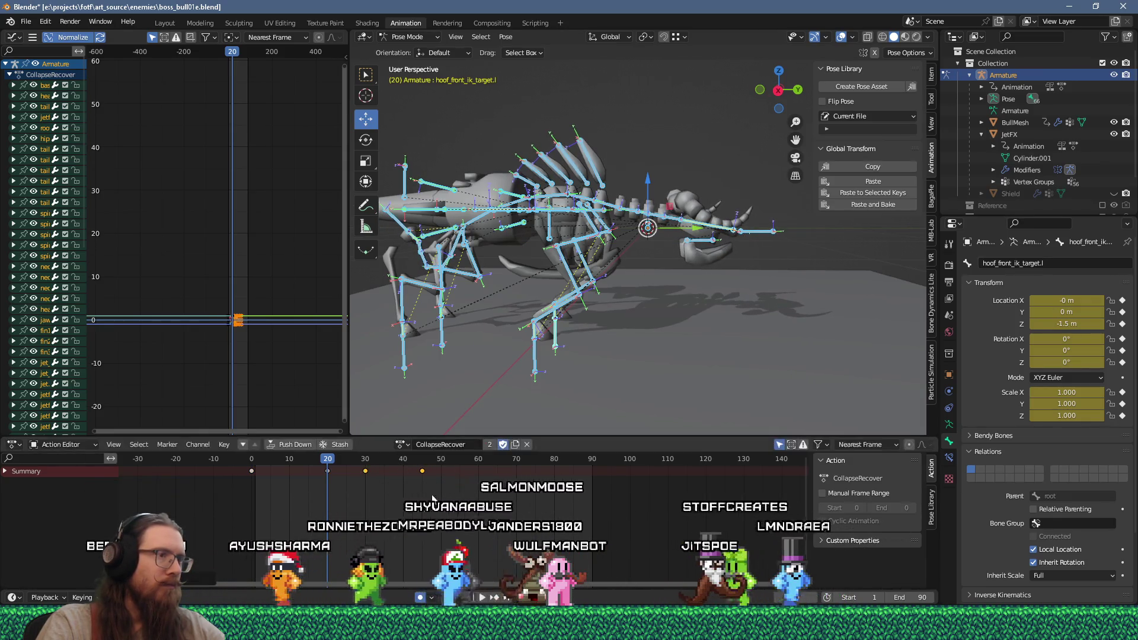
# Shift the later CollapseRecover keys 9 frames earlier to frames 10, 20 and 30, then replay.
pyautogui.moveTo(443, 484); pyautogui.dragTo(404, 473)
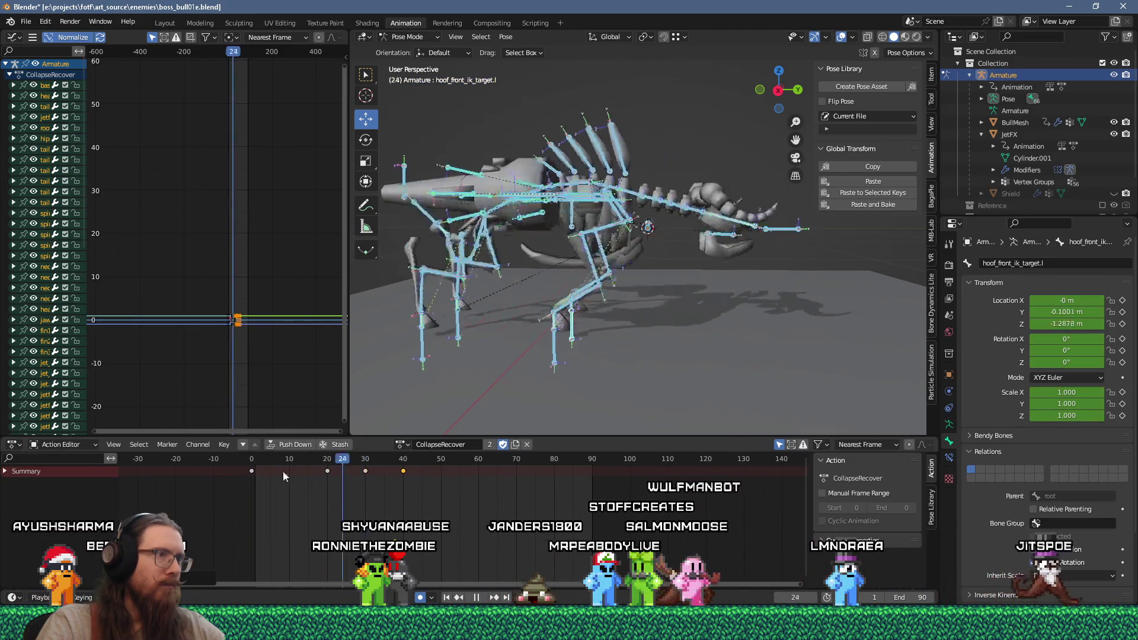
pyautogui.press('space')
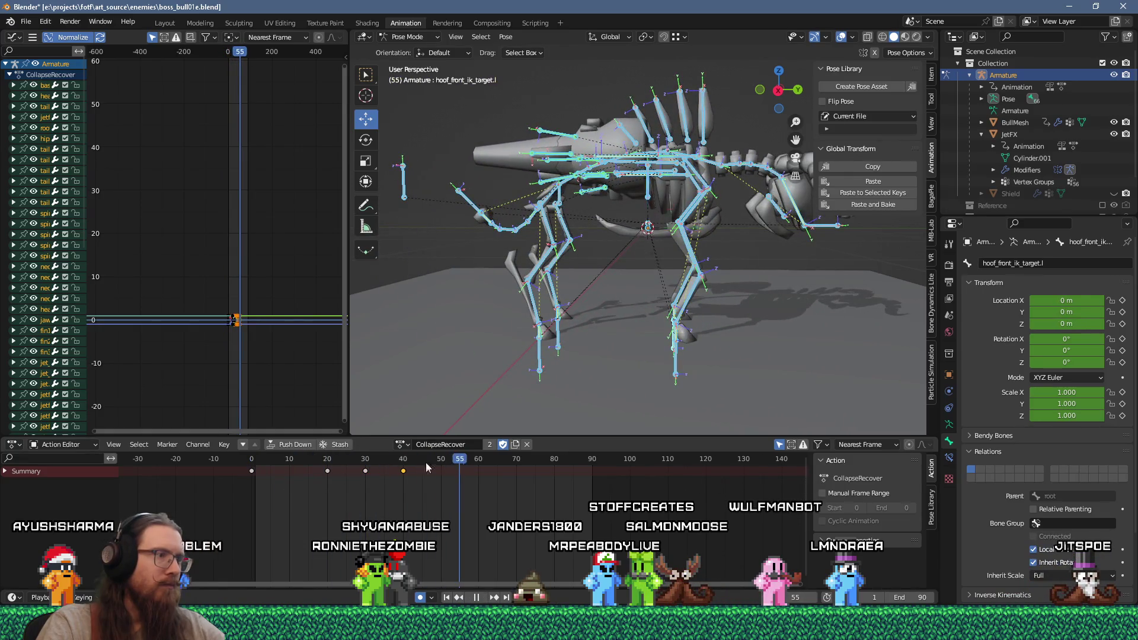
pyautogui.press('Escape')
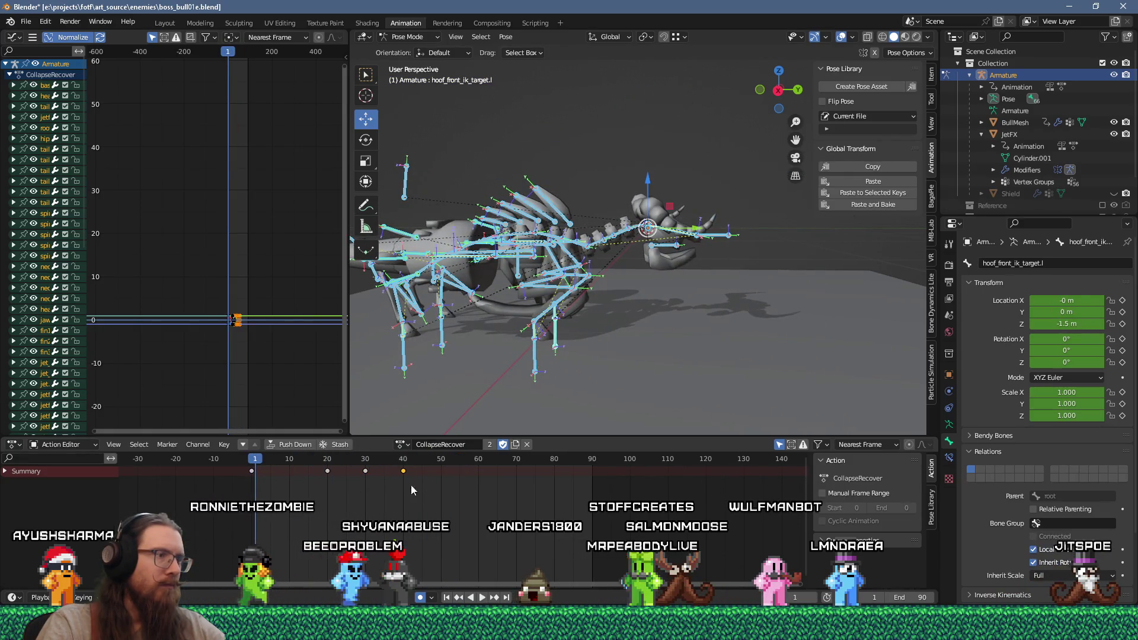
pyautogui.press(']')
pyautogui.press('g')
pyautogui.click(286, 476)
pyautogui.press('space')
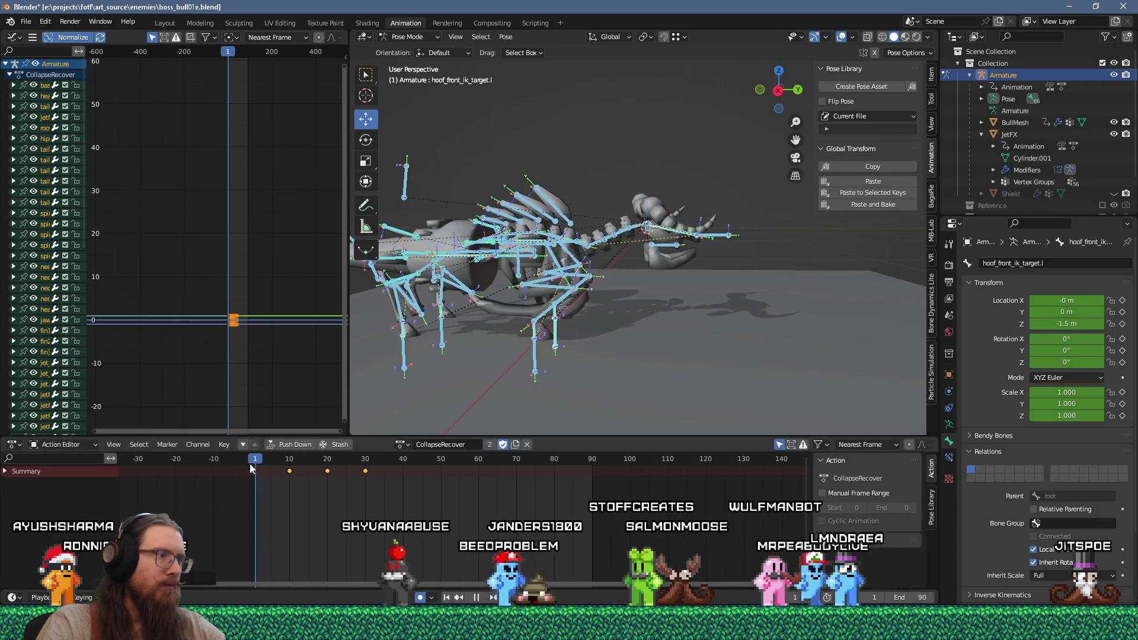
pyautogui.moveTo(467, 464)
pyautogui.mouseDown()
pyautogui.moveTo(258, 480)
pyautogui.moveTo(415, 465)
pyautogui.moveTo(374, 468)
pyautogui.moveTo(384, 475)
pyautogui.mouseUp()
# Nudge the base bone's position at frames 35 and 40 and review the result.
pyautogui.click(648, 198)
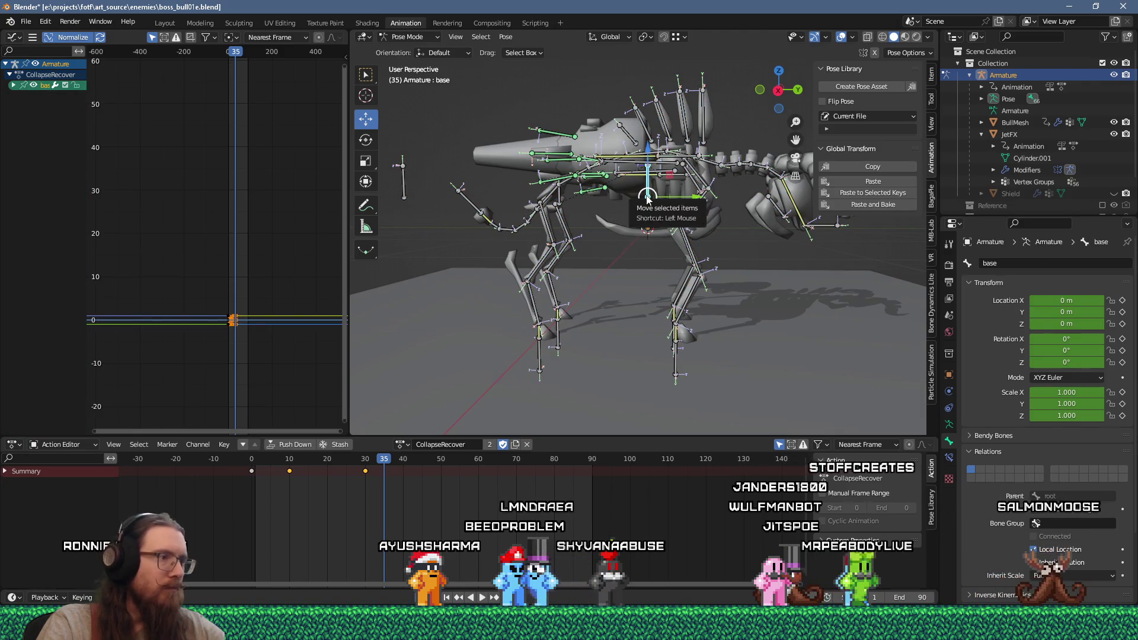
pyautogui.moveTo(647, 198); pyautogui.dragTo(648, 213)
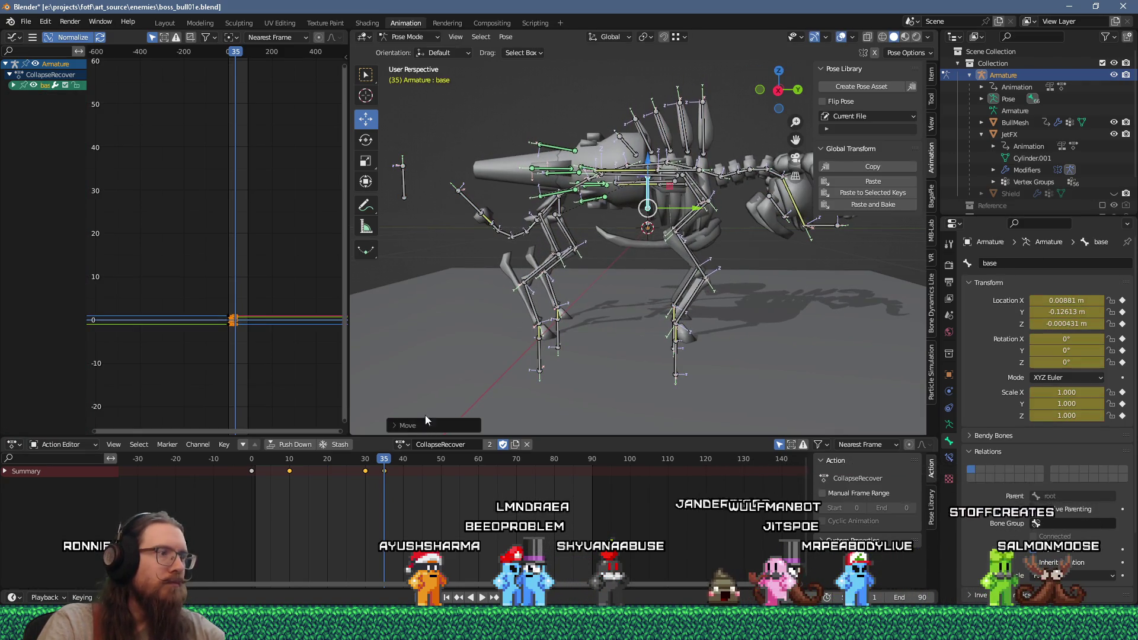
pyautogui.moveTo(397, 462); pyautogui.dragTo(403, 462)
pyautogui.press('g')
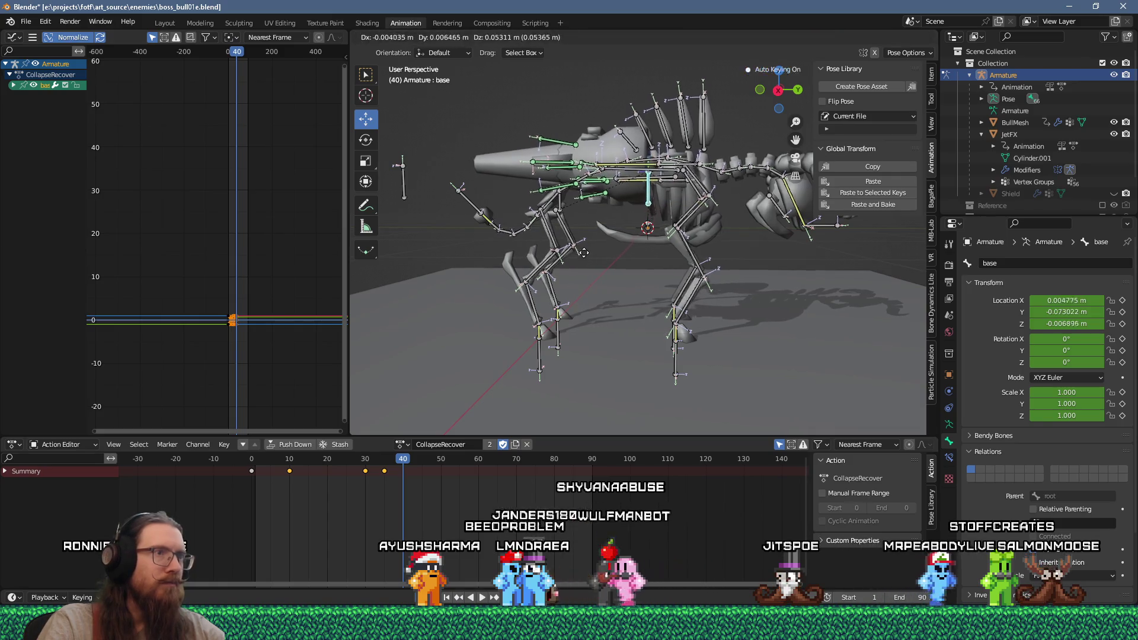
pyautogui.click(585, 249)
pyautogui.press('space')
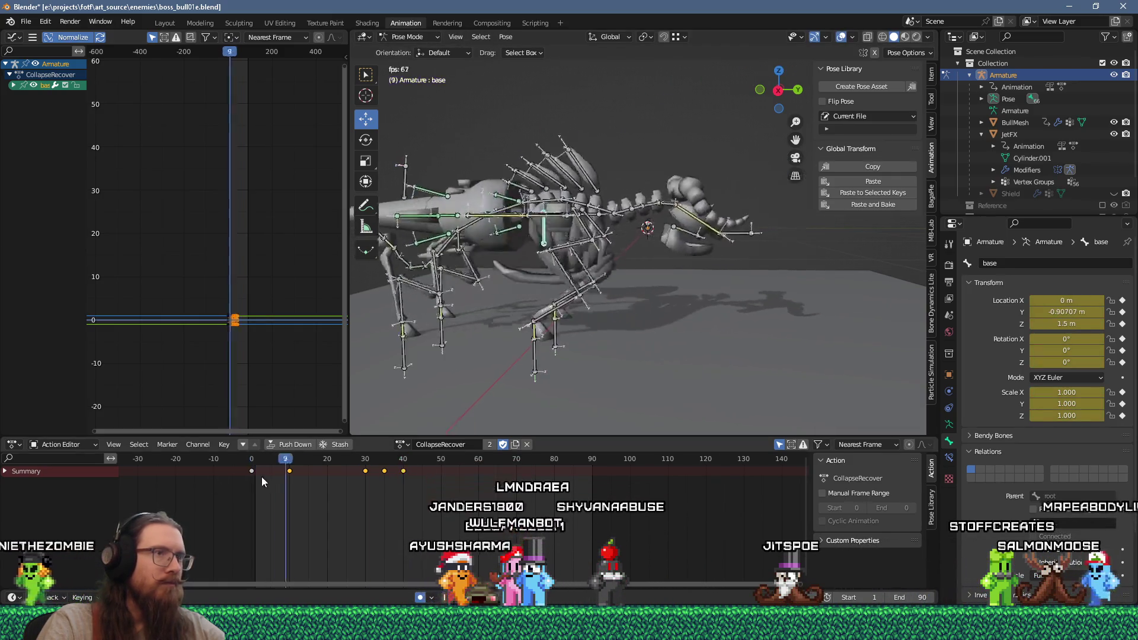
pyautogui.press('Escape')
pyautogui.press('space')
pyautogui.moveTo(496, 460)
pyautogui.mouseDown()
pyautogui.moveTo(272, 498)
pyautogui.moveTo(382, 488)
pyautogui.moveTo(296, 498)
pyautogui.moveTo(380, 501)
pyautogui.mouseUp()
# Shift the last keys later so the final key lands at frame 50, then replay.
pyautogui.press(']')
pyautogui.press('g')
pyautogui.click(404, 478)
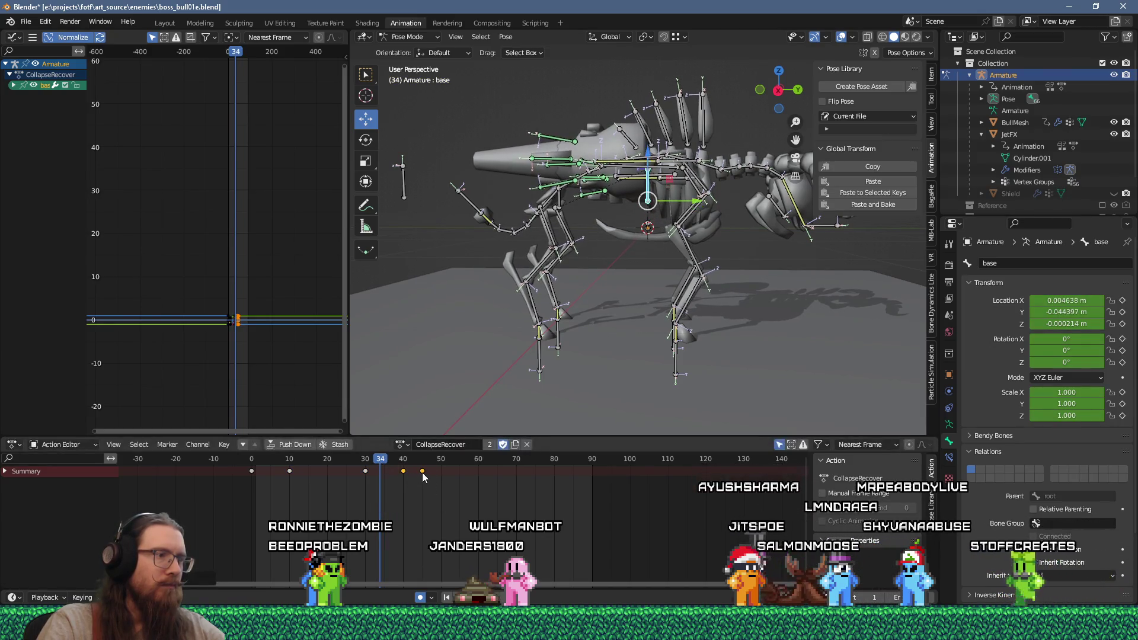
pyautogui.click(442, 473)
pyautogui.press('space')
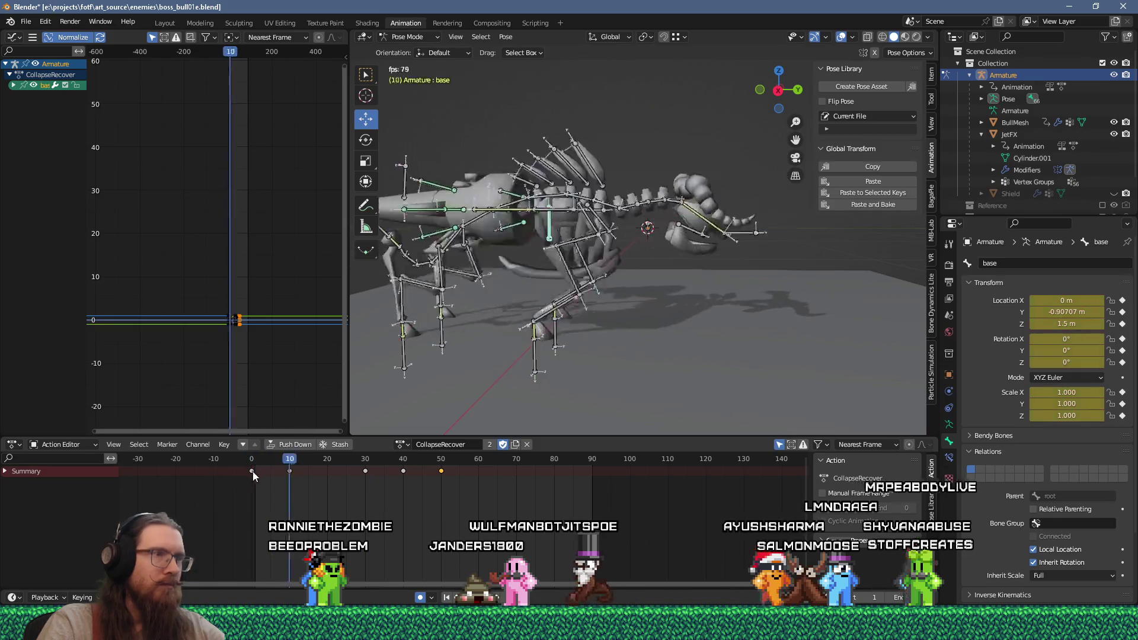
pyautogui.moveTo(329, 474)
pyautogui.mouseDown()
pyautogui.moveTo(333, 489)
pyautogui.moveTo(385, 486)
pyautogui.moveTo(284, 492)
pyautogui.moveTo(368, 489)
pyautogui.mouseUp()
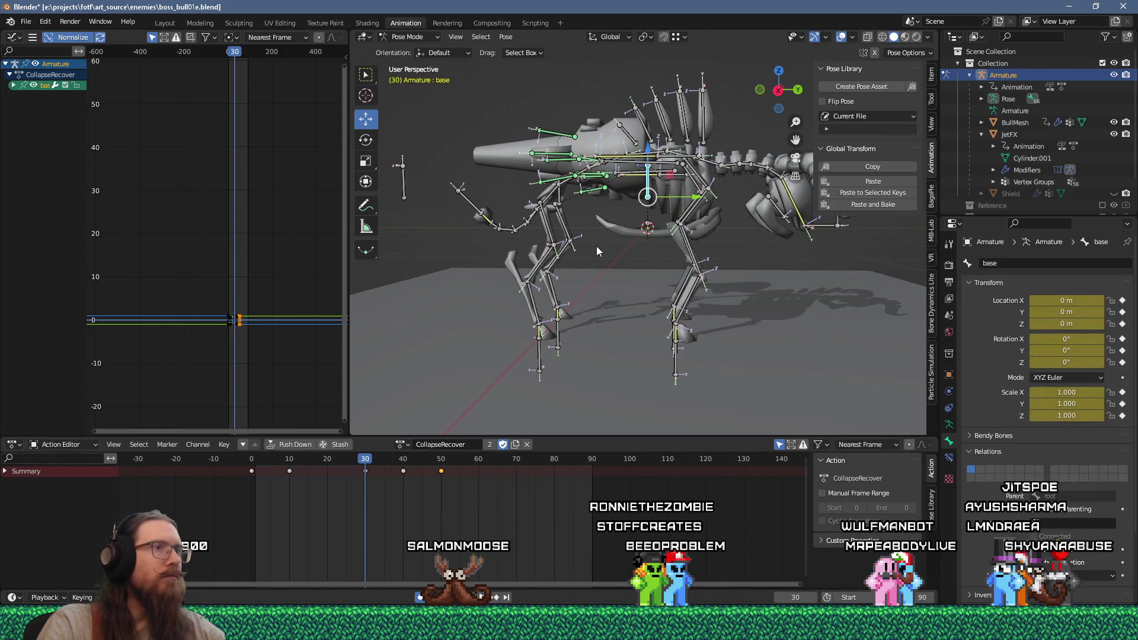
# Offset the base bone slightly, replay from frame 32, and save the .blend file.
pyautogui.press('g')
pyautogui.click(534, 332)
pyautogui.click(375, 473)
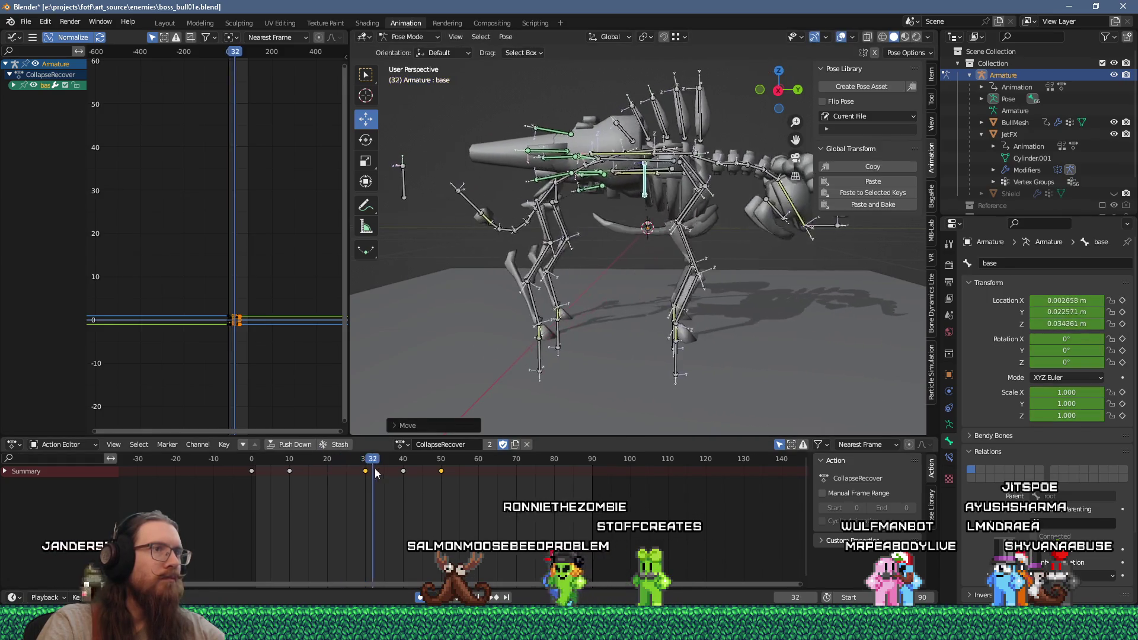
pyautogui.press('space')
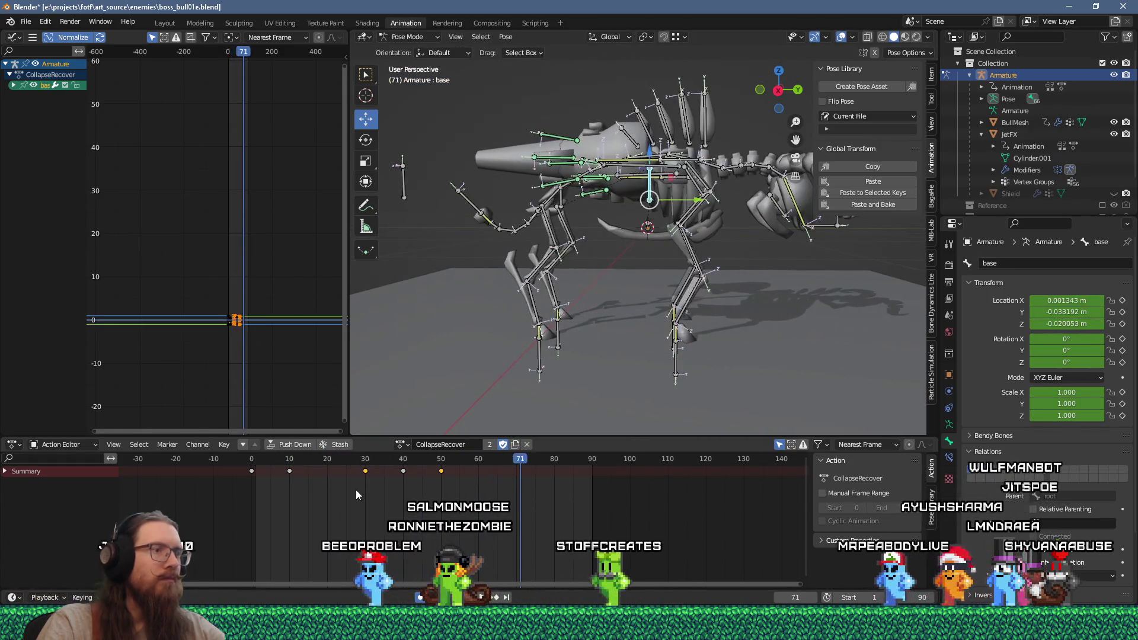
pyautogui.click(26, 21)
pyautogui.click(42, 143)
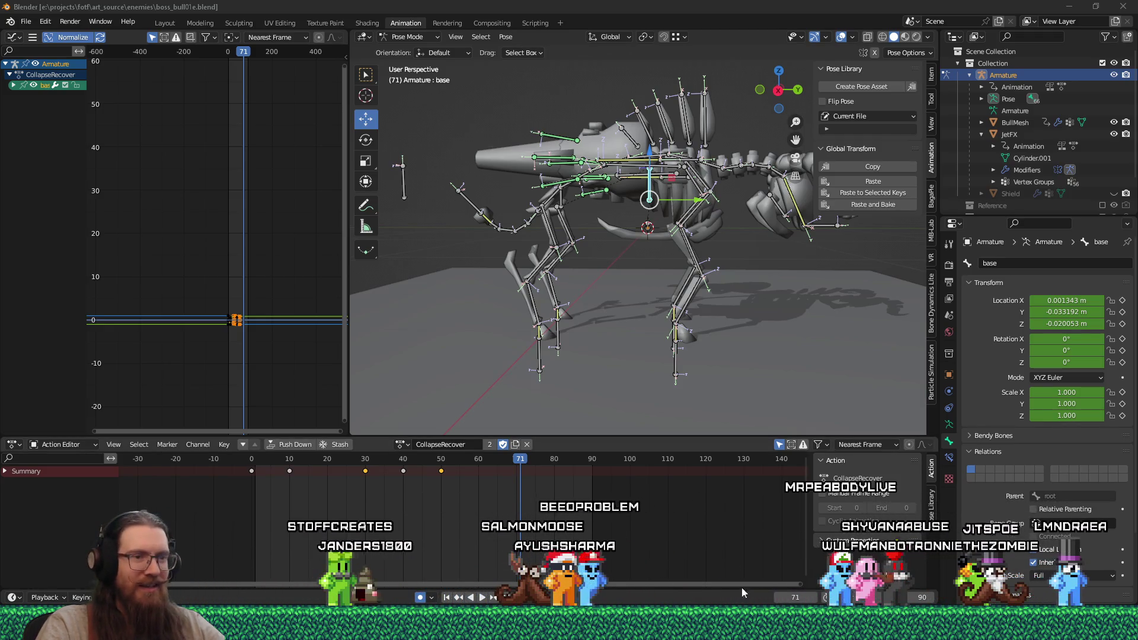
# Switch from Blender to the Godot Engine editor showing BossCharger.gd.
pyautogui.hotkey('alt', 'Tab')
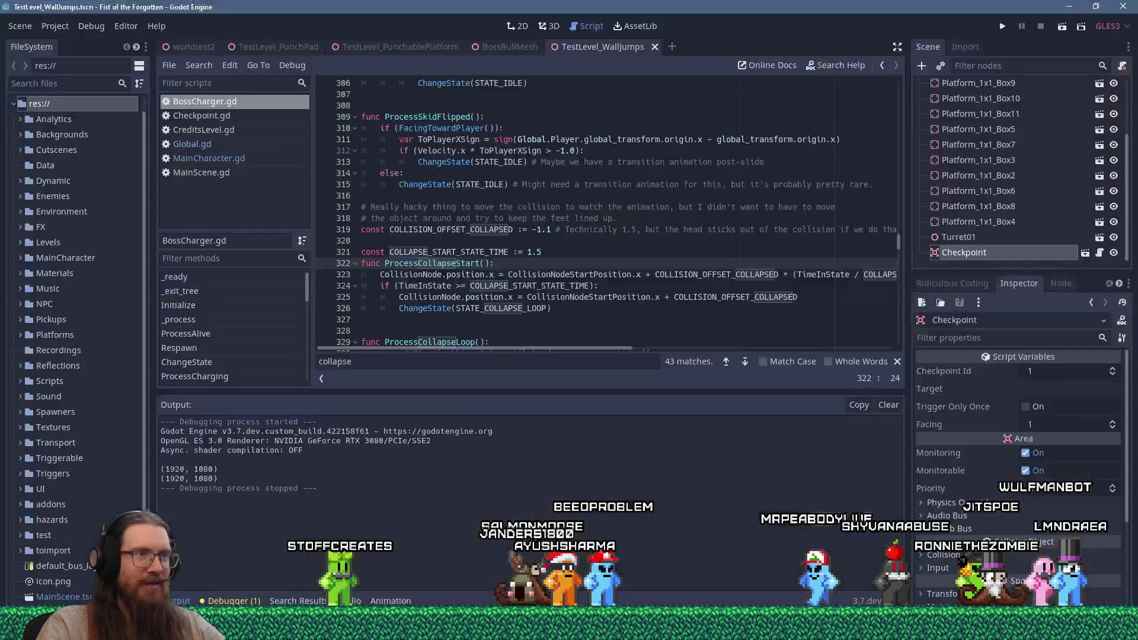
# Run the game from Godot to test the bull boss fight and open the dev console.
pyautogui.click(1003, 23)
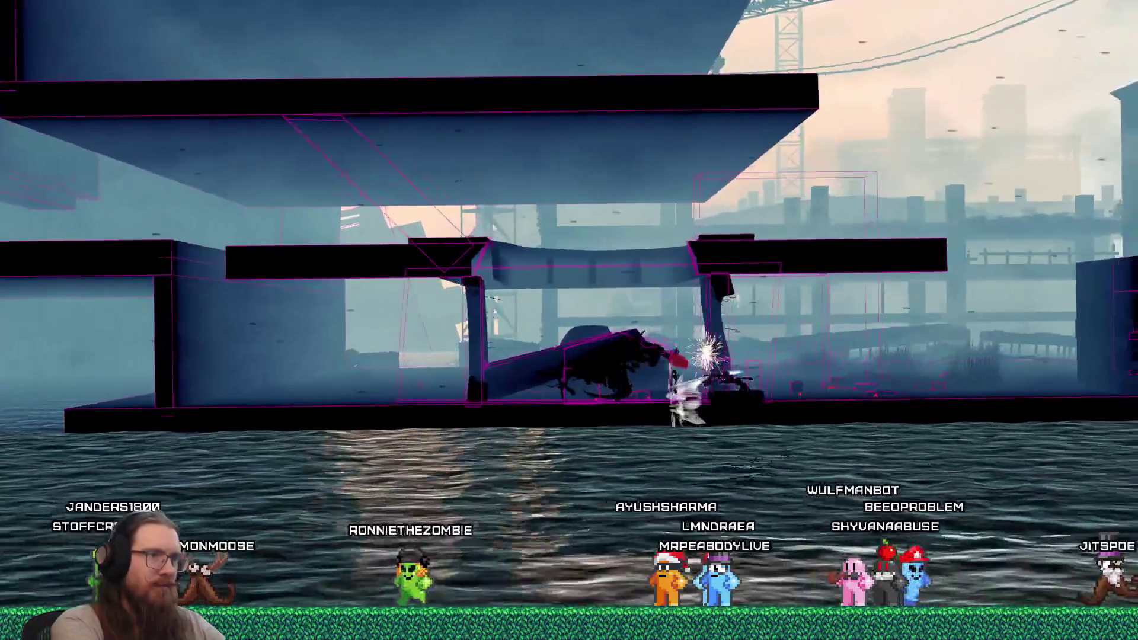
pyautogui.press('`')
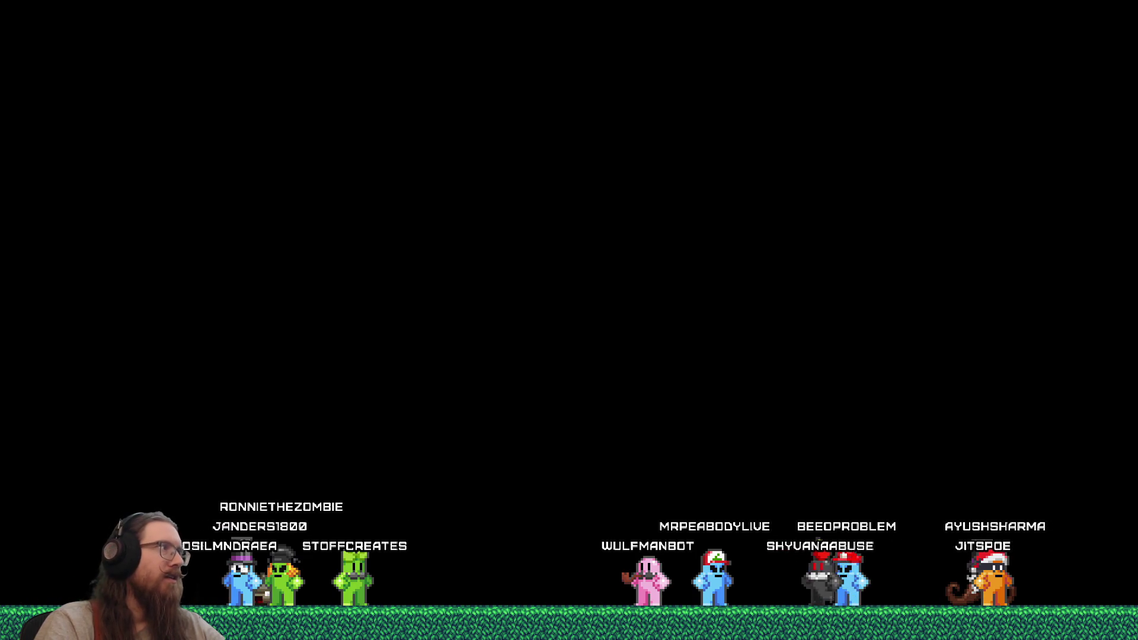
# Export the bull rig with its CollapseRecover action as glTF 2.0, then return to Godot.
pyautogui.click(26, 22)
pyautogui.moveTo(56, 195)
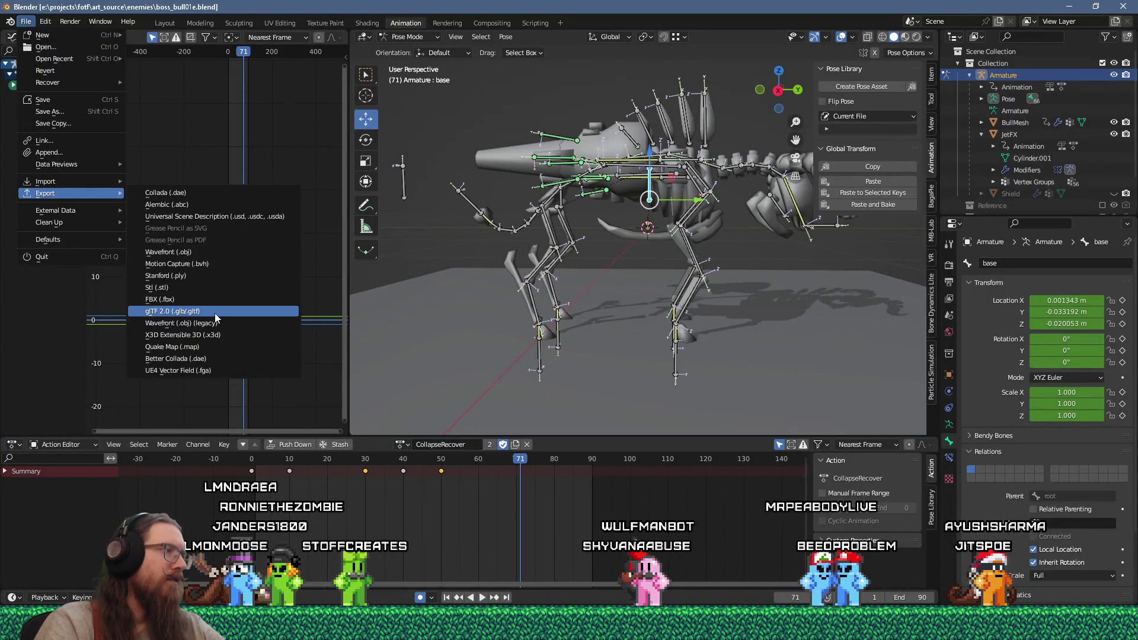
pyautogui.click(214, 313)
pyautogui.click(900, 500)
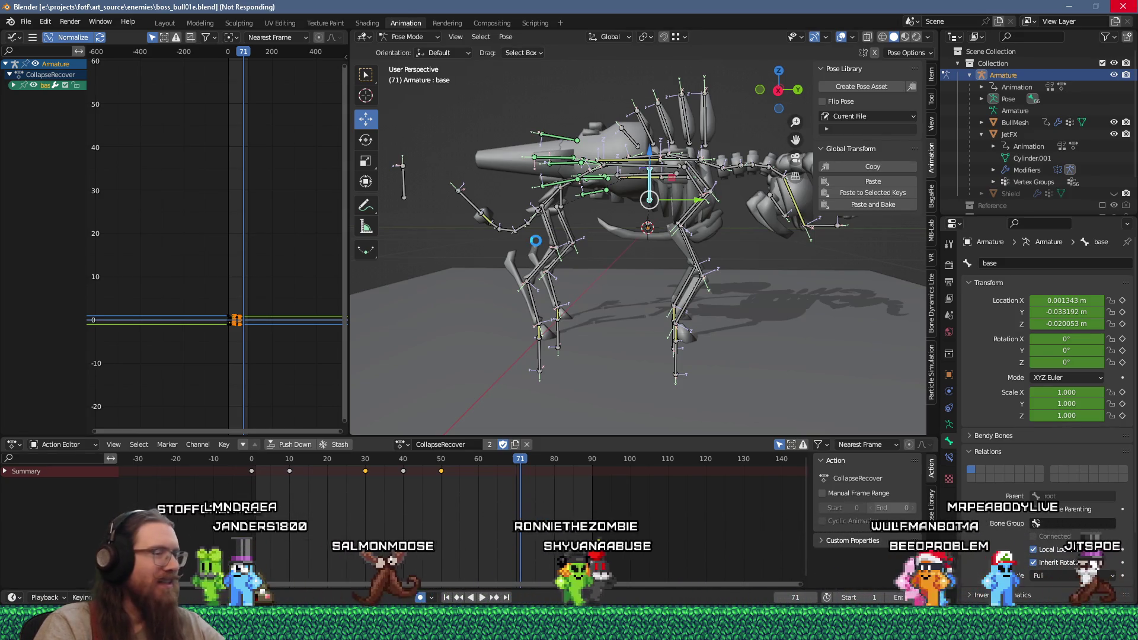
pyautogui.hotkey('alt', 'Tab')
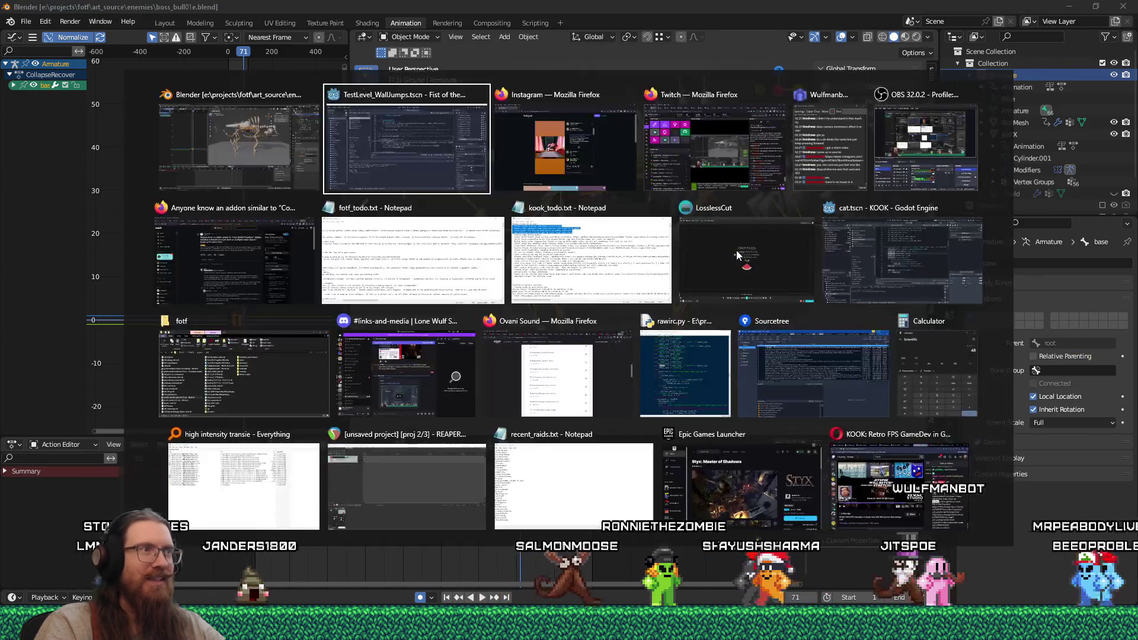
# Rerun the boss-fight test, quit via the in-game console, and bring up fotf_todo.txt.
pyautogui.click(1004, 26)
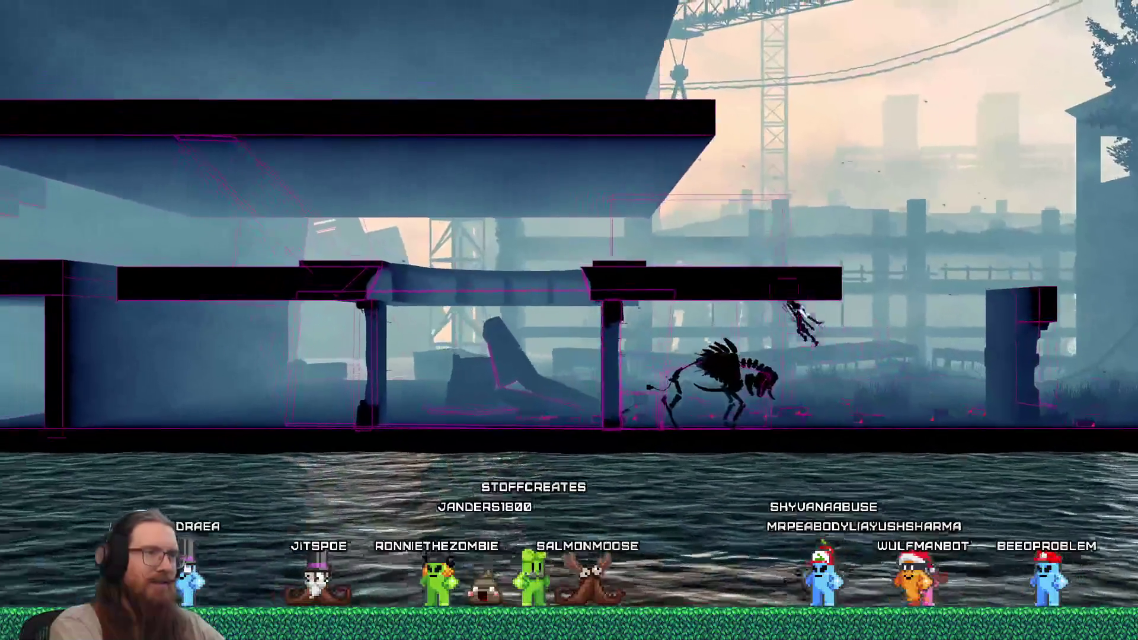
pyautogui.press('`')
pyautogui.write('it')
pyautogui.press('Return')
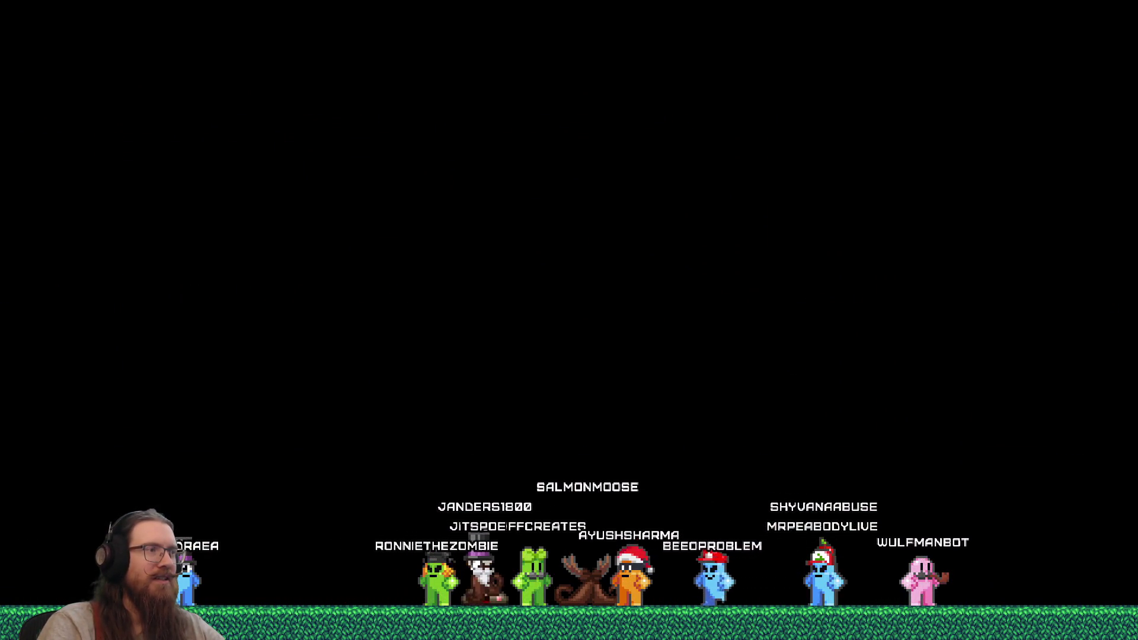
pyautogui.hotkey('alt', 'Tab')
pyautogui.click(431, 277)
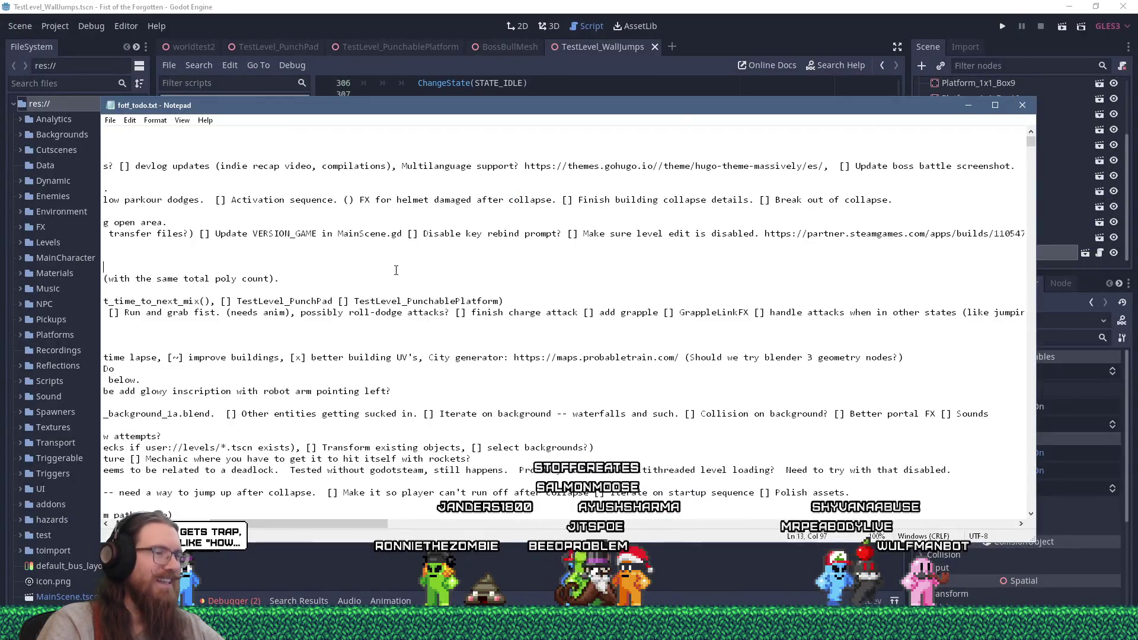
# Move the Charge boss battle (Bull) line below Grabber enemy iteration and save fotf_todo.txt.
pyautogui.hotkey('ctrl', 'Home')
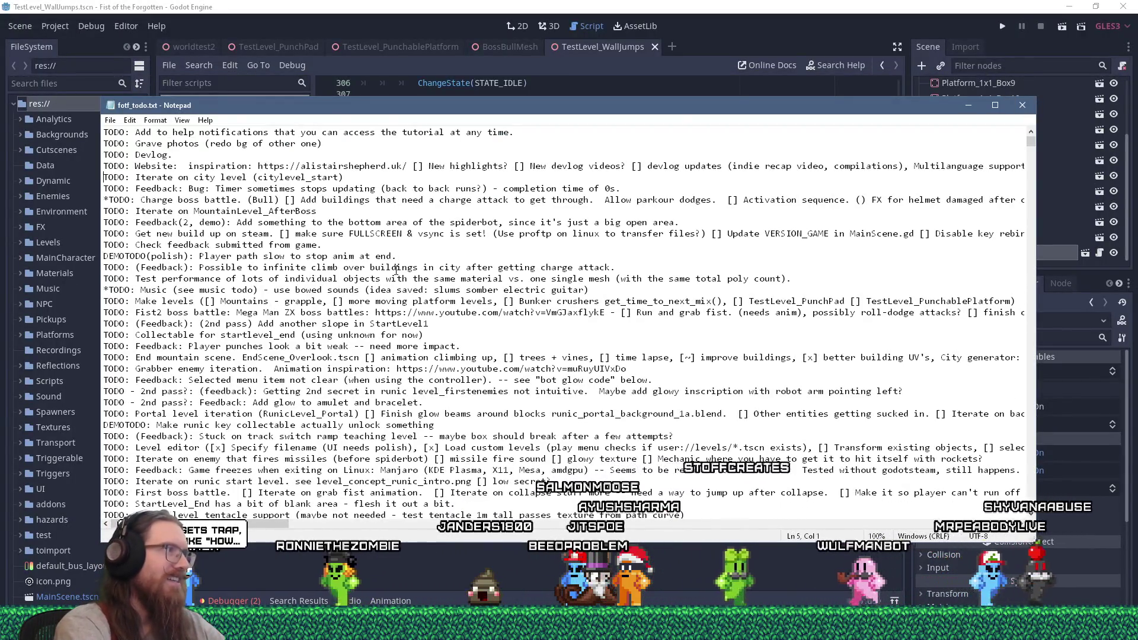
pyautogui.hotkey('shift', 'Down')
pyautogui.hotkey('ctrl', 'x')
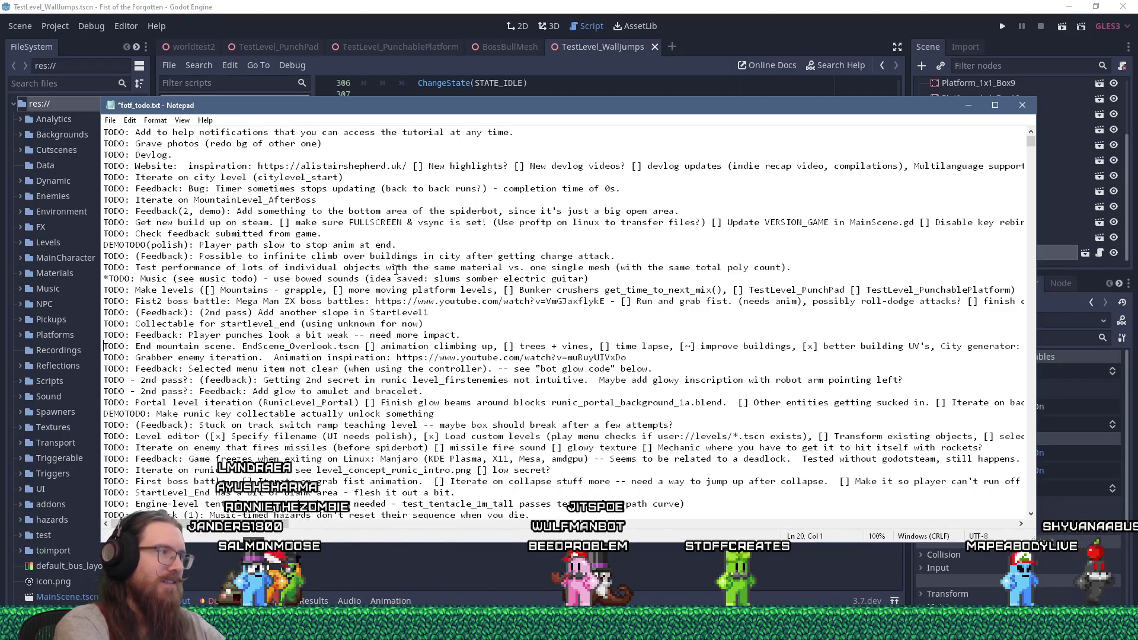
pyautogui.hotkey('ctrl', 'z')
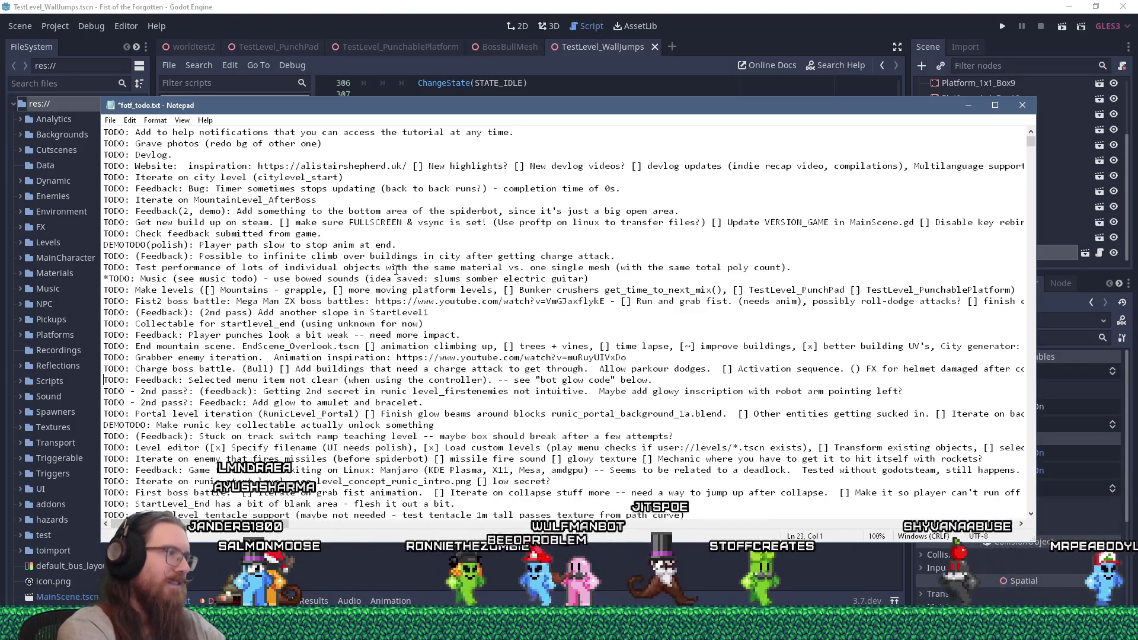
pyautogui.hotkey('ctrl', 's')
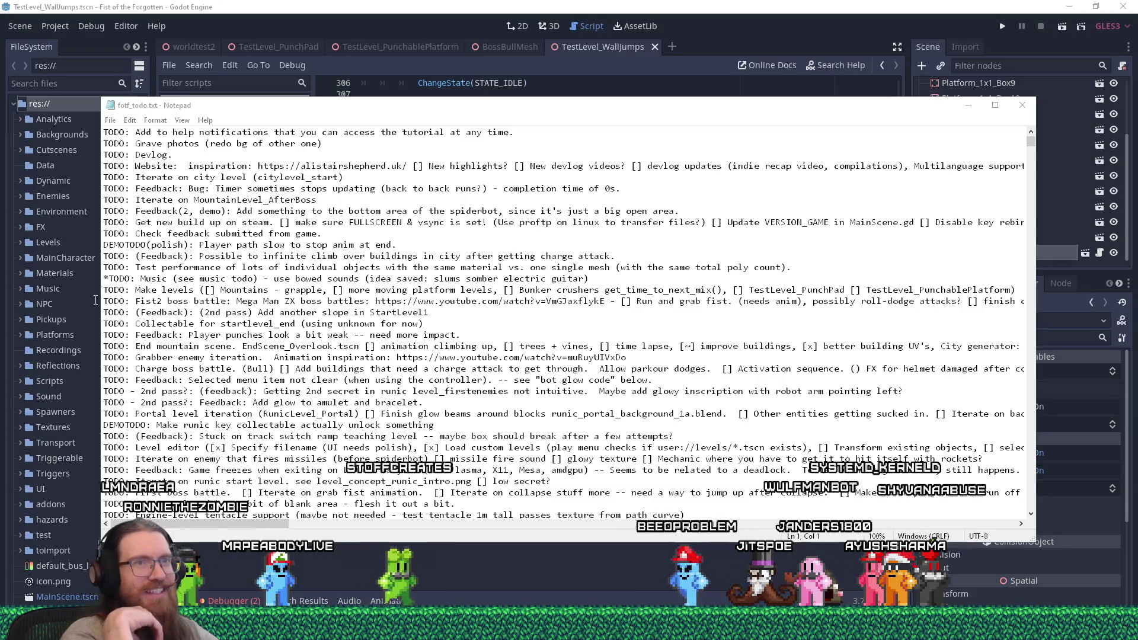
pyautogui.scroll(-20, 201, 275)
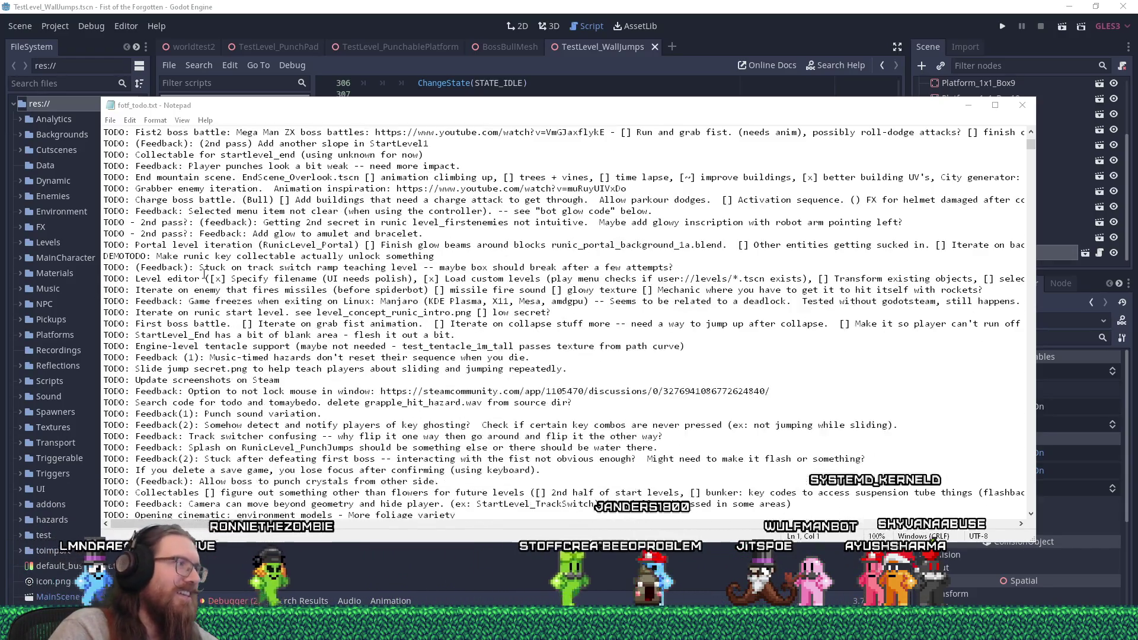
pyautogui.scroll(-20, 190, 261)
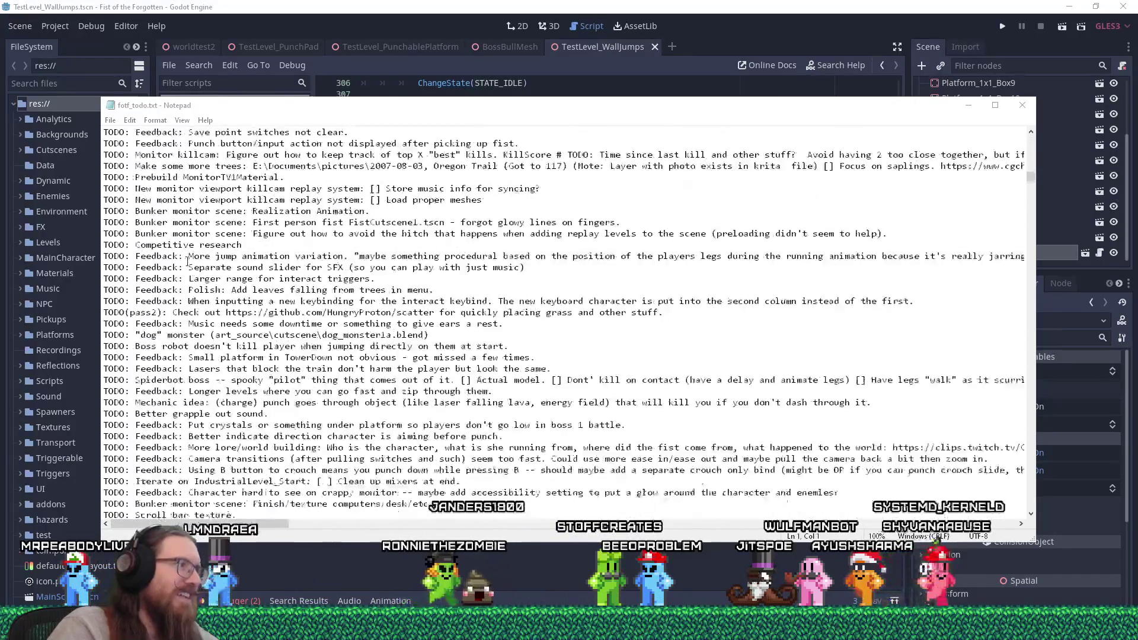
pyautogui.click(150, 303)
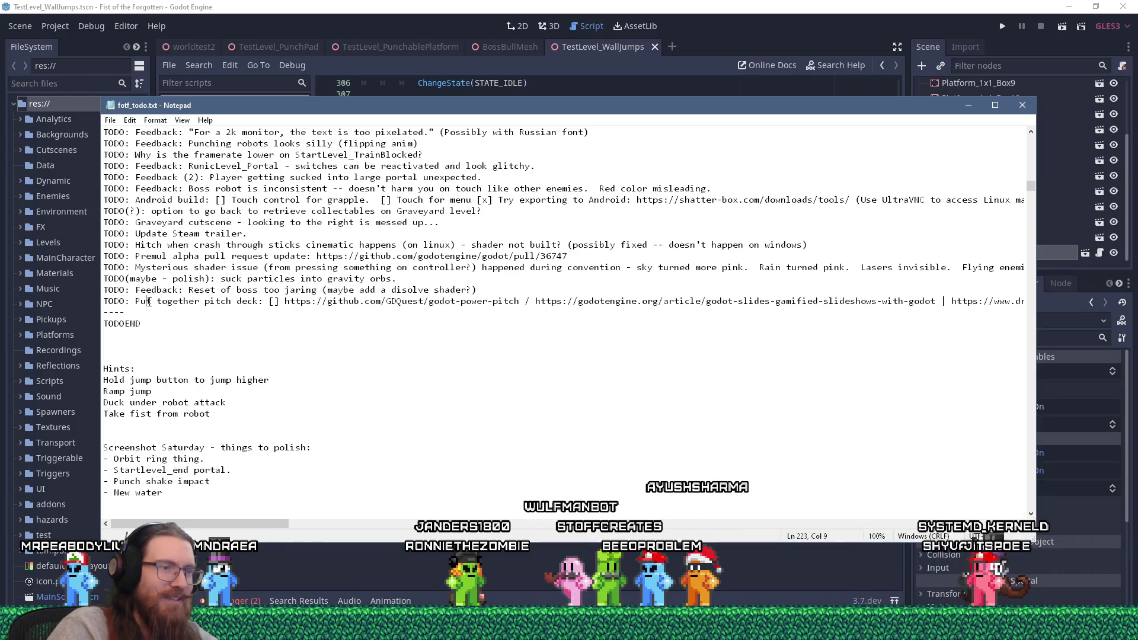
pyautogui.scroll(-10, 151, 284)
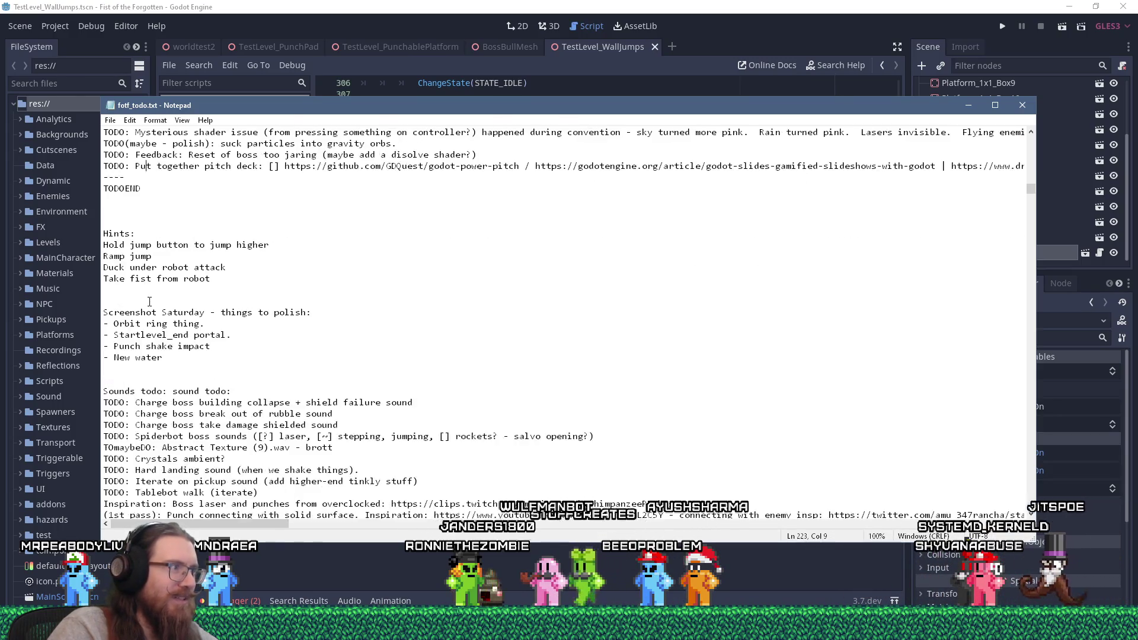
pyautogui.scroll(-3, 160, 232)
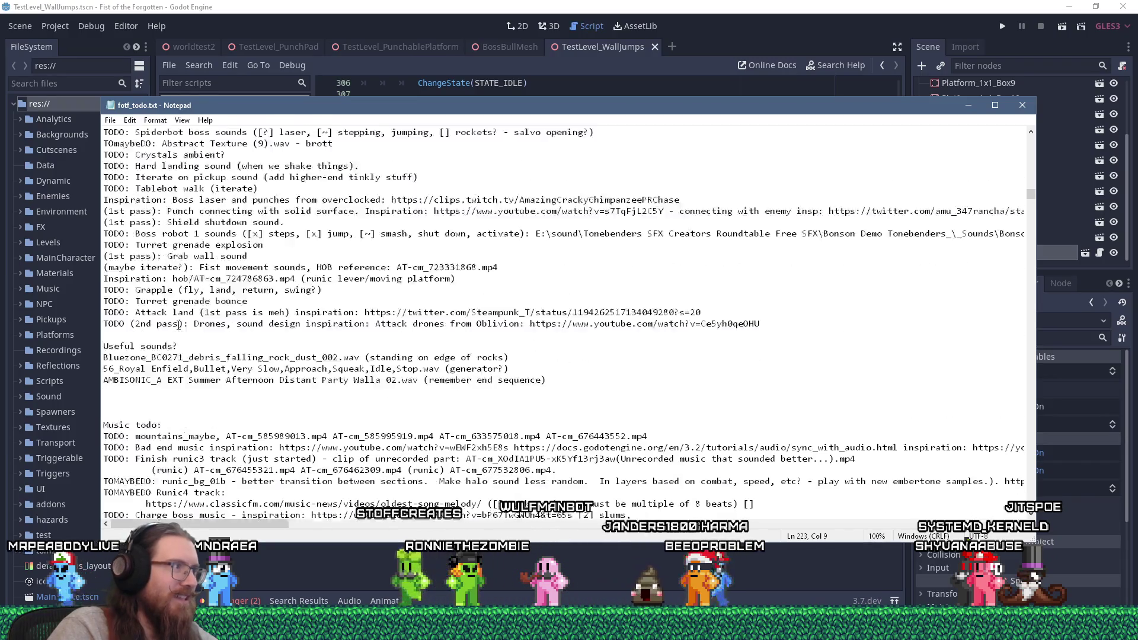
pyautogui.scroll(5, 172, 267)
pyautogui.scroll(-7, 185, 310)
pyautogui.scroll(-20, 185, 309)
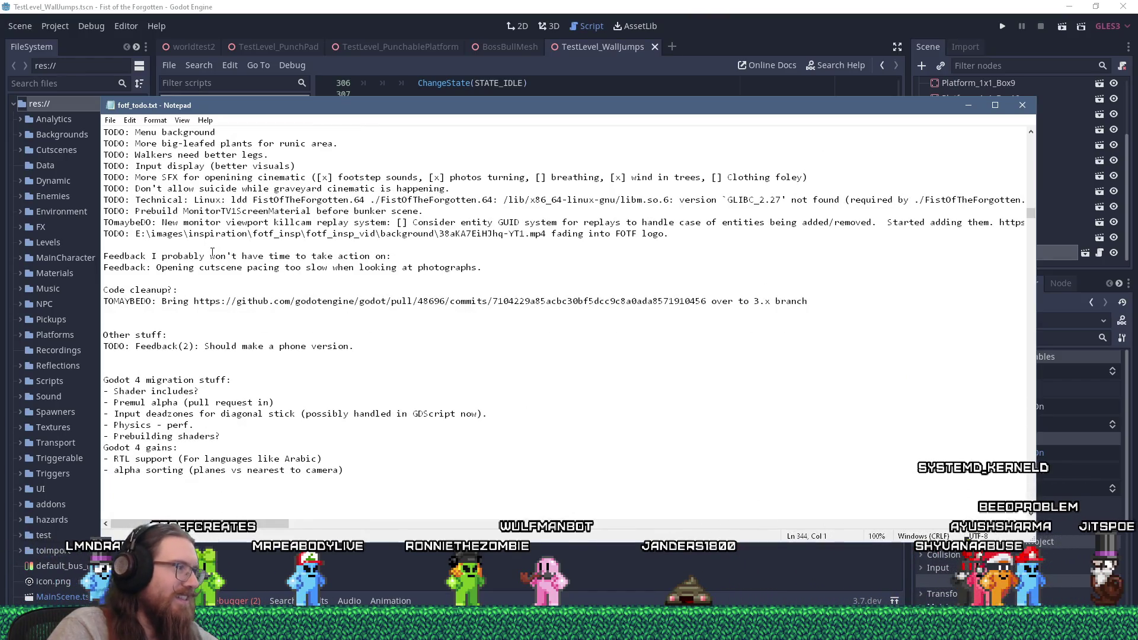
pyautogui.scroll(-3, 213, 253)
pyautogui.scroll(11, 212, 253)
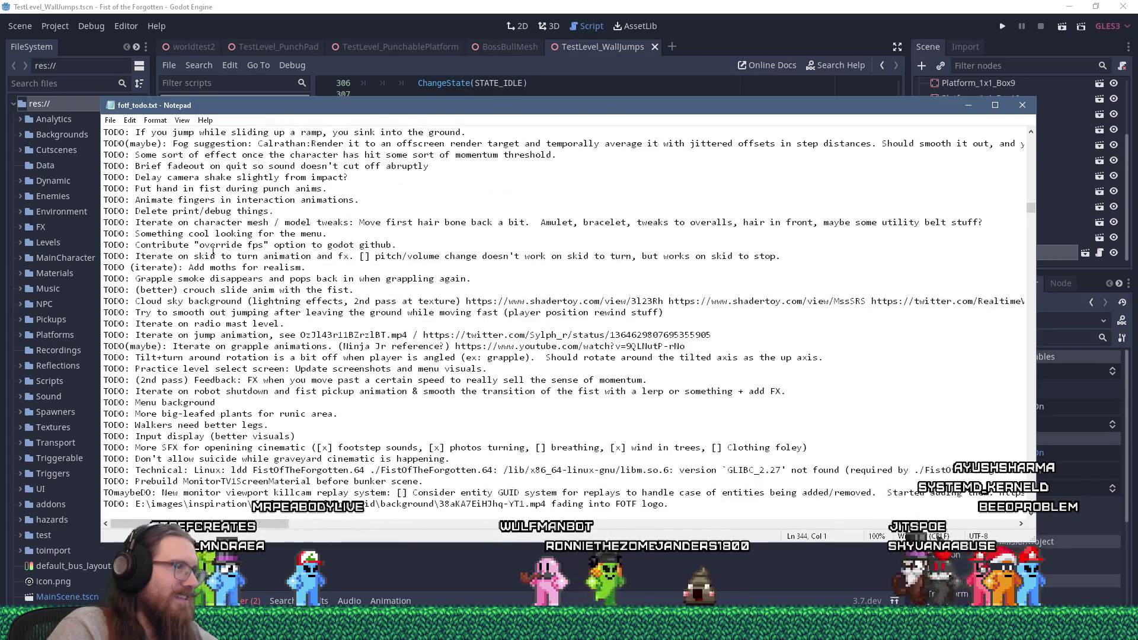
pyautogui.hotkey('ctrl', 'Home')
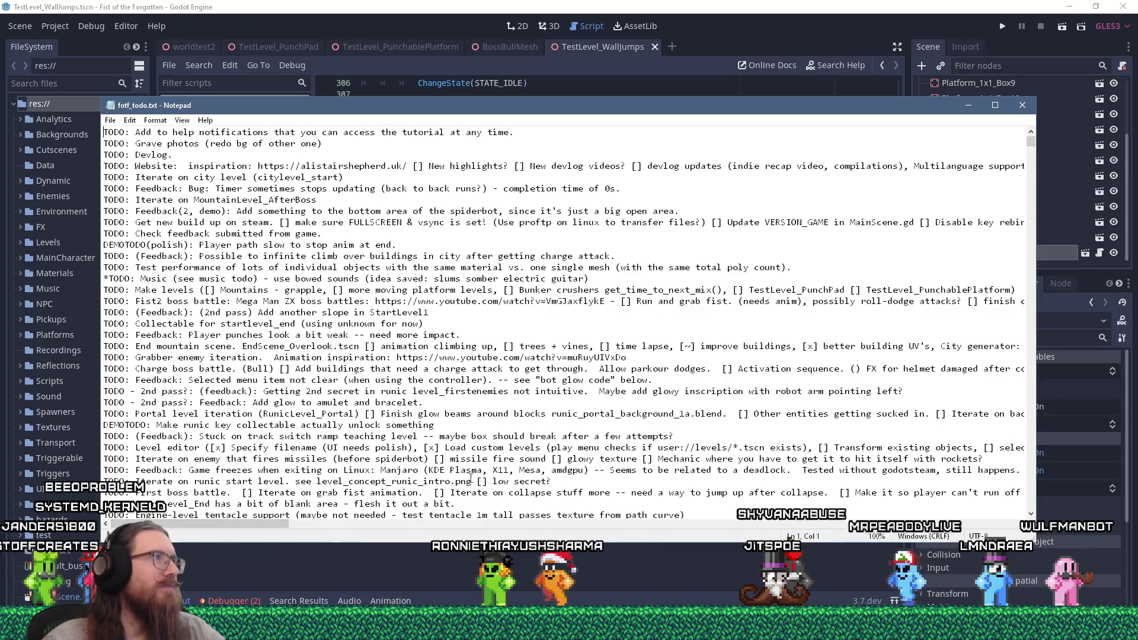
# Bring the Godot editor showing BossCharger.gd's collapse code in front of Notepad.
pyautogui.click(578, 5)
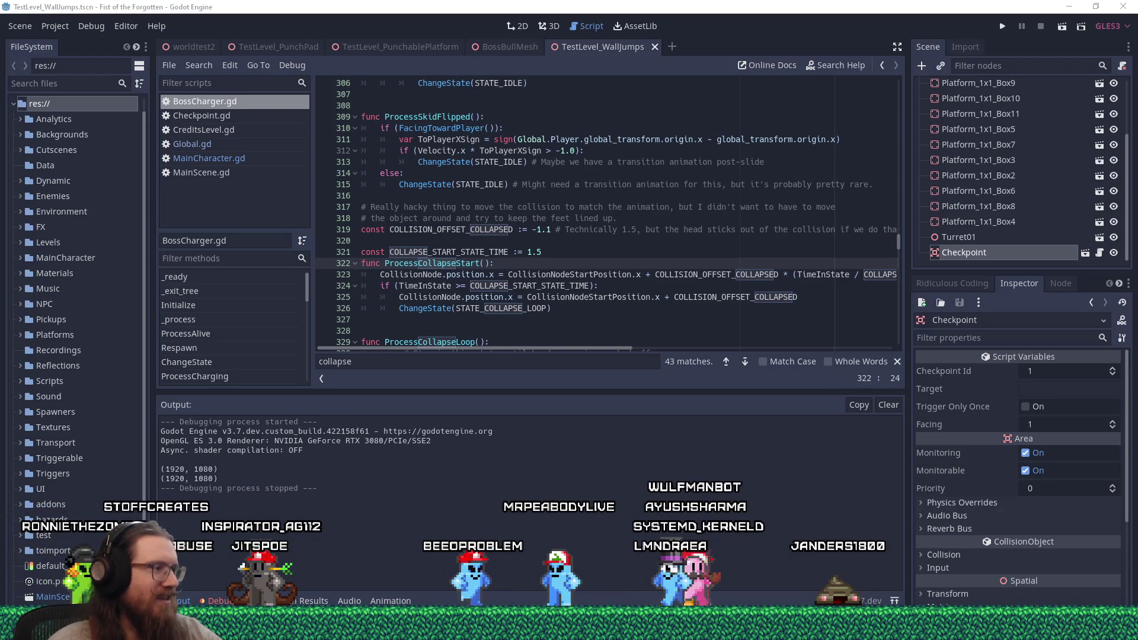
# Go to twitch.tv and open a Software and Game Development stream in a new tab.
pyautogui.moveTo(1063, 589)
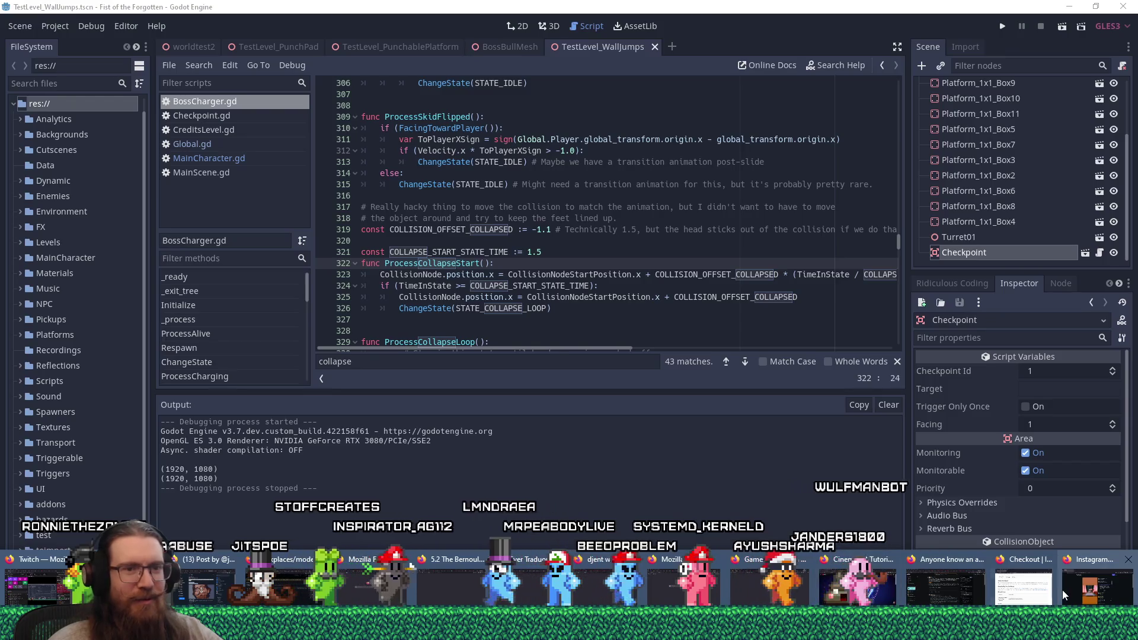
pyautogui.click(957, 587)
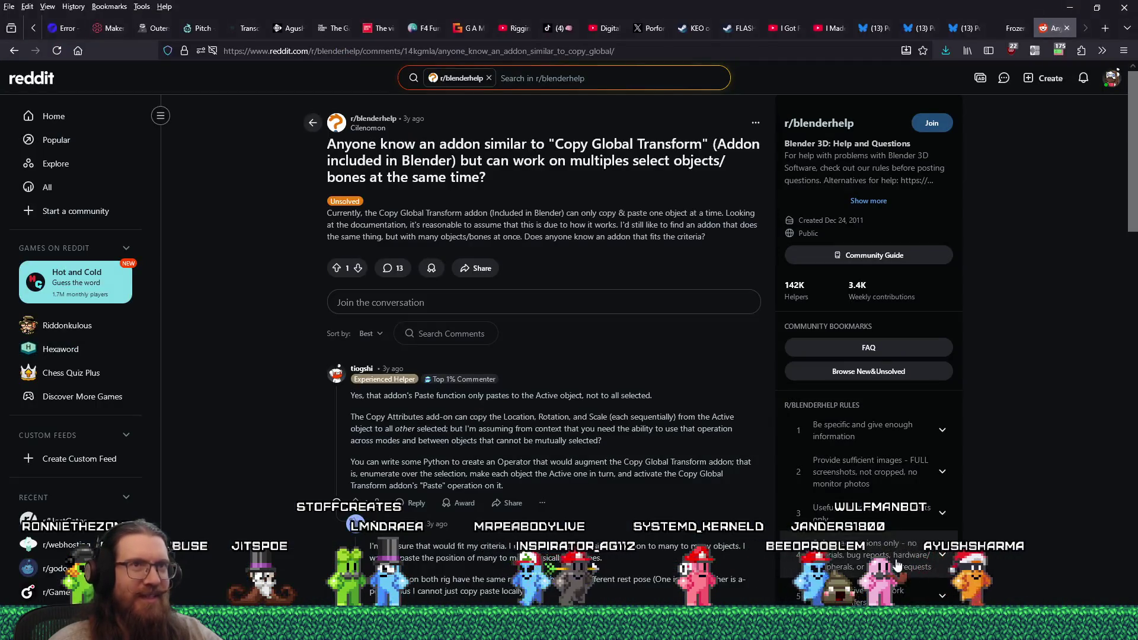
pyautogui.click(780, 56)
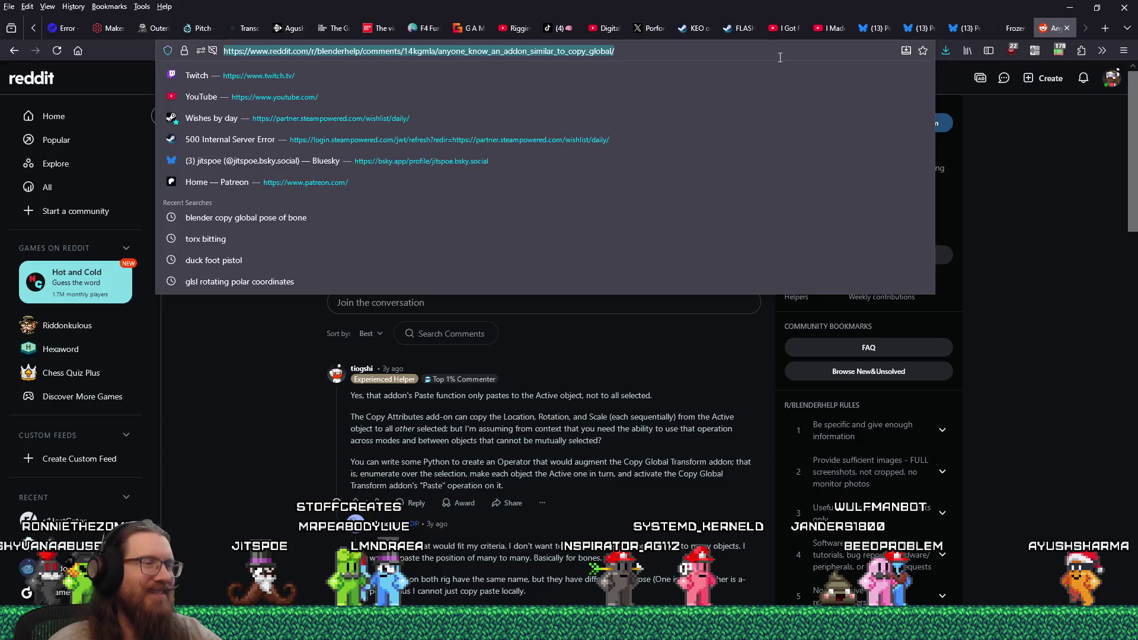
pyautogui.write('twitch.tv/')
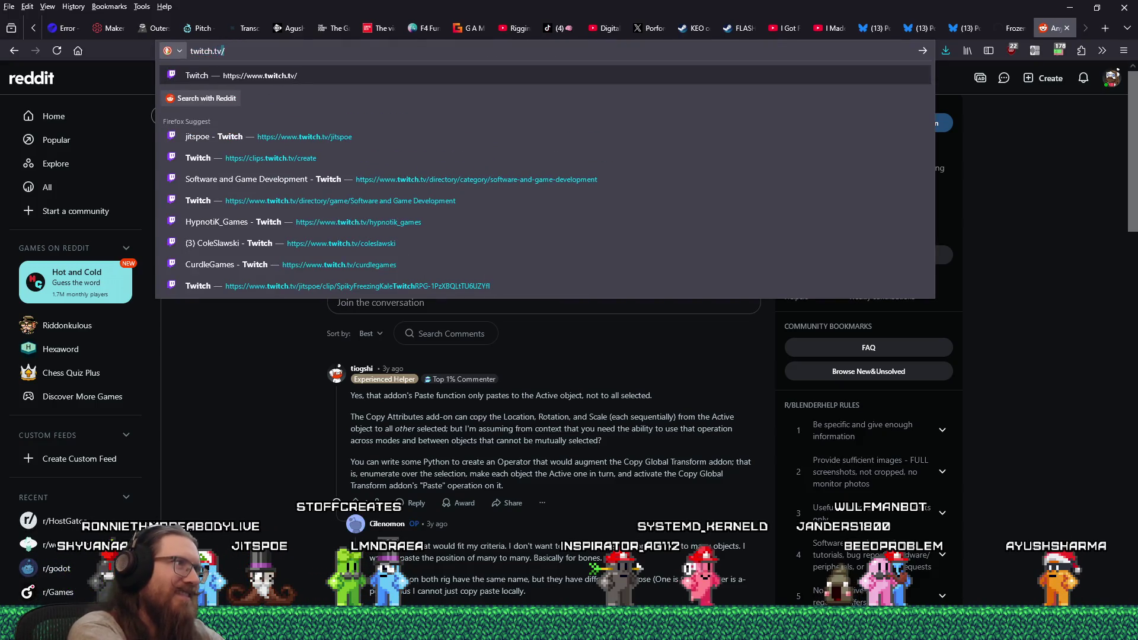
pyautogui.press('Return')
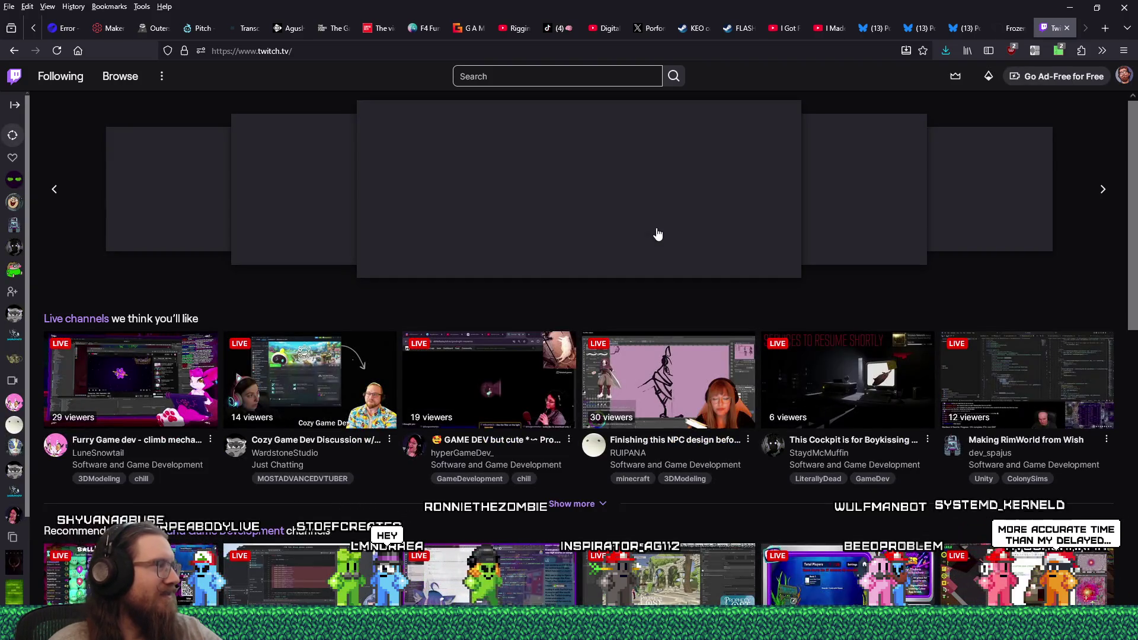
pyautogui.scroll(-4, 677, 255)
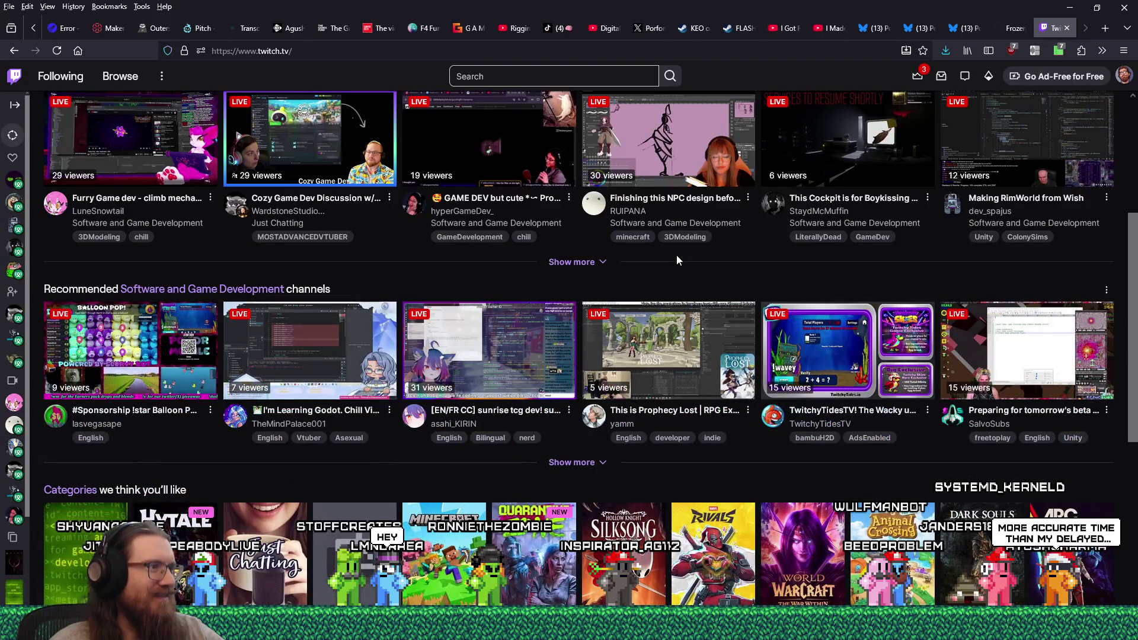
pyautogui.scroll(-2, 677, 255)
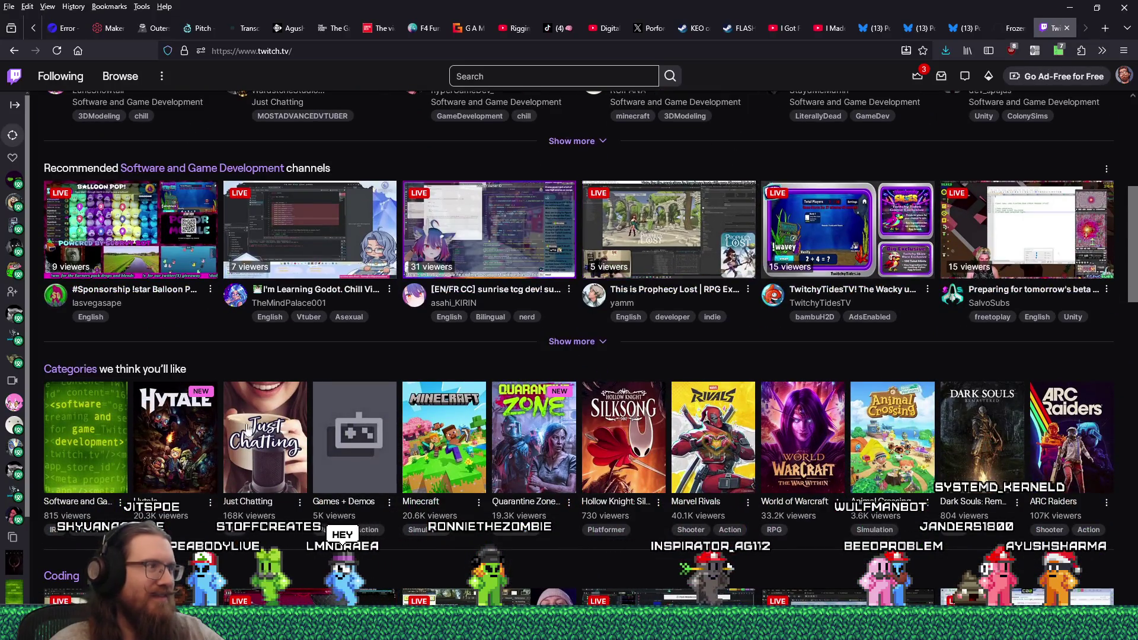
pyautogui.click(110, 417)
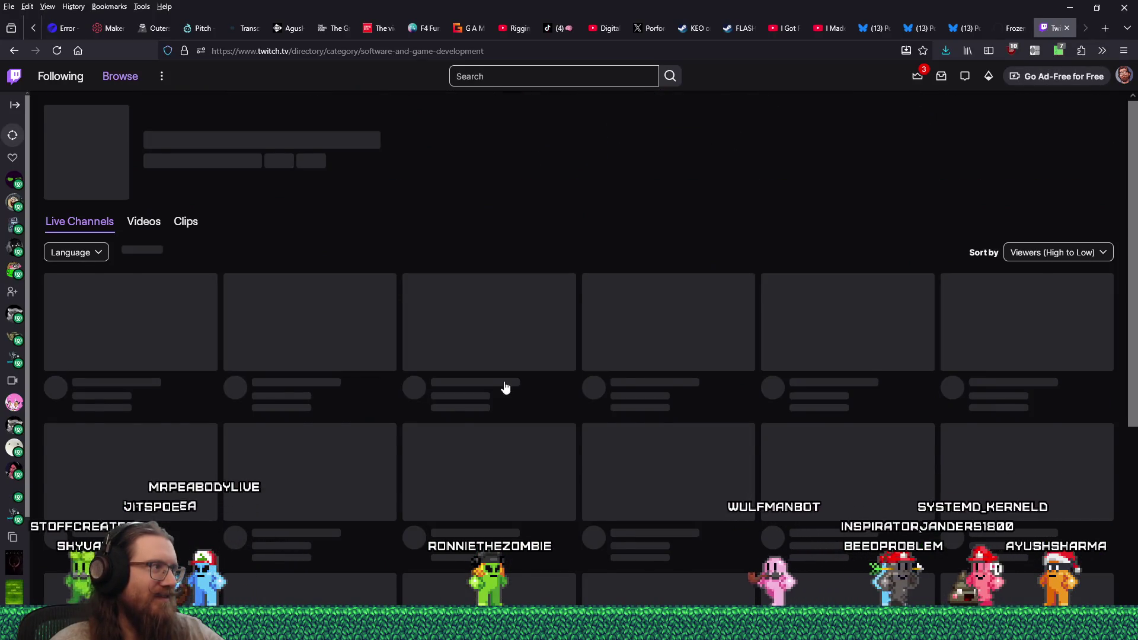
pyautogui.scroll(-4, 686, 423)
pyautogui.scroll(-1, 687, 423)
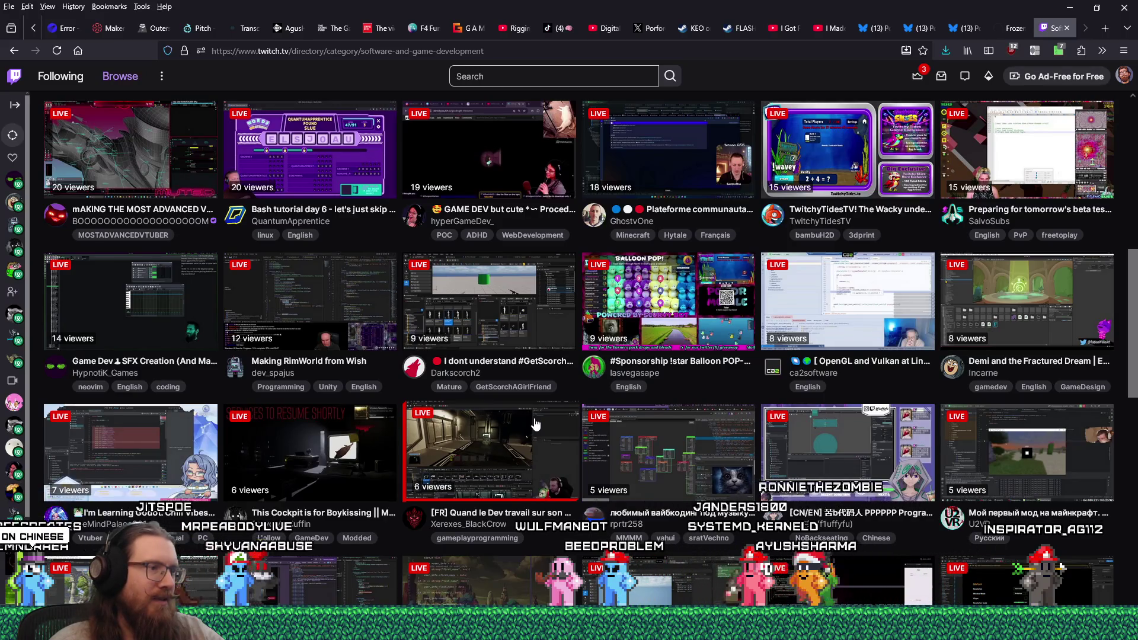
pyautogui.middleClick(536, 424)
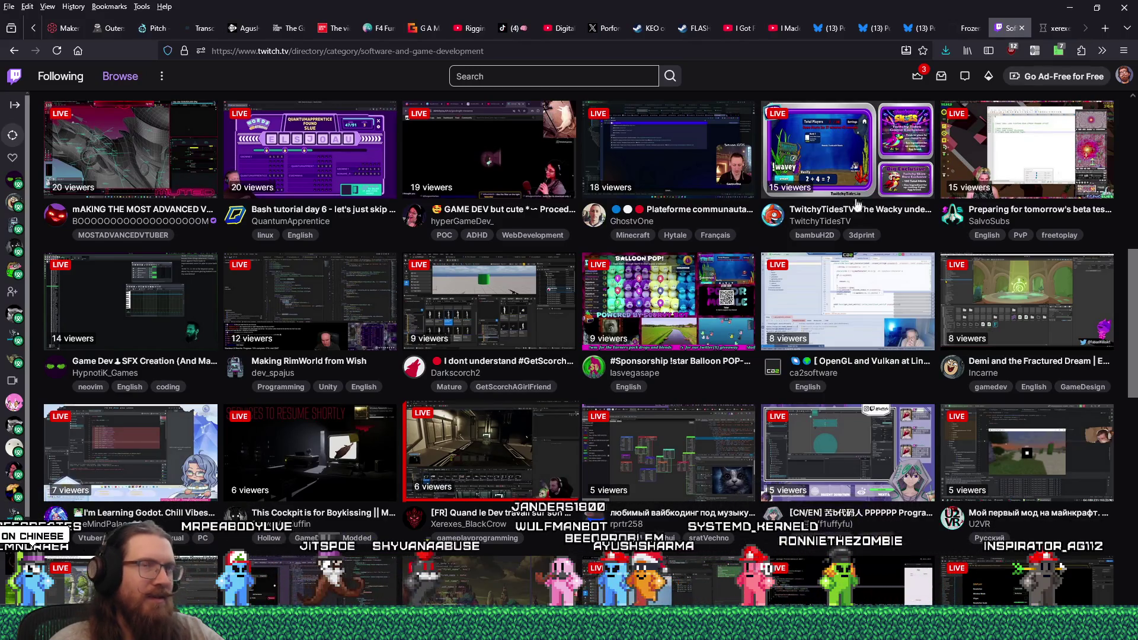
# Copy the stream's channel name from its web address.
pyautogui.click(1058, 28)
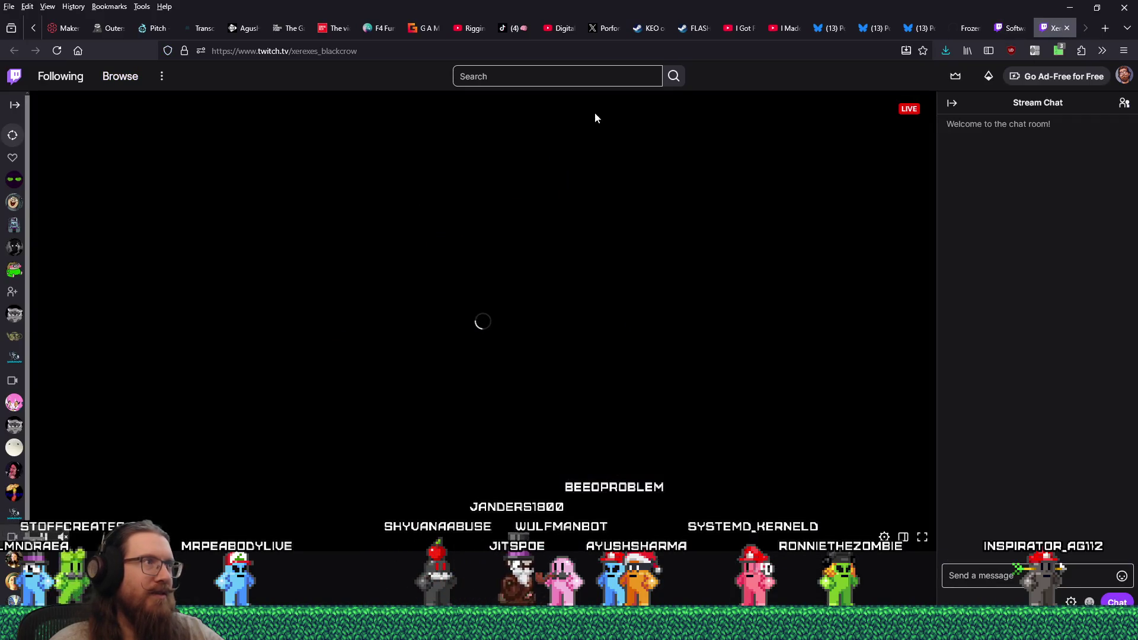
pyautogui.moveTo(371, 51); pyautogui.dragTo(298, 51)
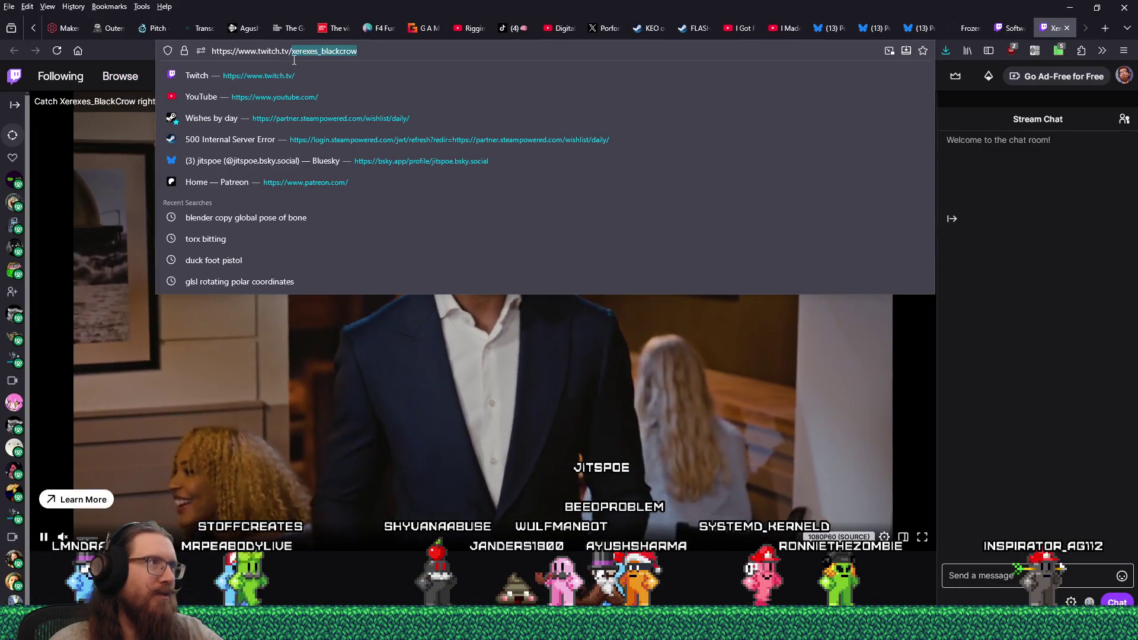
pyautogui.rightClick(298, 52)
pyautogui.click(319, 130)
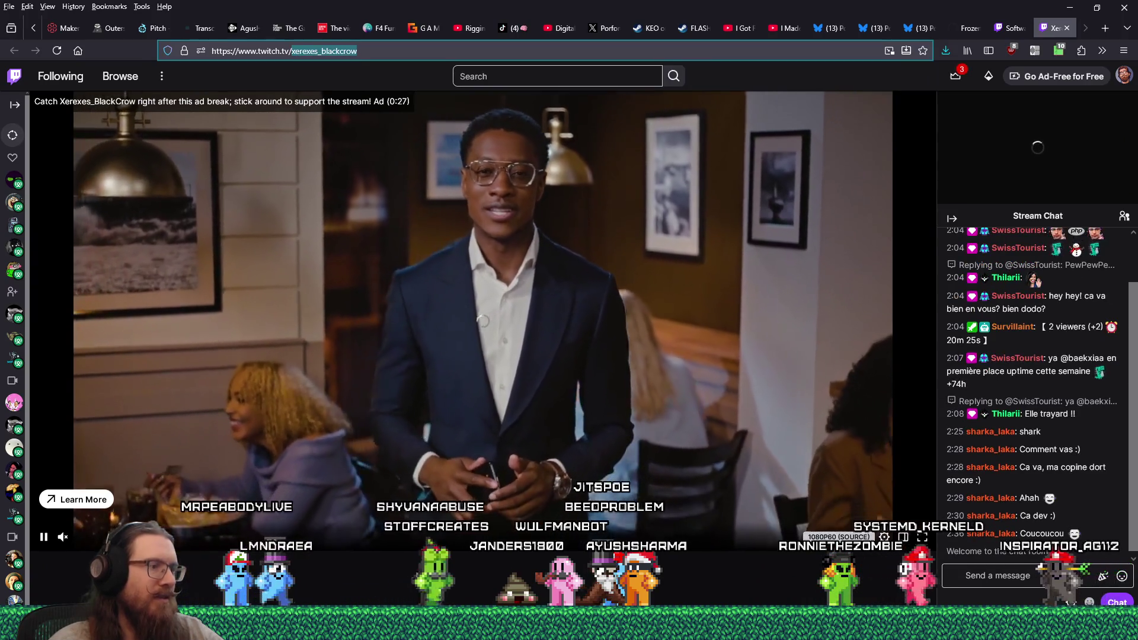
pyautogui.hotkey('alt', 'Tab')
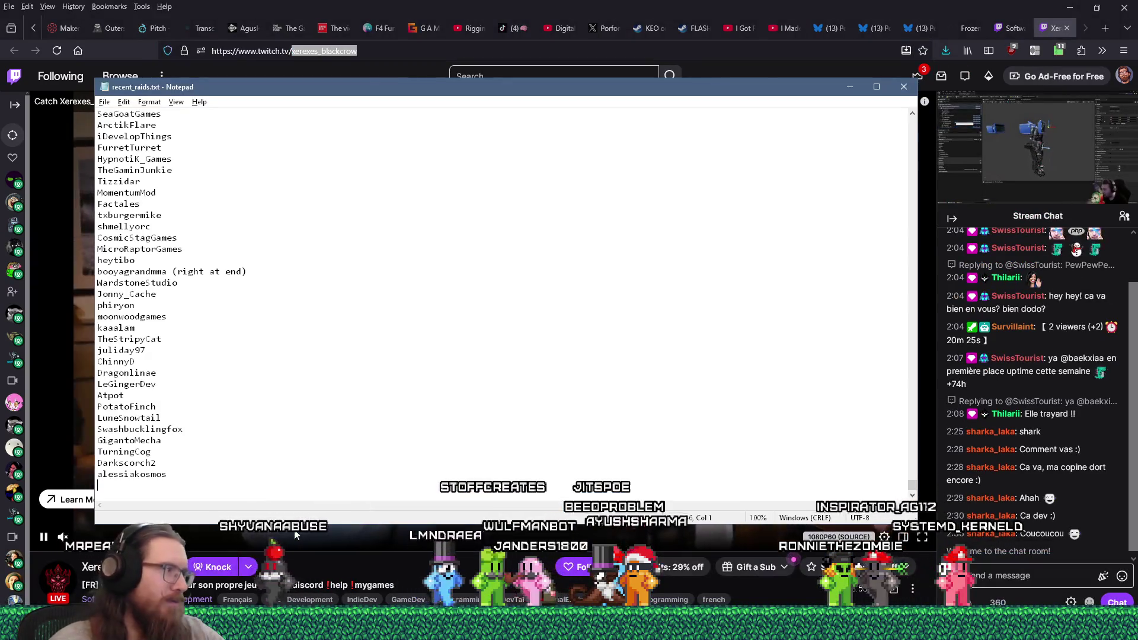
# Search recent_raids.txt for the channel, append its name at the end, save, and close Notepad.
pyautogui.hotkey('ctrl', 'f')
pyautogui.hotkey('ctrl', 'v')
pyautogui.press('Return')
pyautogui.press('Return')
pyautogui.press('Escape')
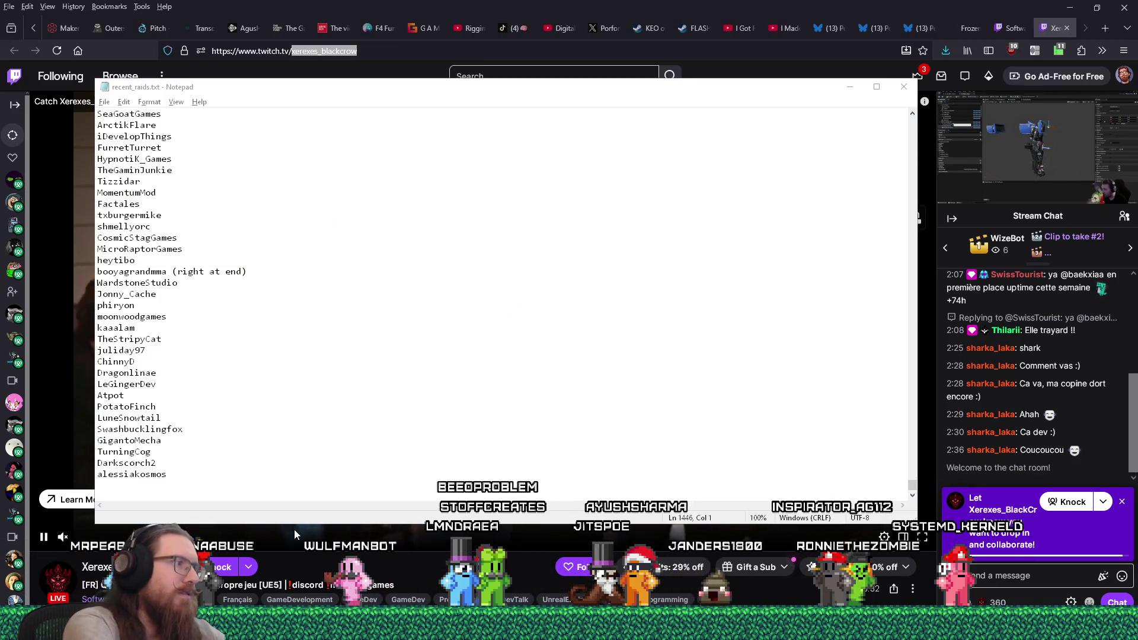
pyautogui.hotkey('ctrl', 'v')
pyautogui.press('Return')
pyautogui.hotkey('ctrl', 's')
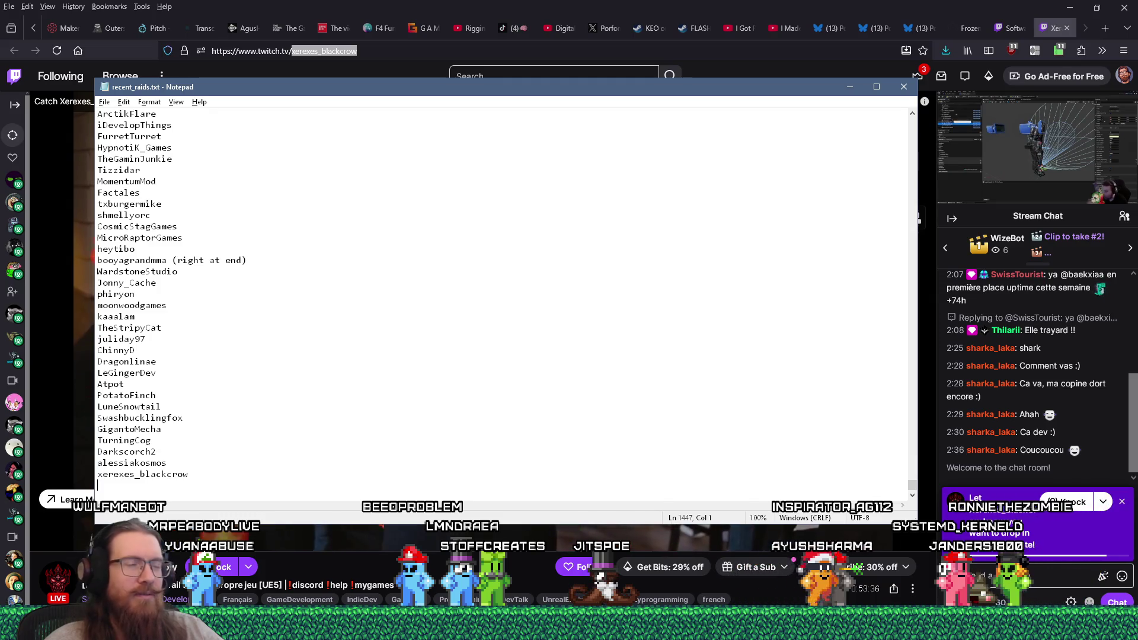
pyautogui.hotkey('alt', 'F4')
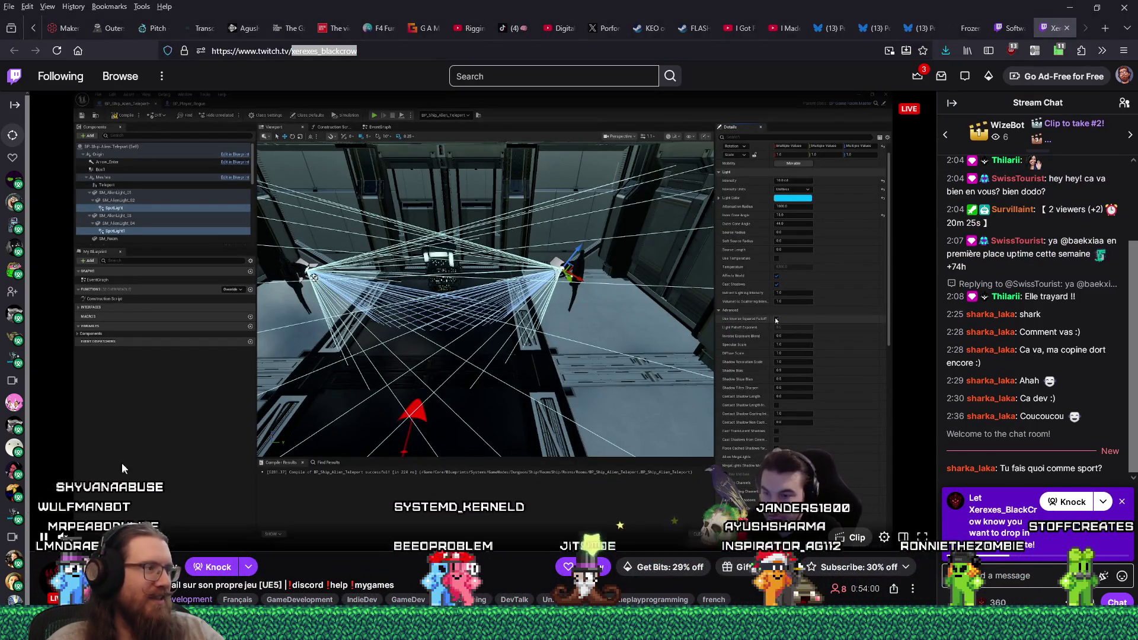
# Focus the live stream page, then bring recent_raids.txt back in front.
pyautogui.click(81, 535)
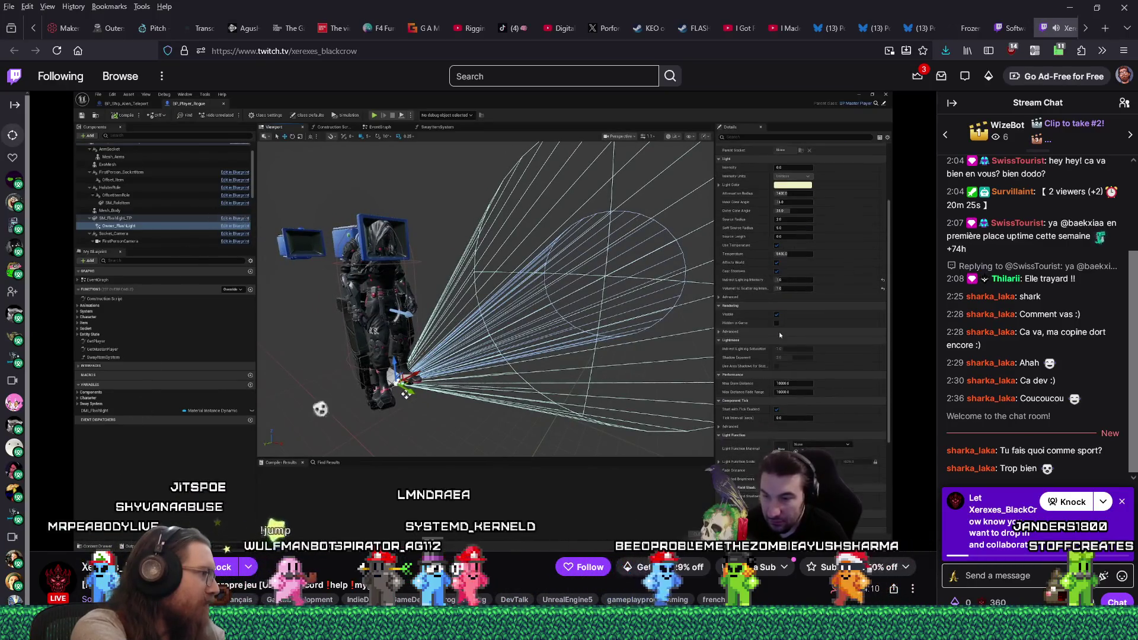
pyautogui.hotkey('alt', 'Tab')
pyautogui.press('Tab')
pyautogui.press('Tab')
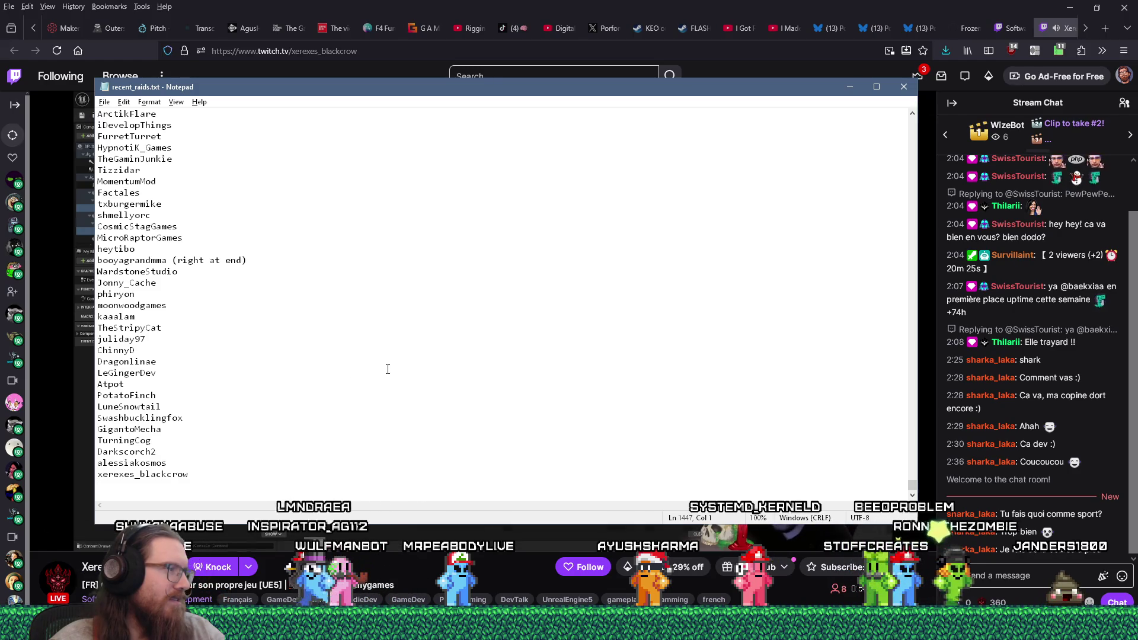
# Minimize the raid list and scroll the Twitch stream page down slightly.
pyautogui.click(850, 87)
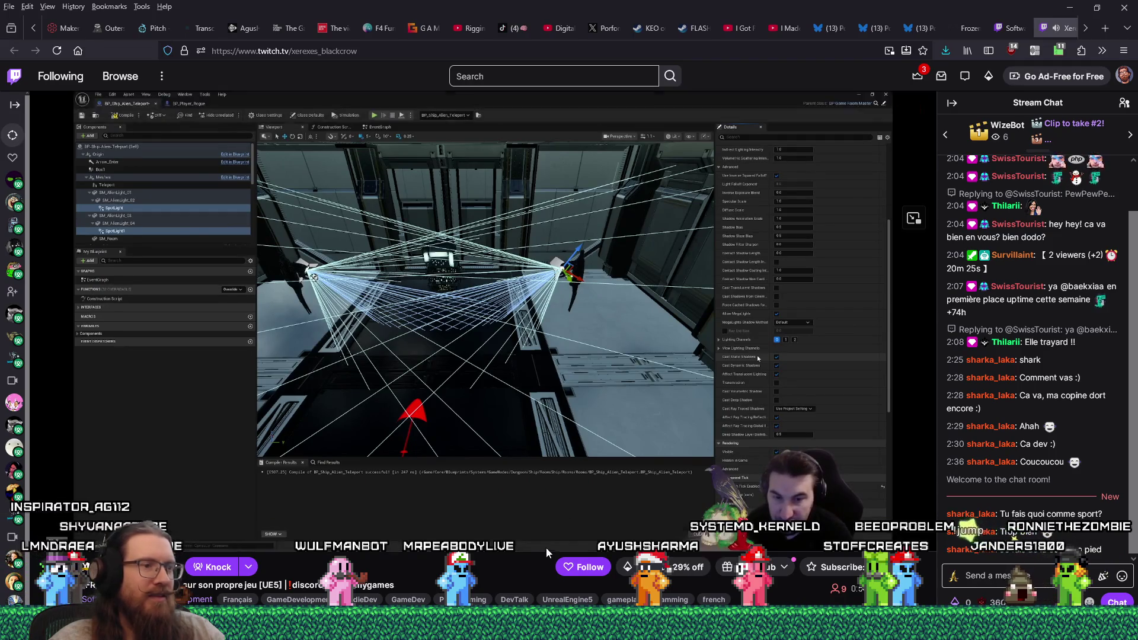
pyautogui.scroll(-1, 546, 547)
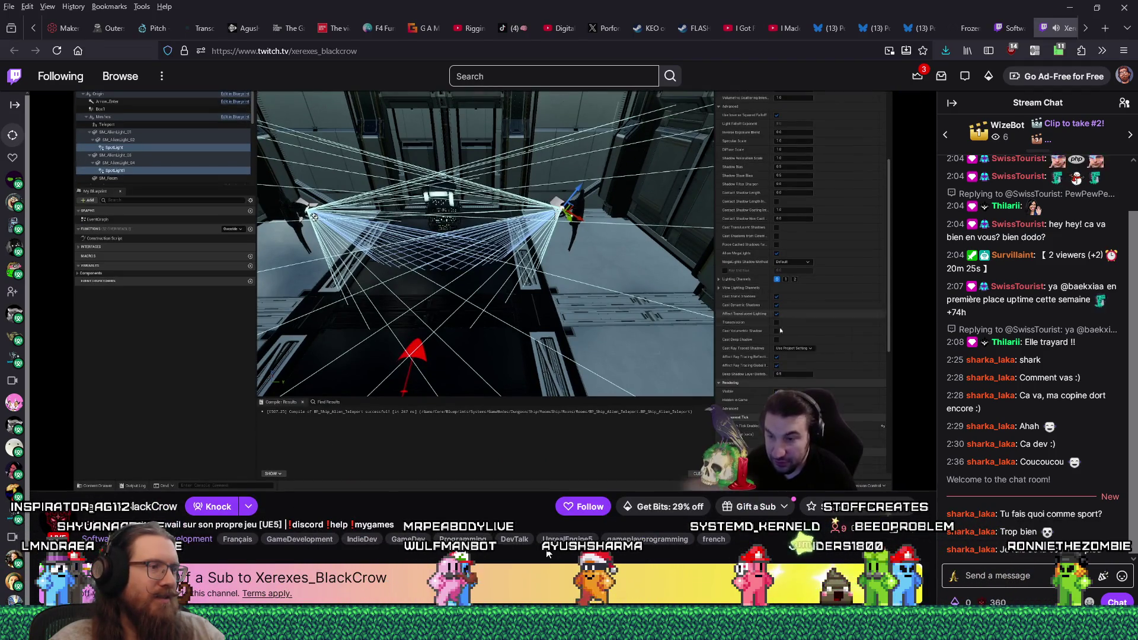